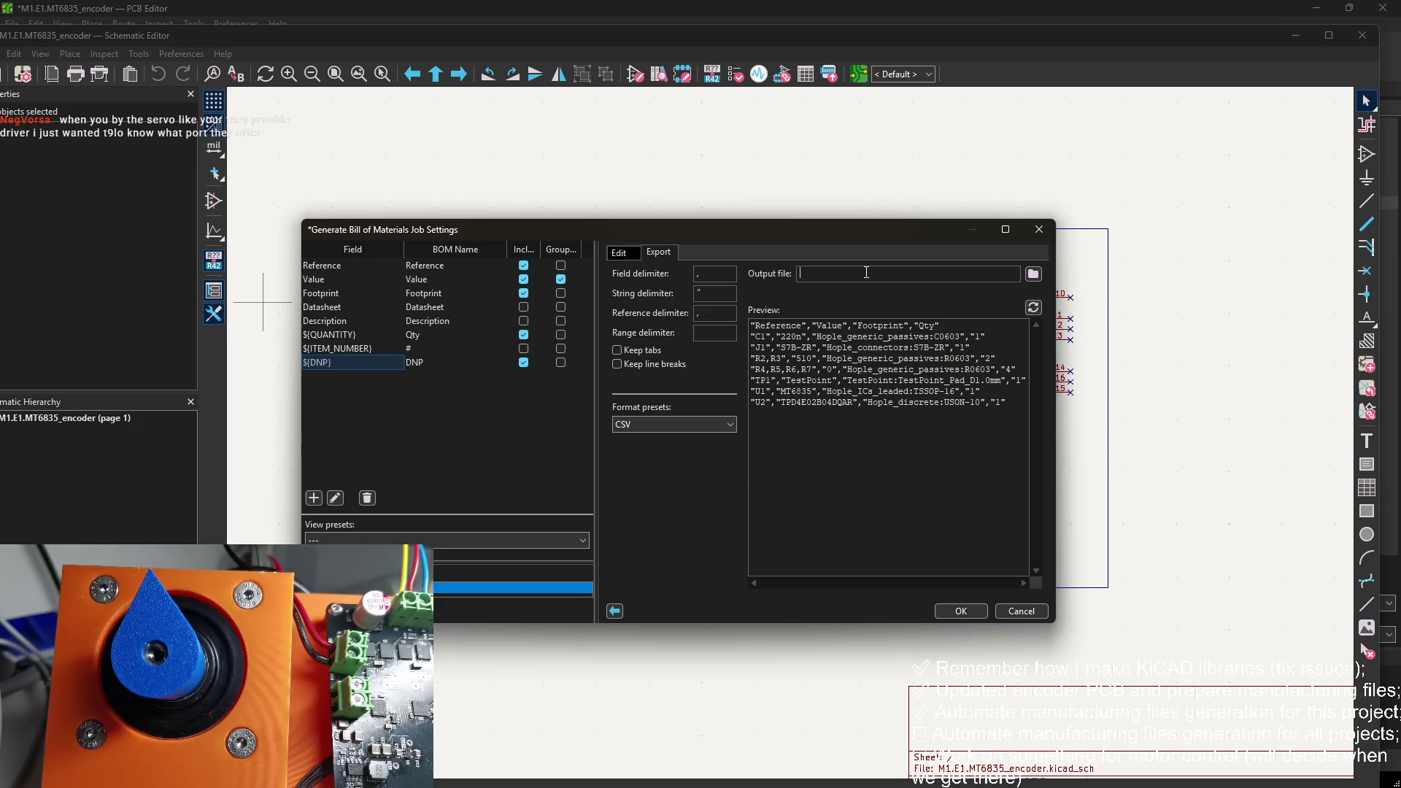
Step: Add the bill of materials job and copy the iteration-based output name from the Export PDF job
click(973, 617)
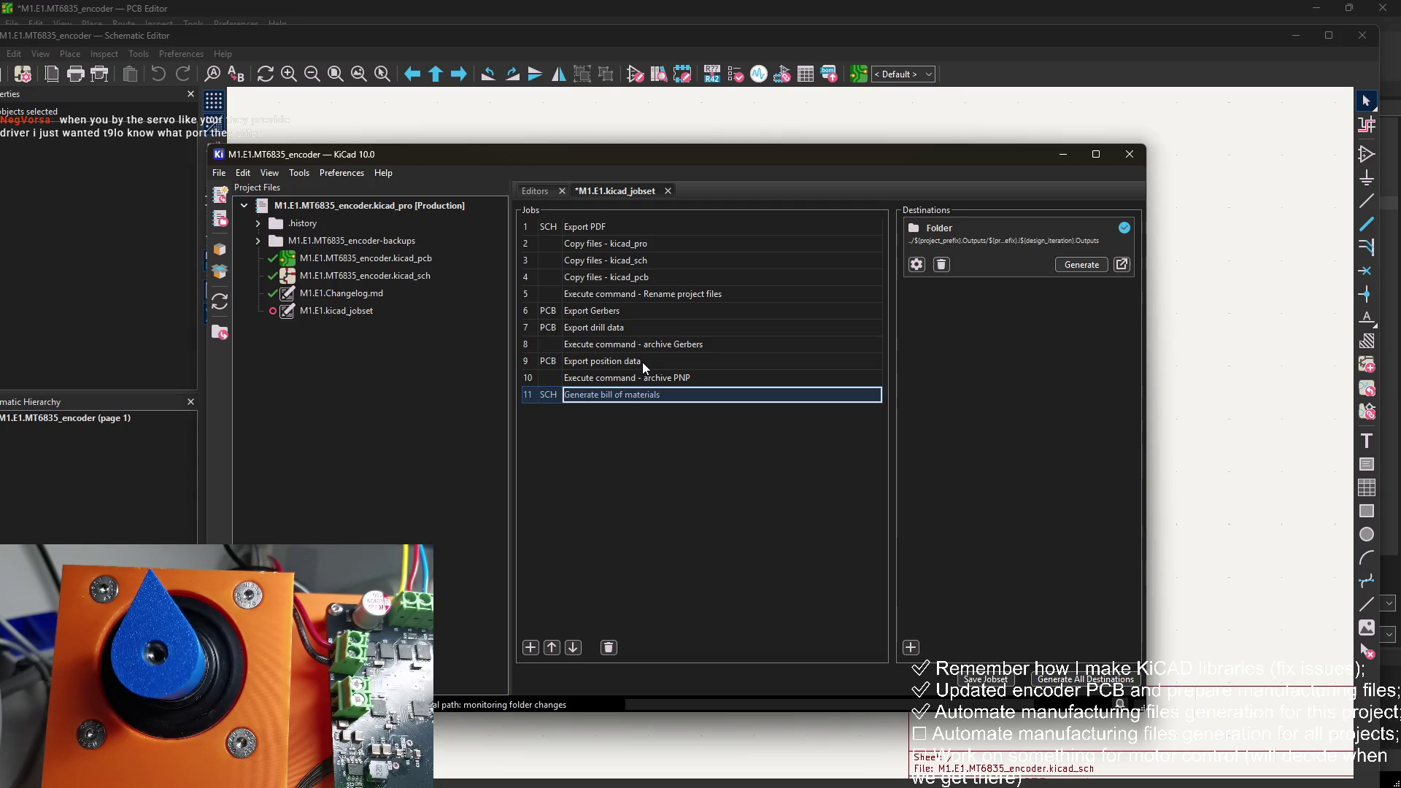
click(607, 224)
right_click(607, 224)
click(649, 248)
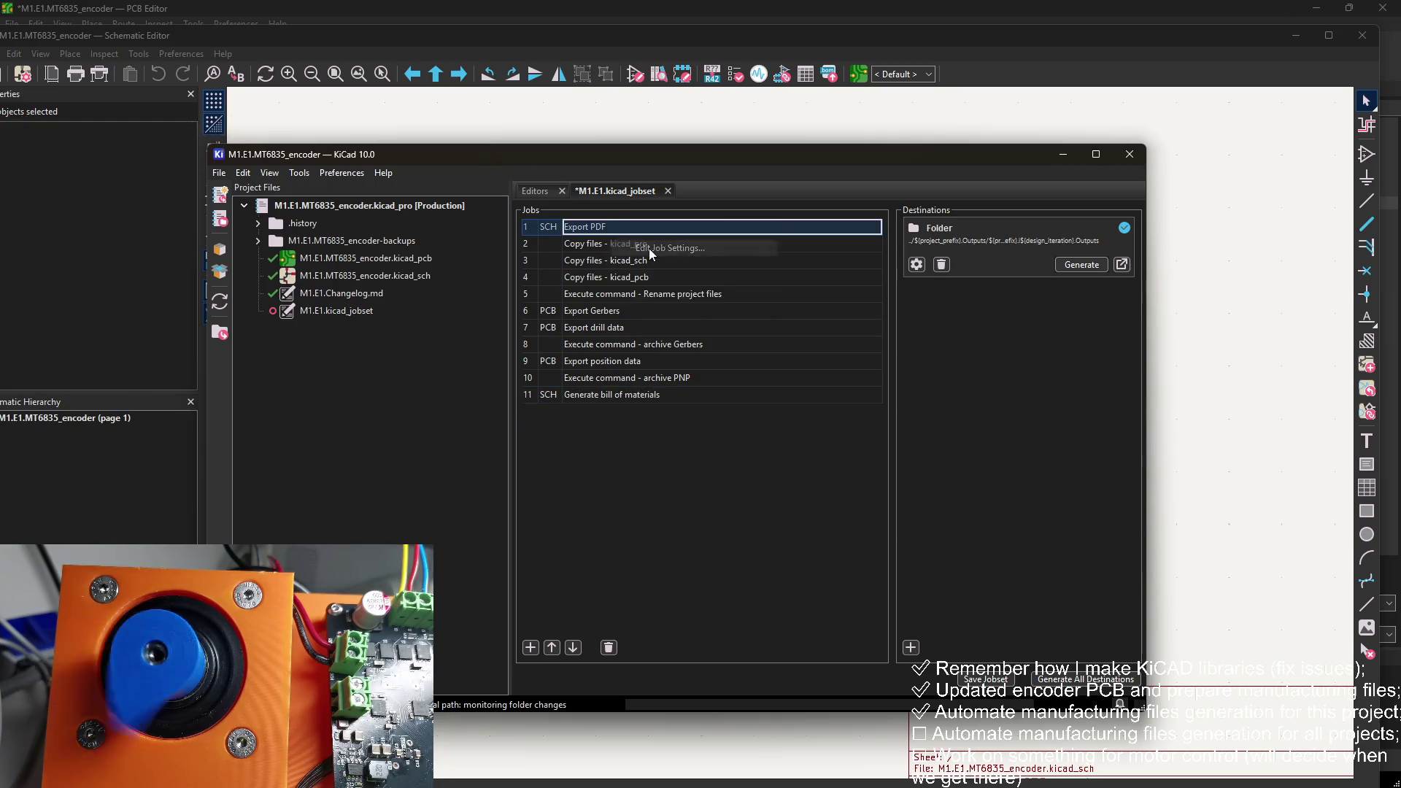
drag(697, 230, 546, 242)
key(ctrl+c)
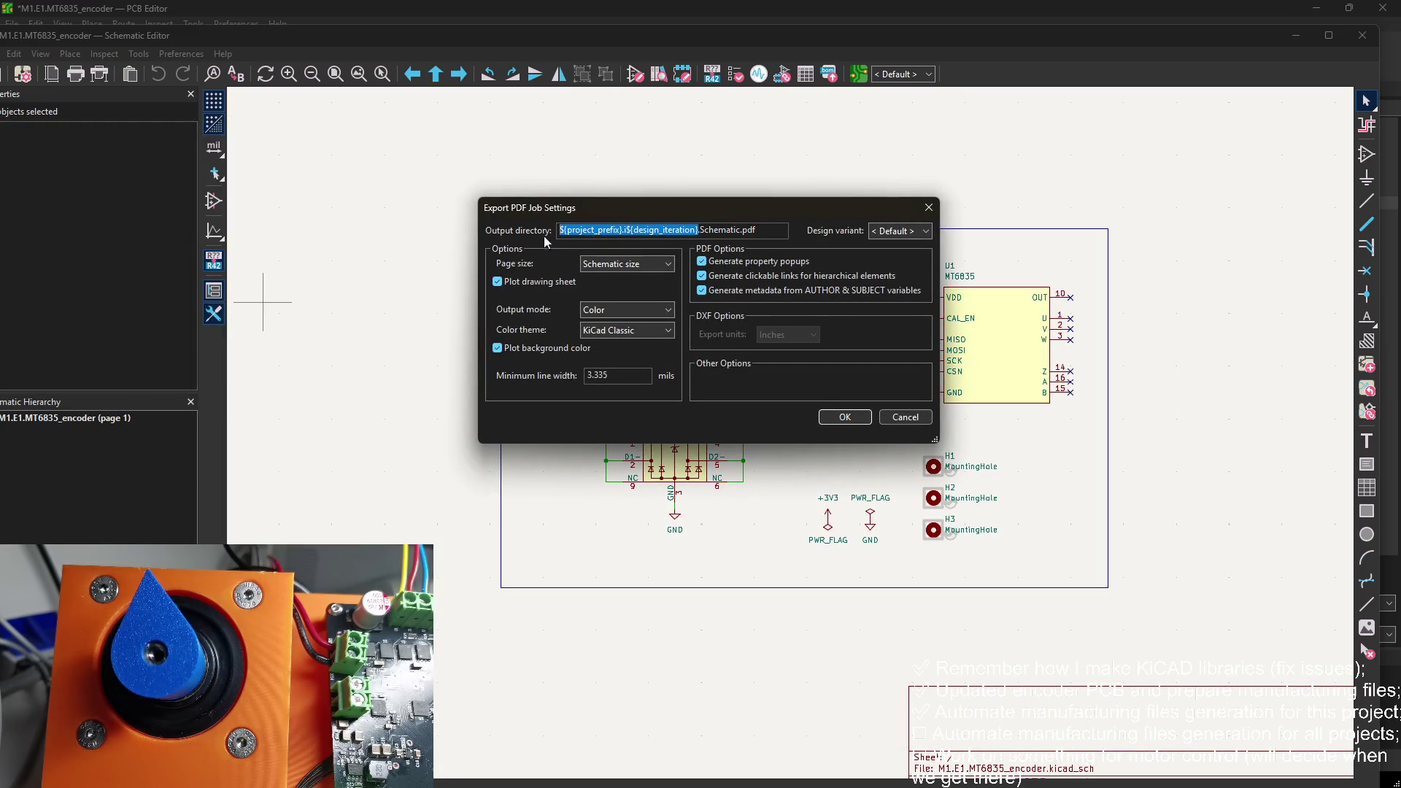
click(844, 416)
Step: Set the BOM output file to ${project_prefix}.i${design_iteration}.BOM.csv and save the jobset
click(667, 395)
right_click(667, 396)
click(728, 410)
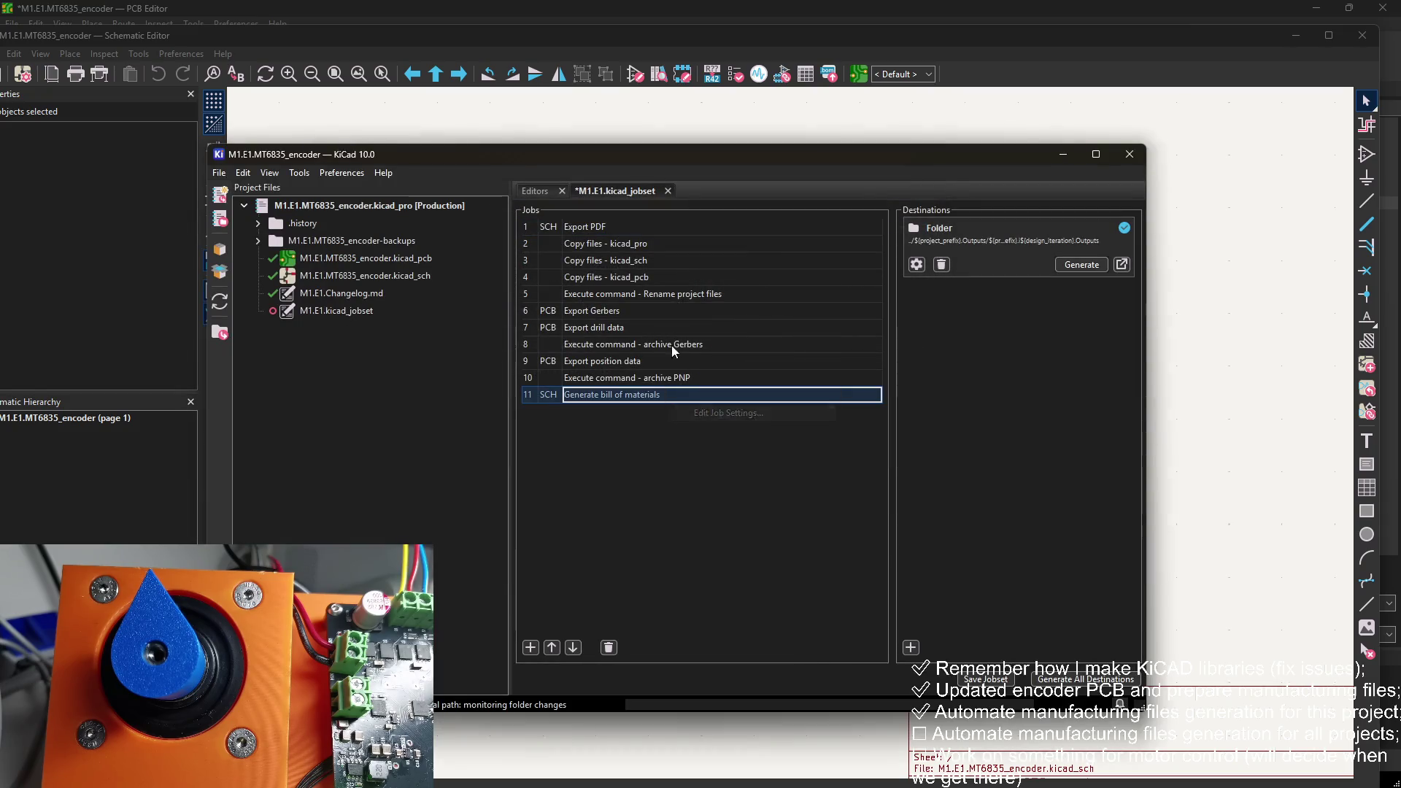
key(ctrl+v)
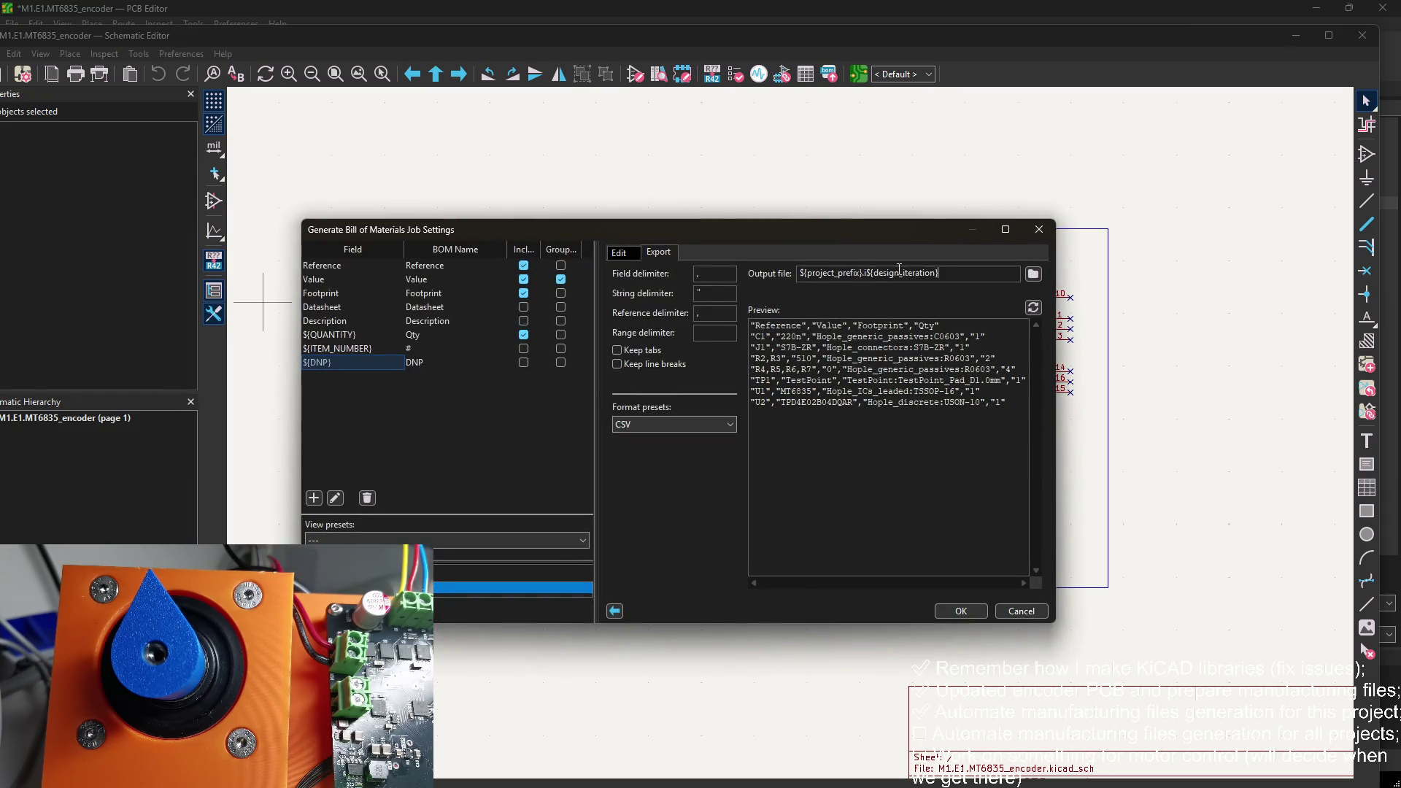
text(OM.csv)
click(969, 612)
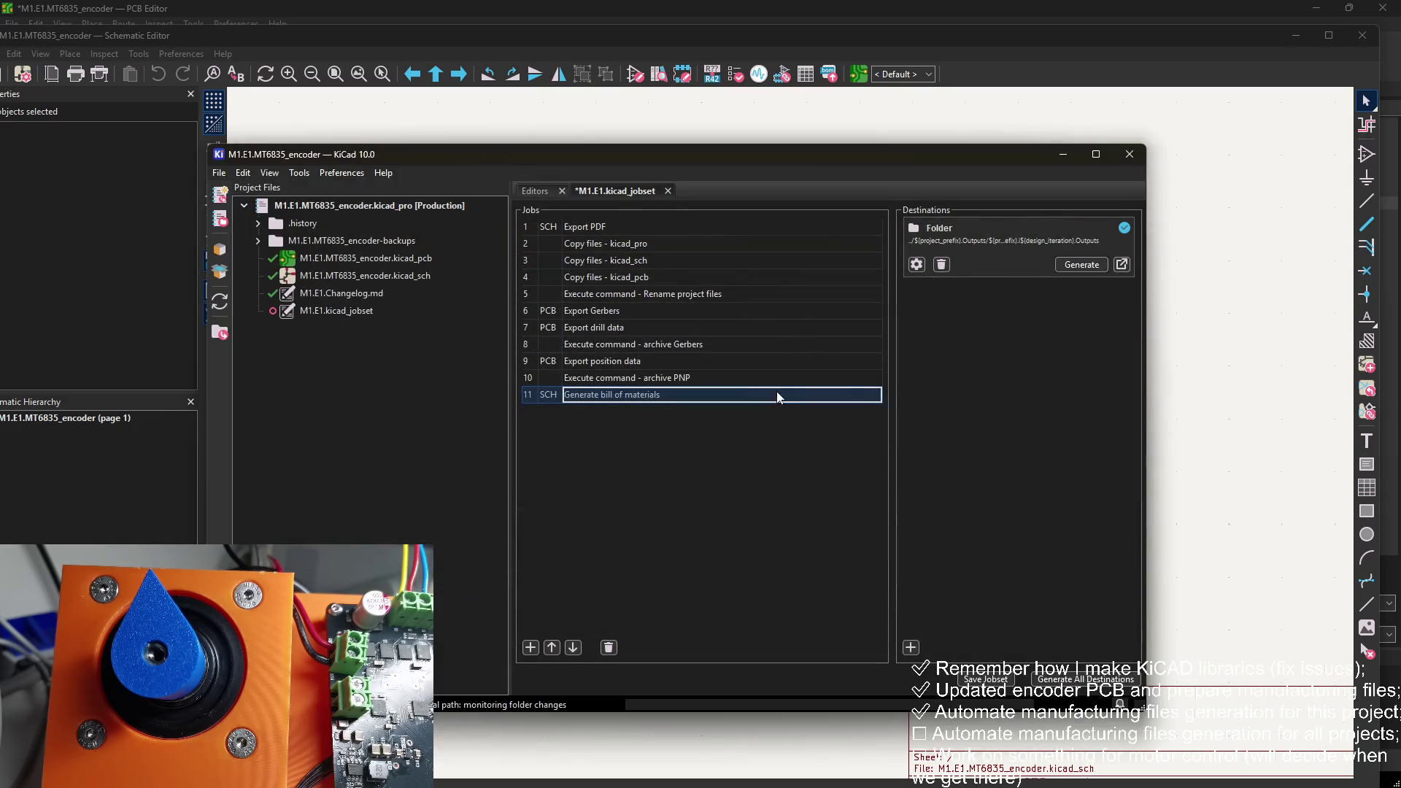
click(975, 683)
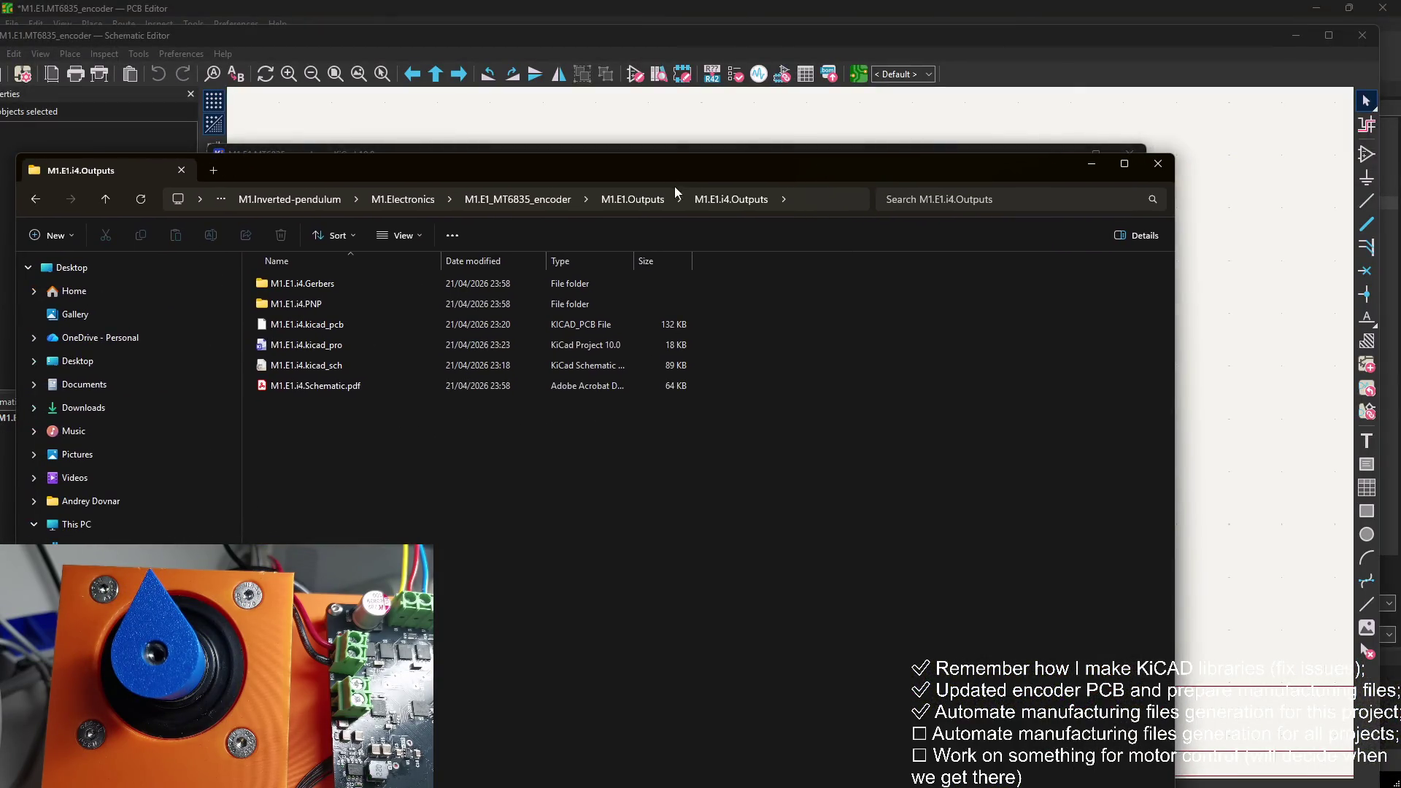
Step: Delete the old M1.E1.i4.Outputs folder, regenerate the outputs, and open M1.E1.i4.BOM.csv
click(674, 196)
key(Delete)
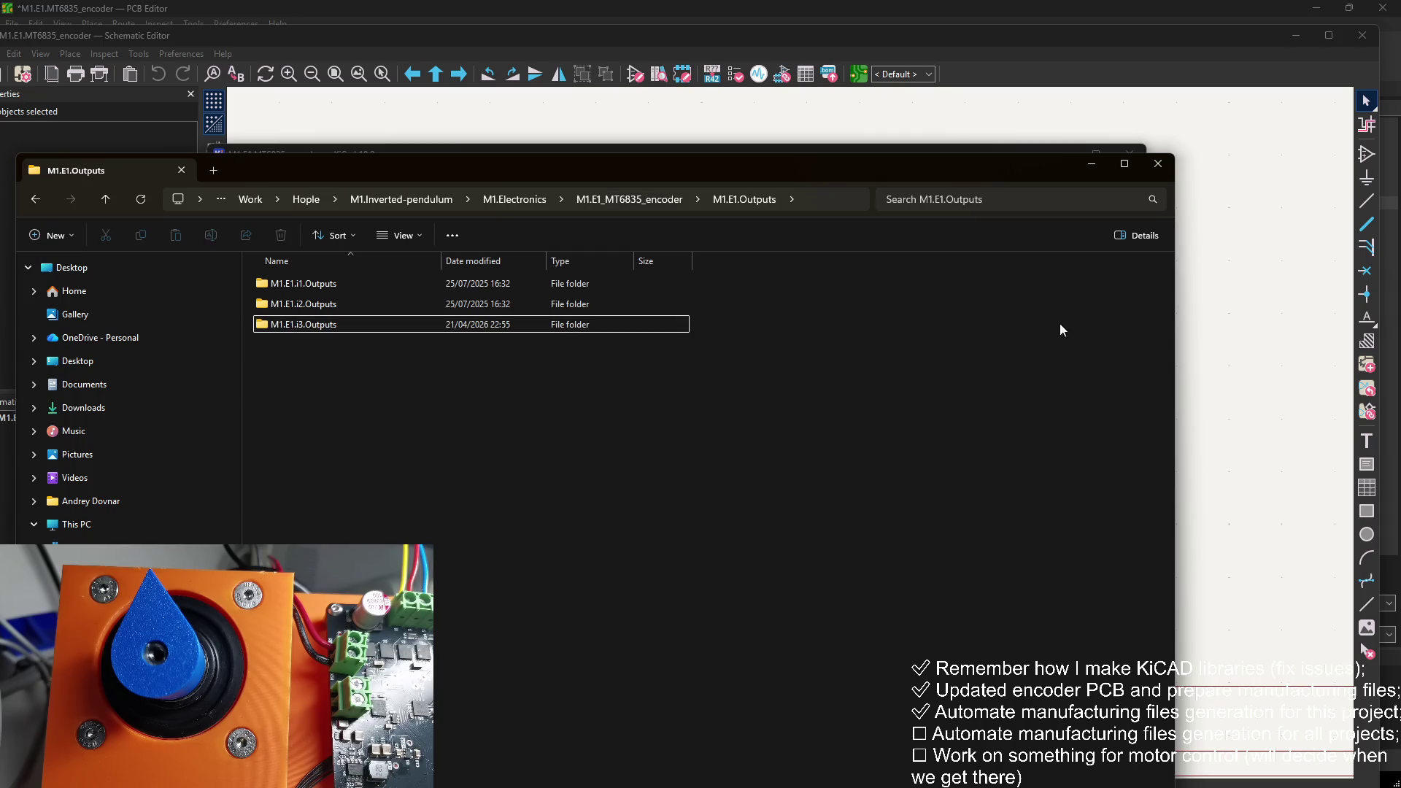
click(1043, 146)
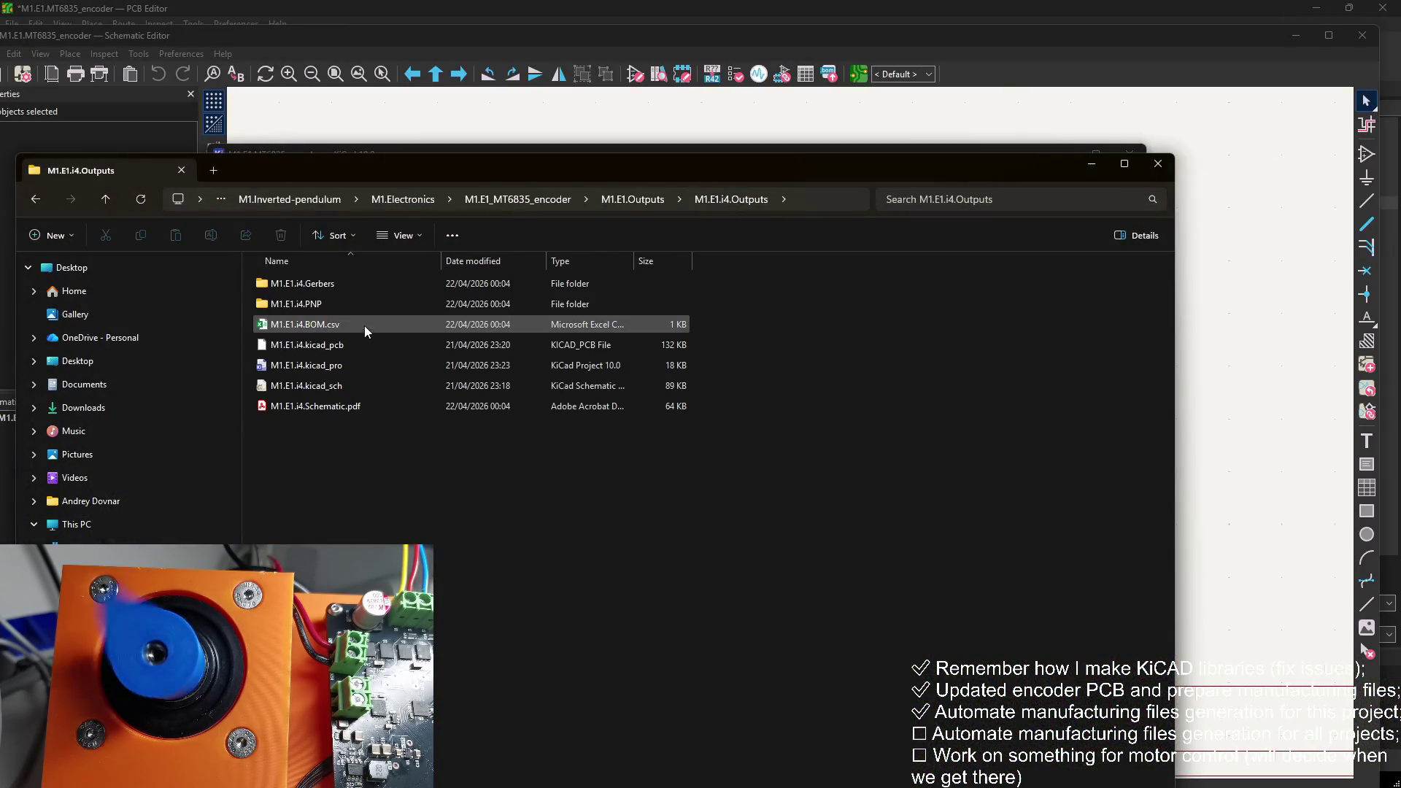
double_click(364, 325)
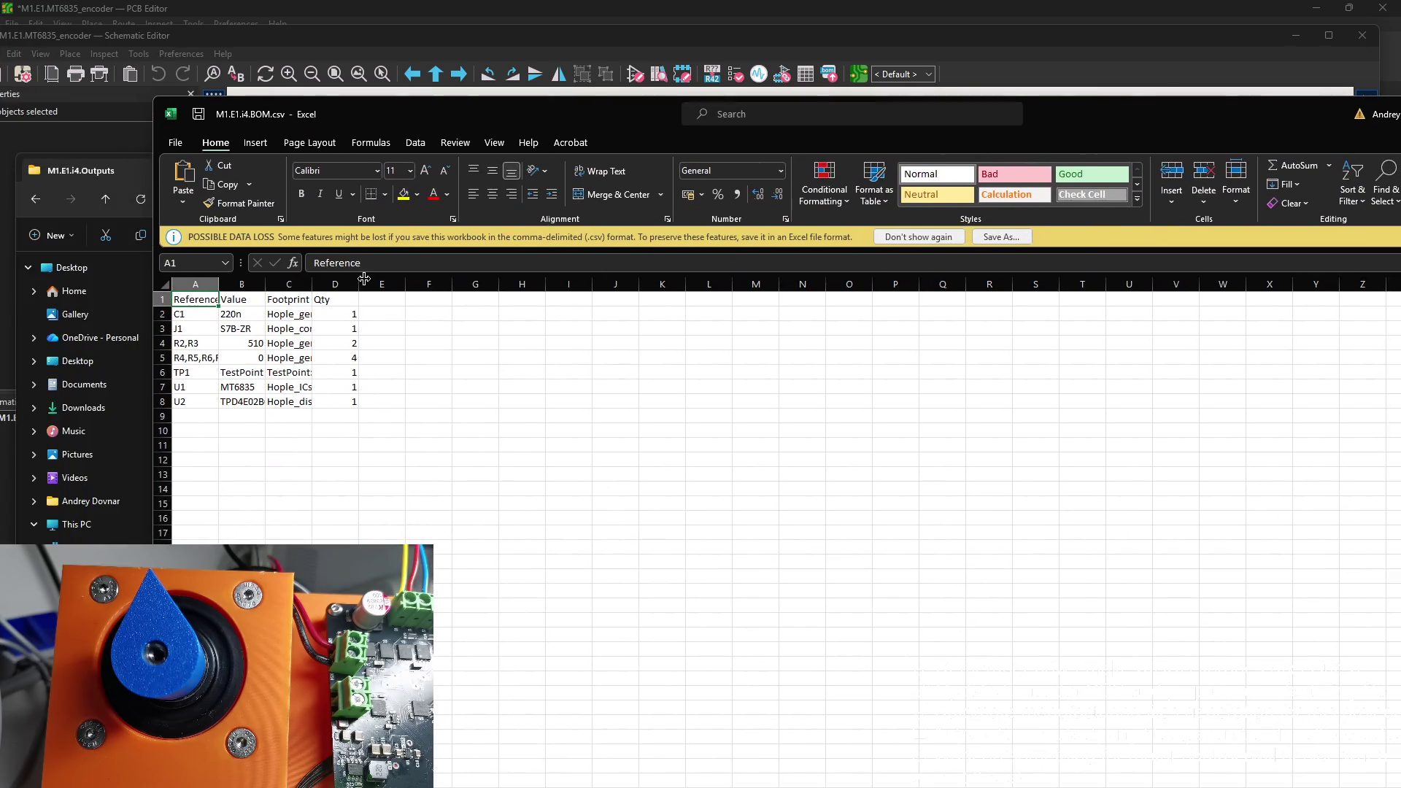
click(355, 284)
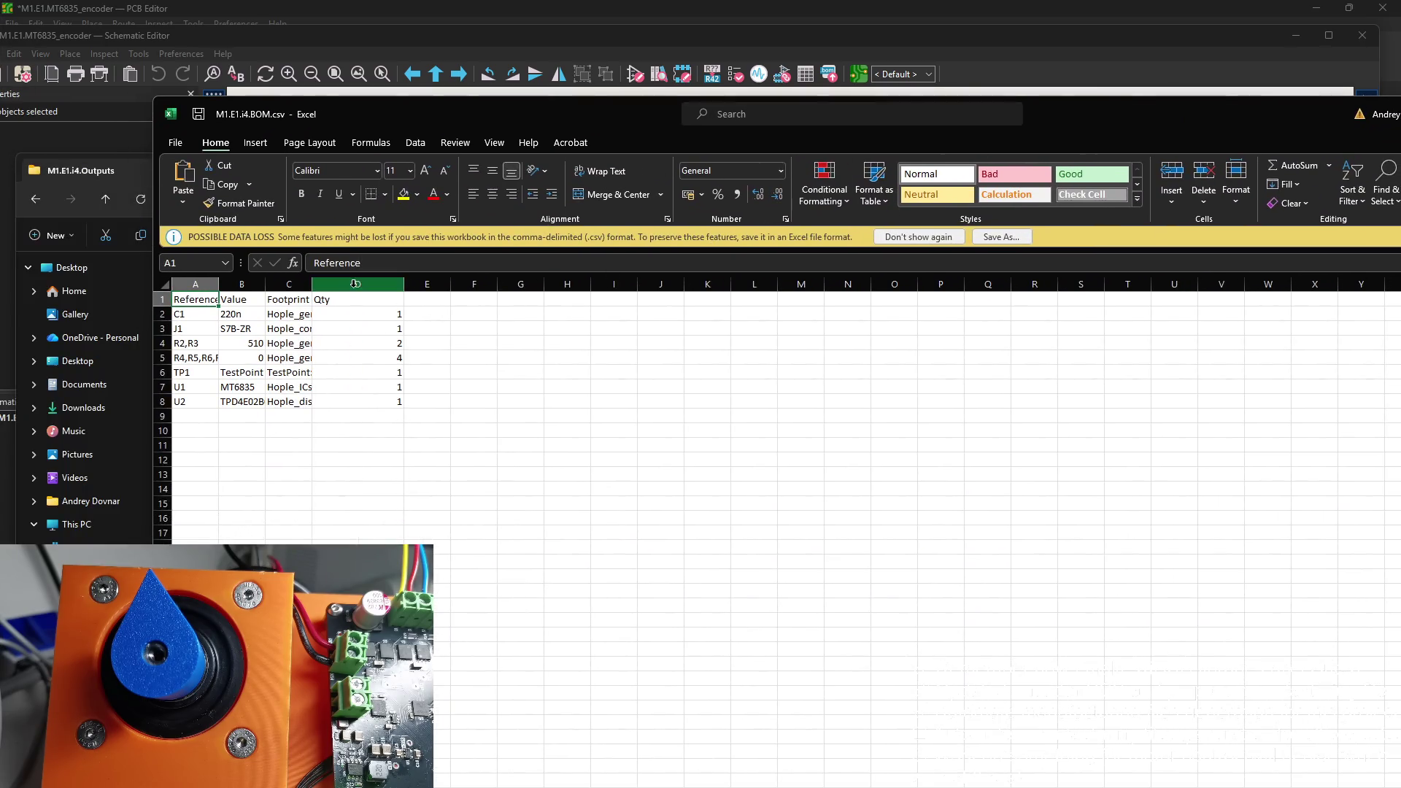
Step: Autofit BOM columns B and C and widen column A to show full references
double_click(312, 284)
click(526, 303)
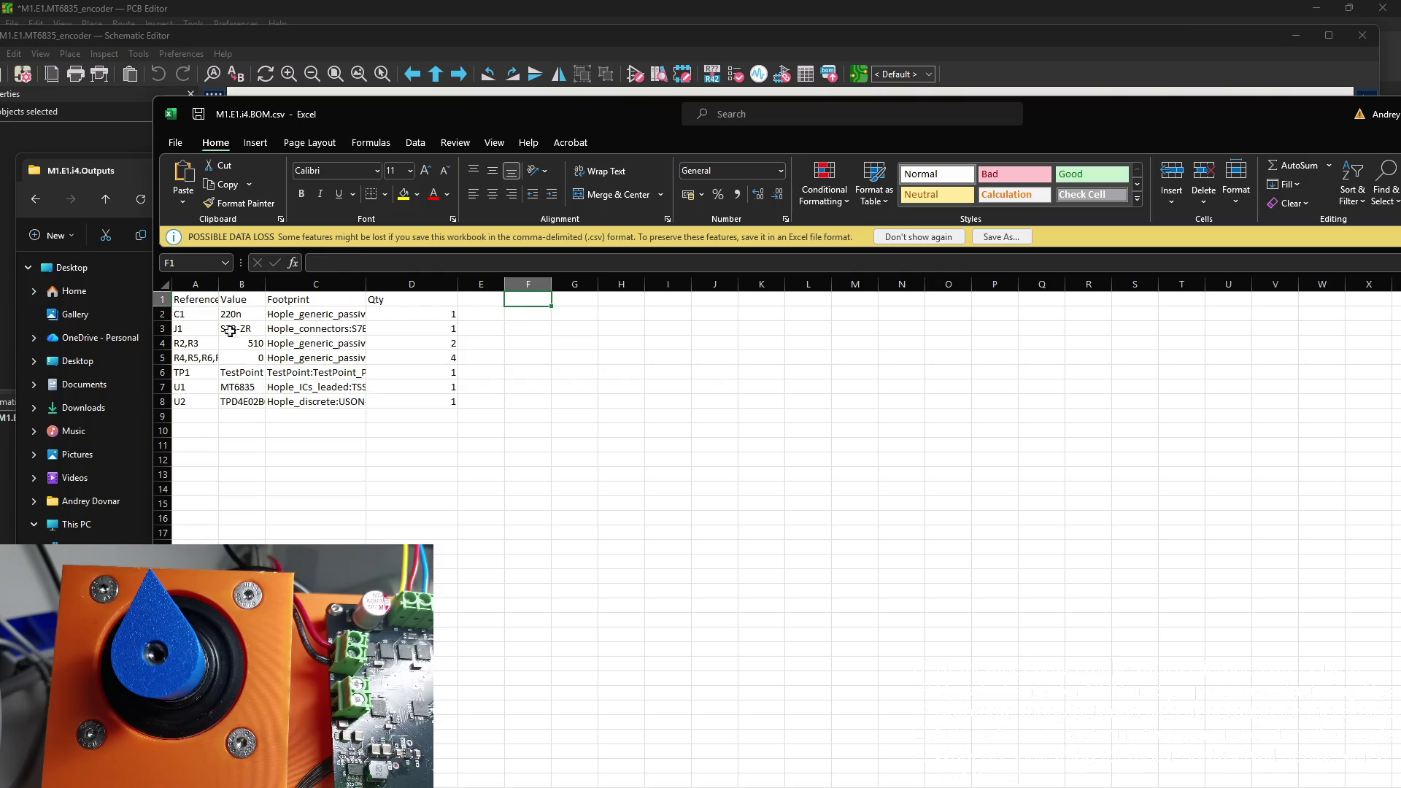
double_click(265, 284)
drag(219, 284, 275, 289)
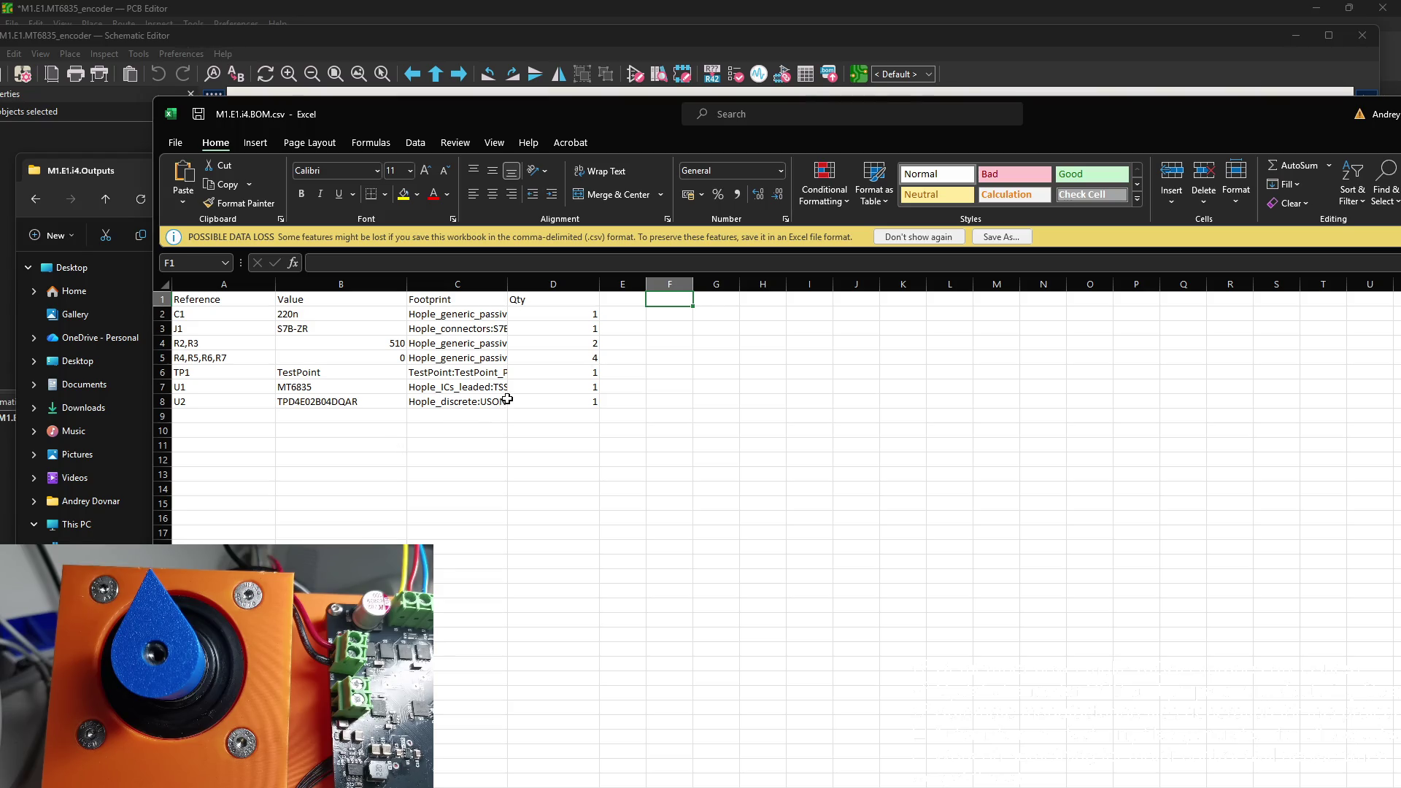
mouse_move(479, 485)
mouse_down()
mouse_move(638, 443)
mouse_move(491, 510)
mouse_move(499, 399)
mouse_move(467, 299)
mouse_up()
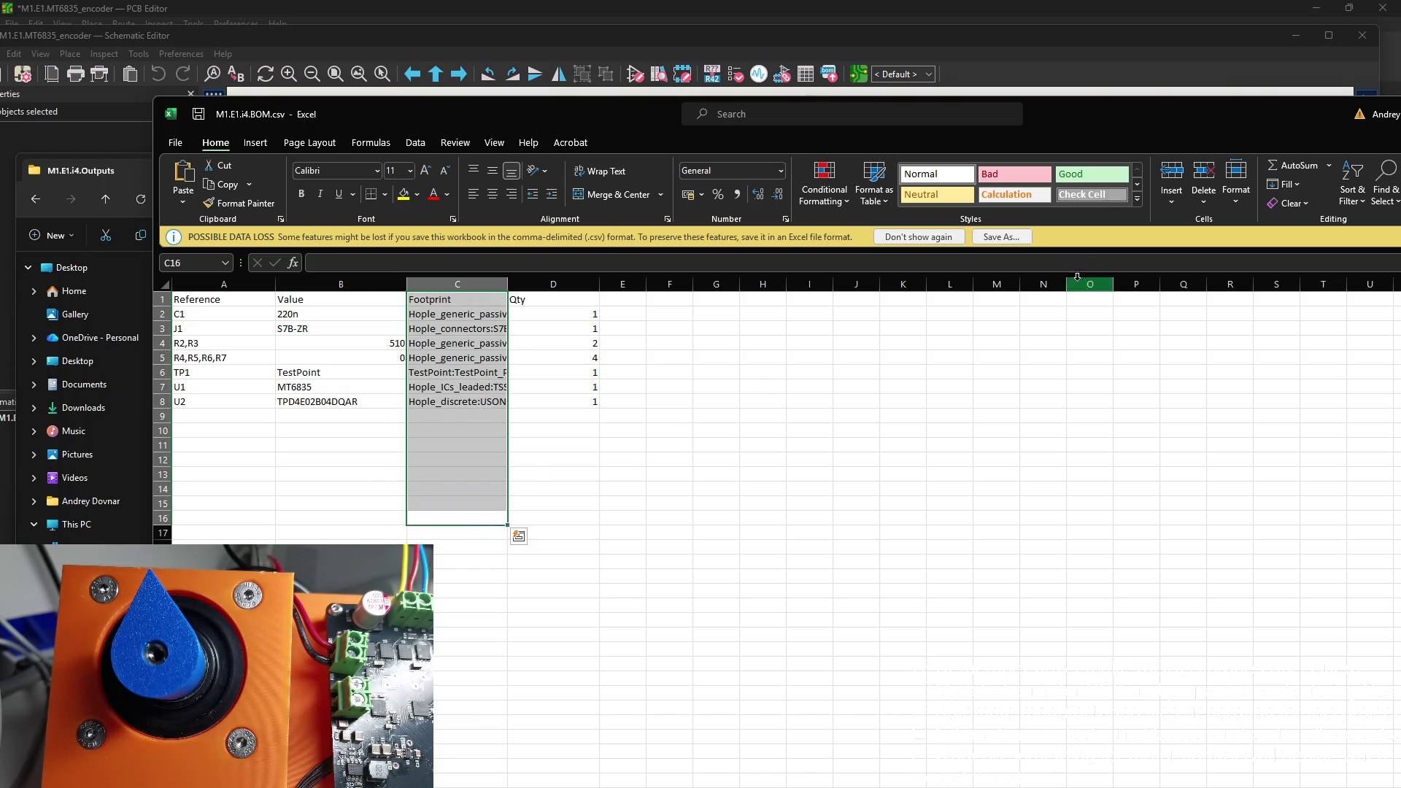
Step: Close Excel without saving, then go up to M1.E1.Outputs and select M1.E1.i4.Outputs
drag(1036, 107, 721, 116)
click(1206, 123)
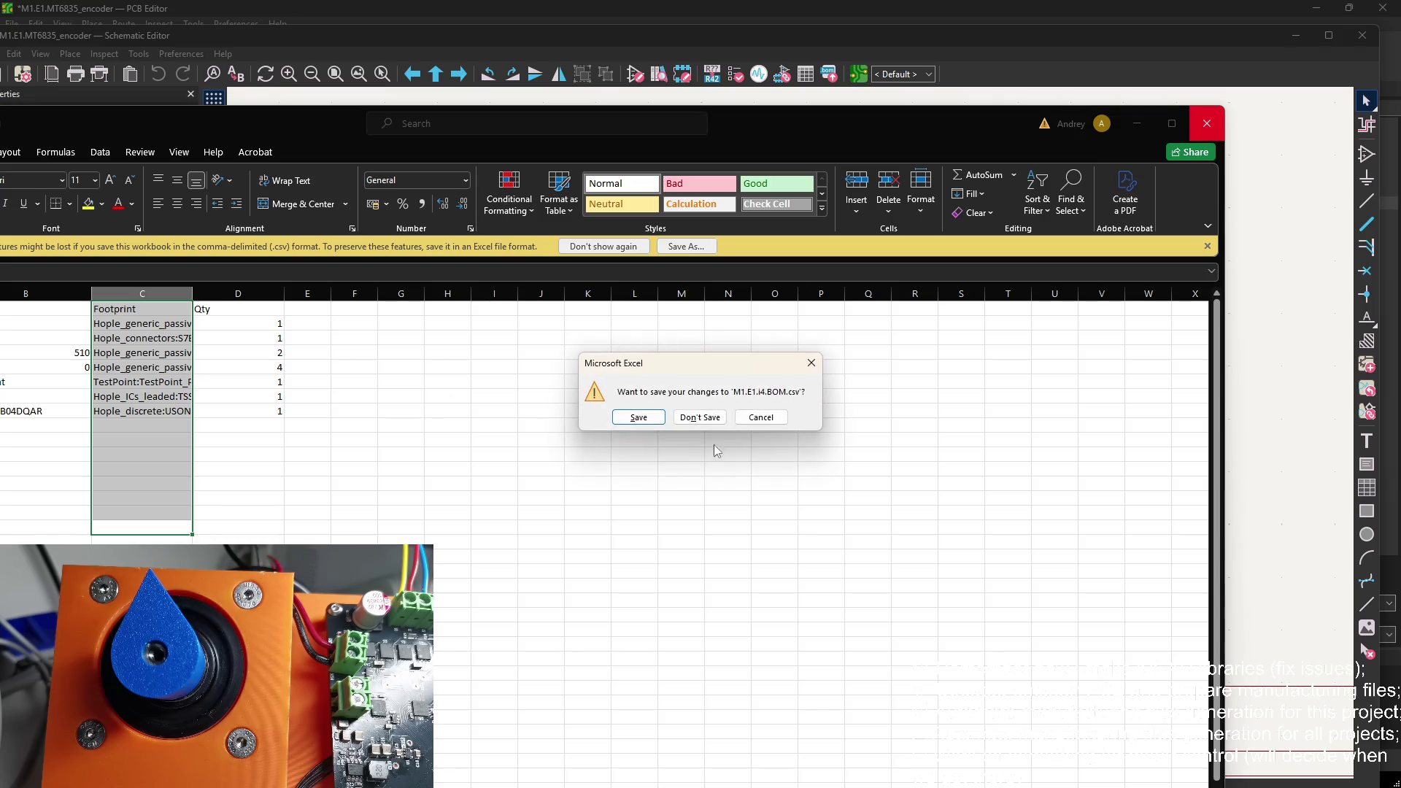
click(702, 417)
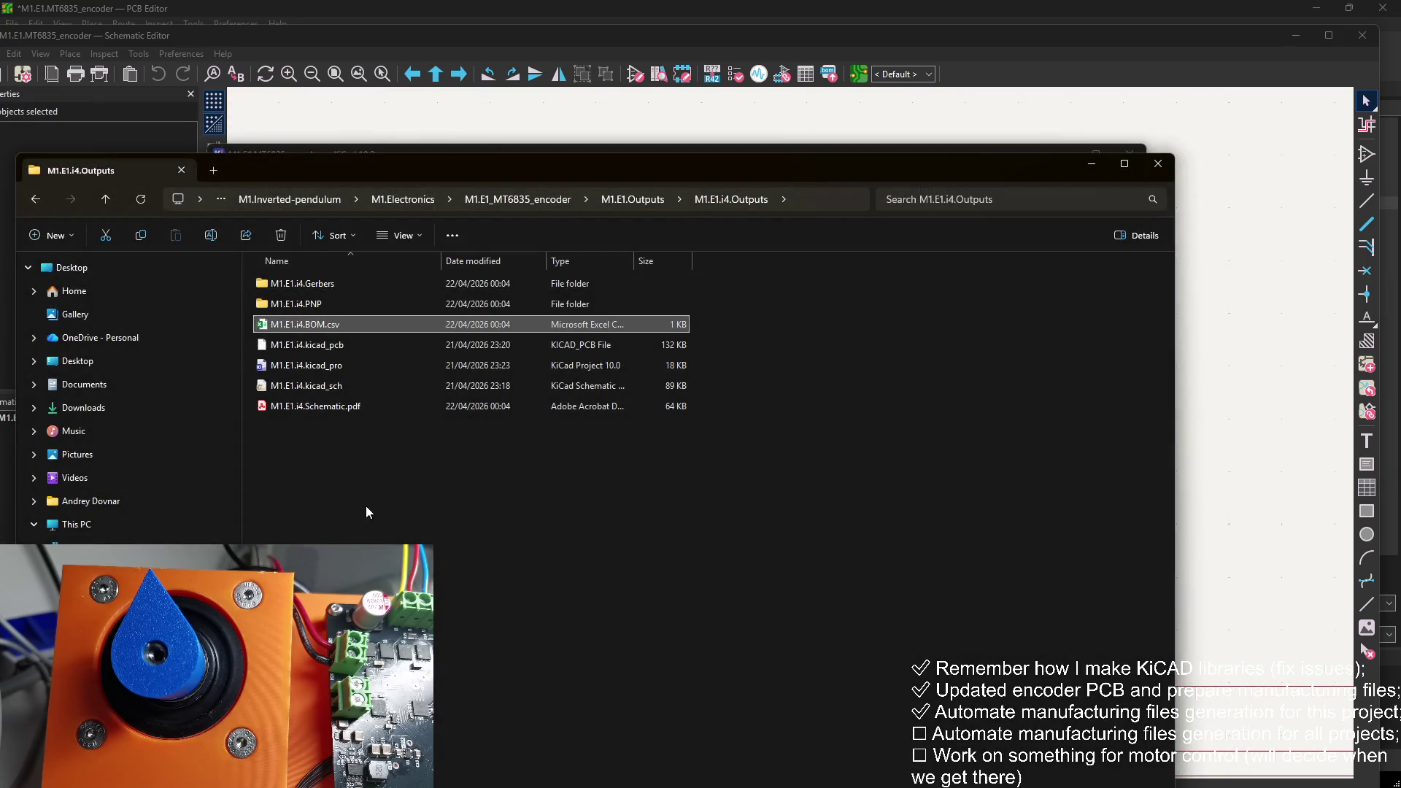
mouse_move(597, 172)
mouse_down()
mouse_move(734, 168)
mouse_move(773, 262)
mouse_move(733, 195)
mouse_move(745, 184)
mouse_up()
click(736, 211)
click(434, 342)
click(448, 352)
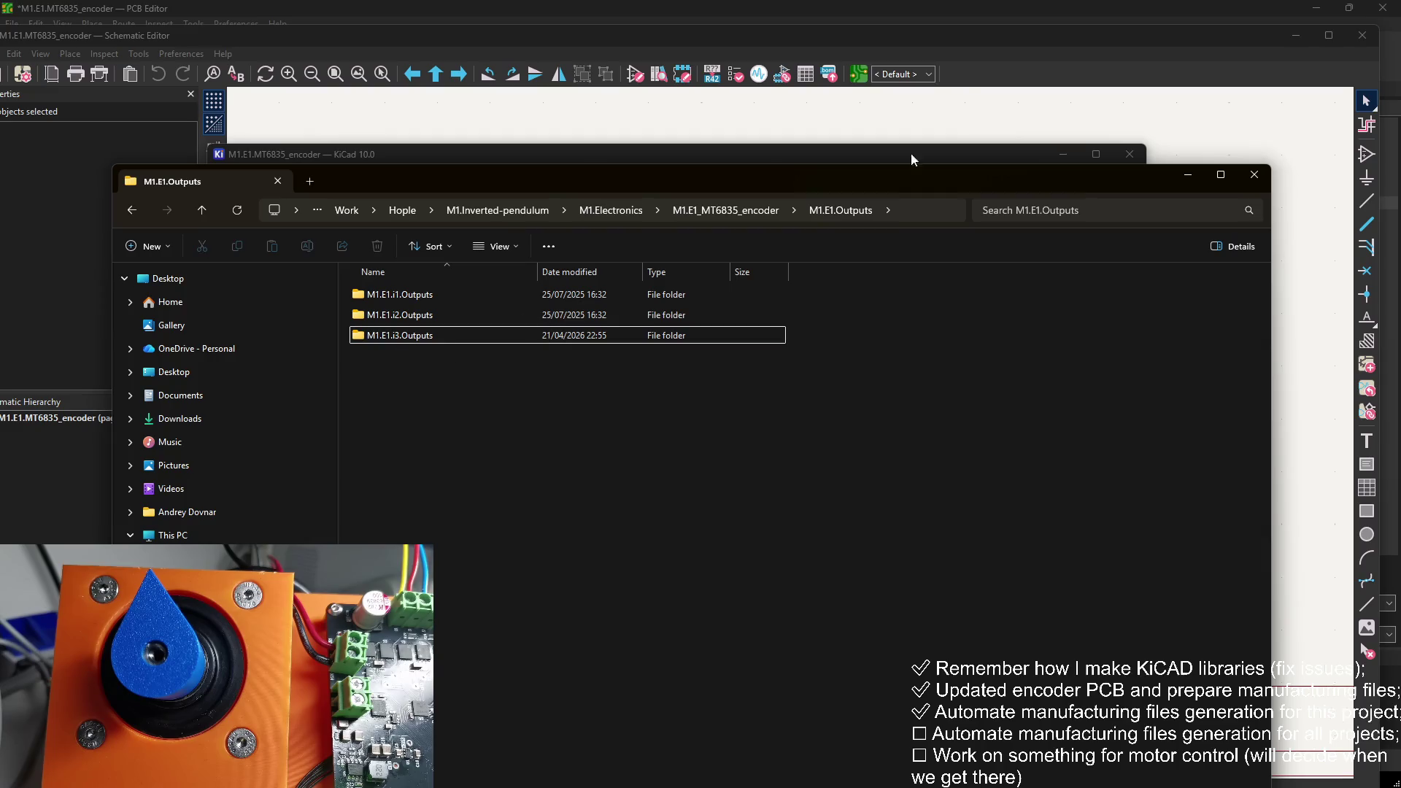
click(950, 153)
Step: Add an Execute Command job as job 12 and name it 'Clean up BOM'
click(531, 647)
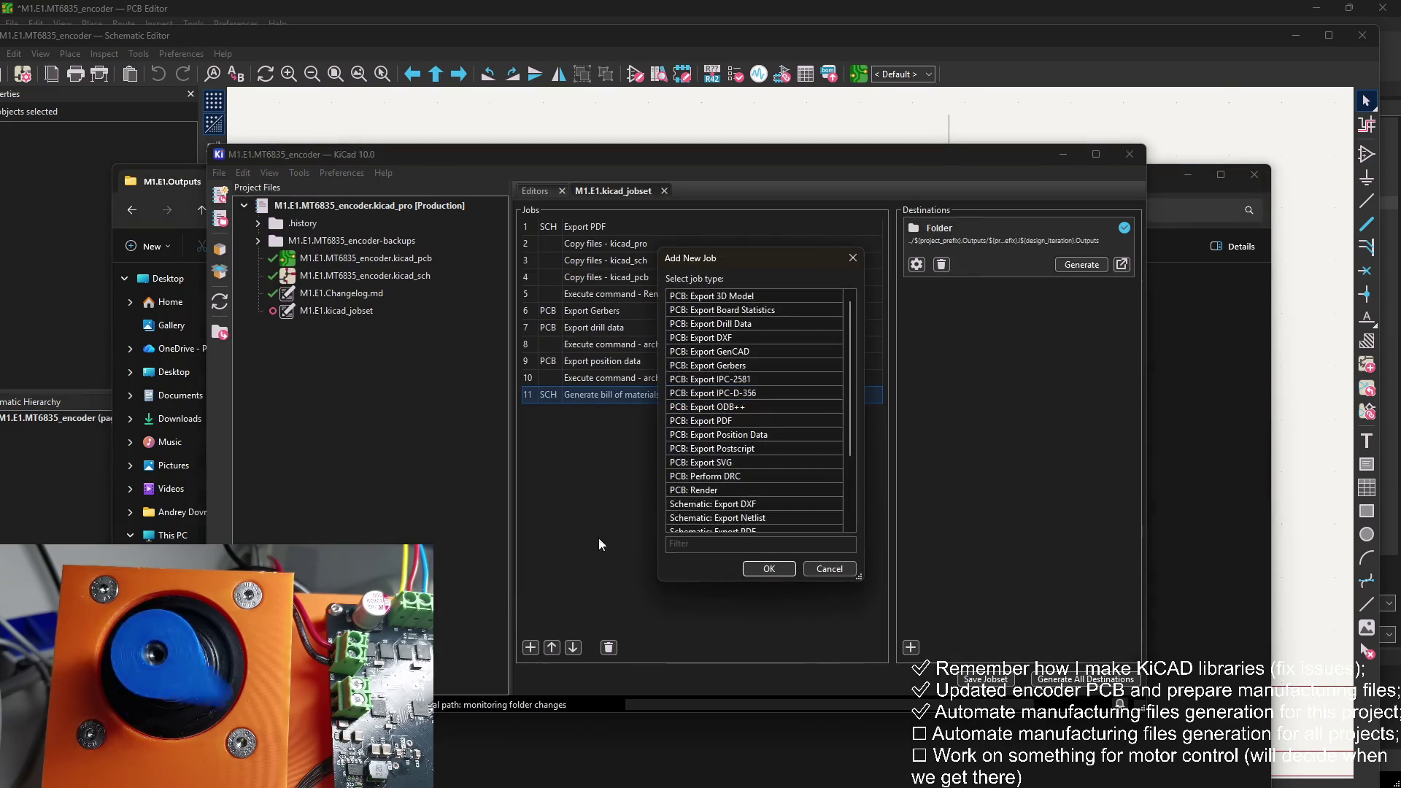
scroll(777, 488, down, 5)
click(759, 516)
click(768, 568)
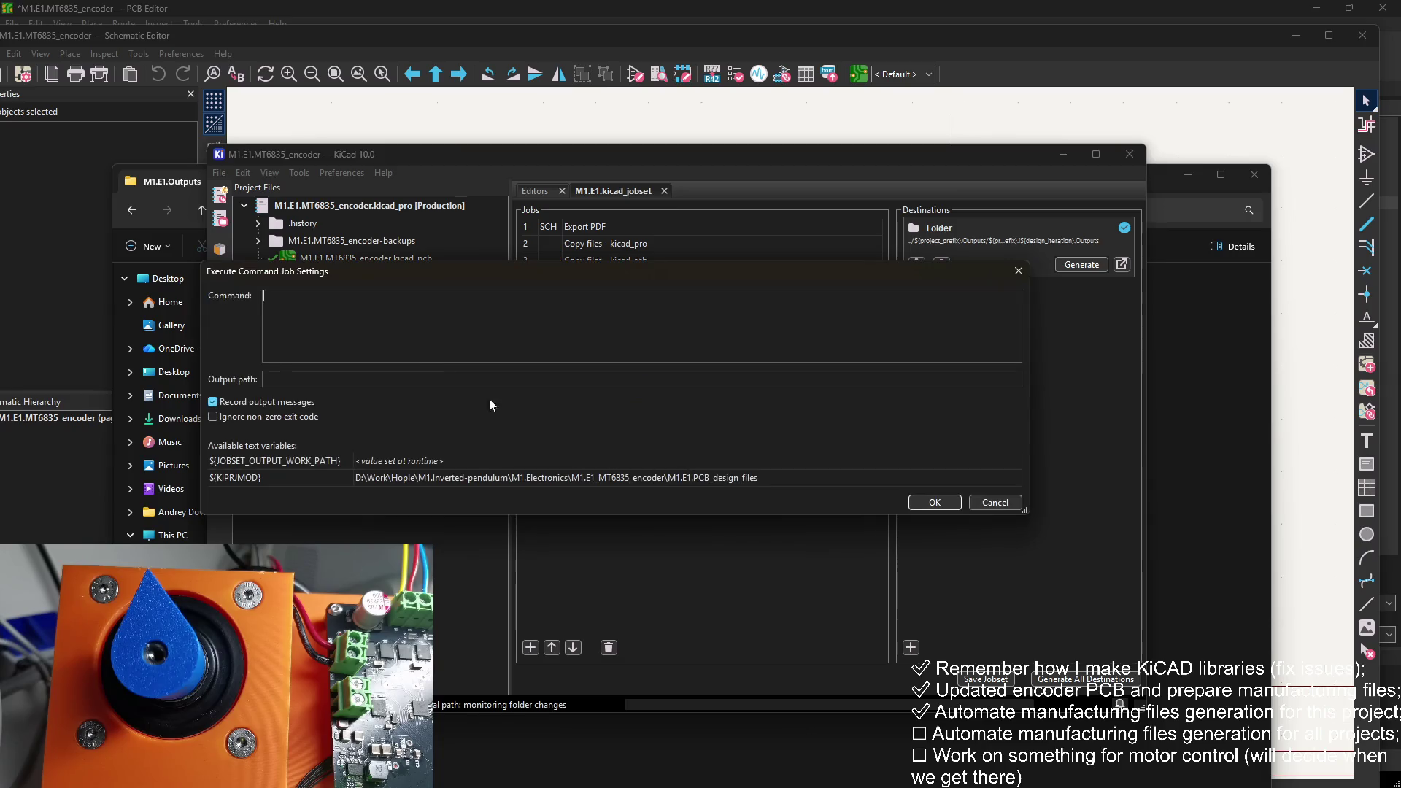
text(cmd)
click(934, 502)
double_click(702, 410)
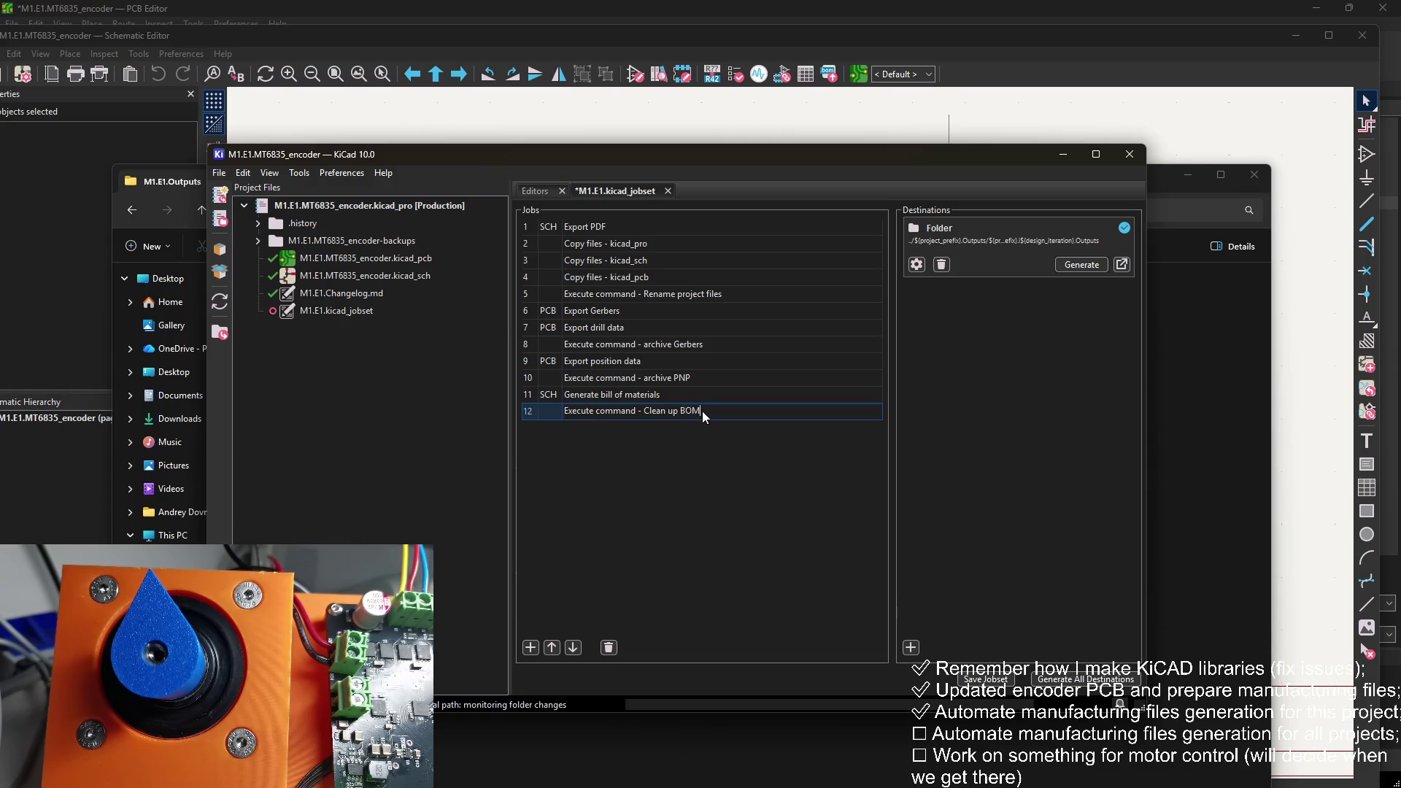
drag(563, 411, 605, 415)
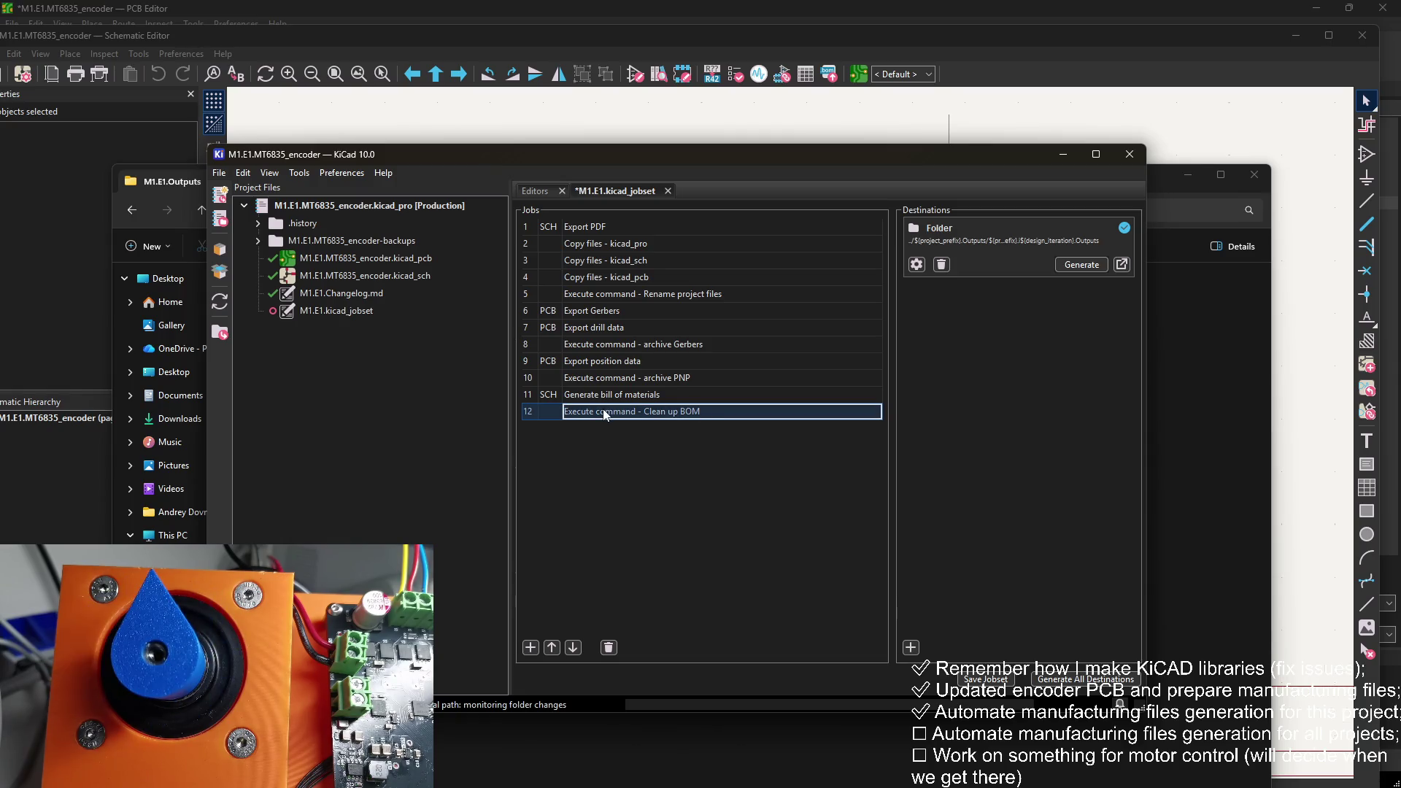
Step: Reuse the archive PNP job's command in job 12, swapping archive_folder.py for strip_footprint_library.py
right_click(610, 379)
click(668, 404)
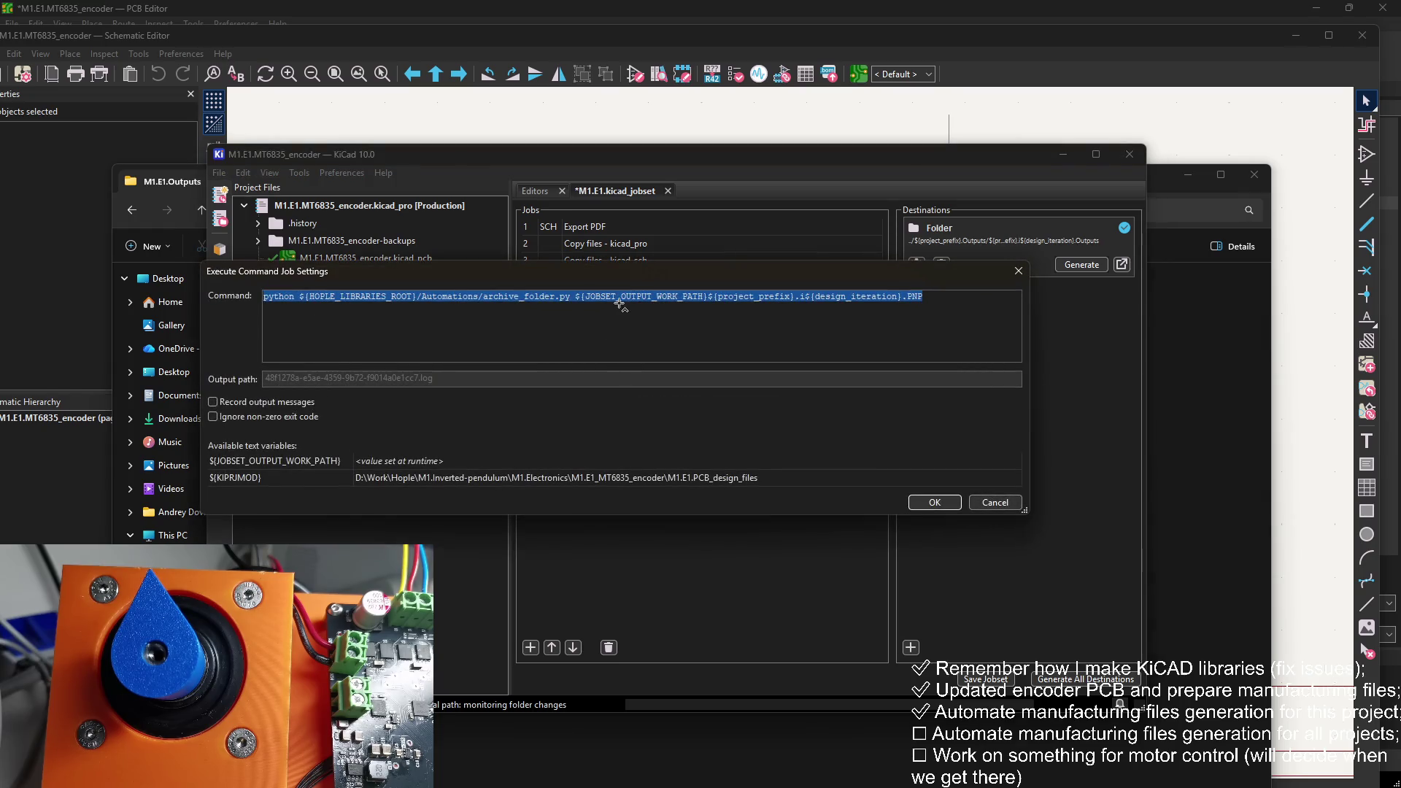
click(935, 504)
right_click(647, 418)
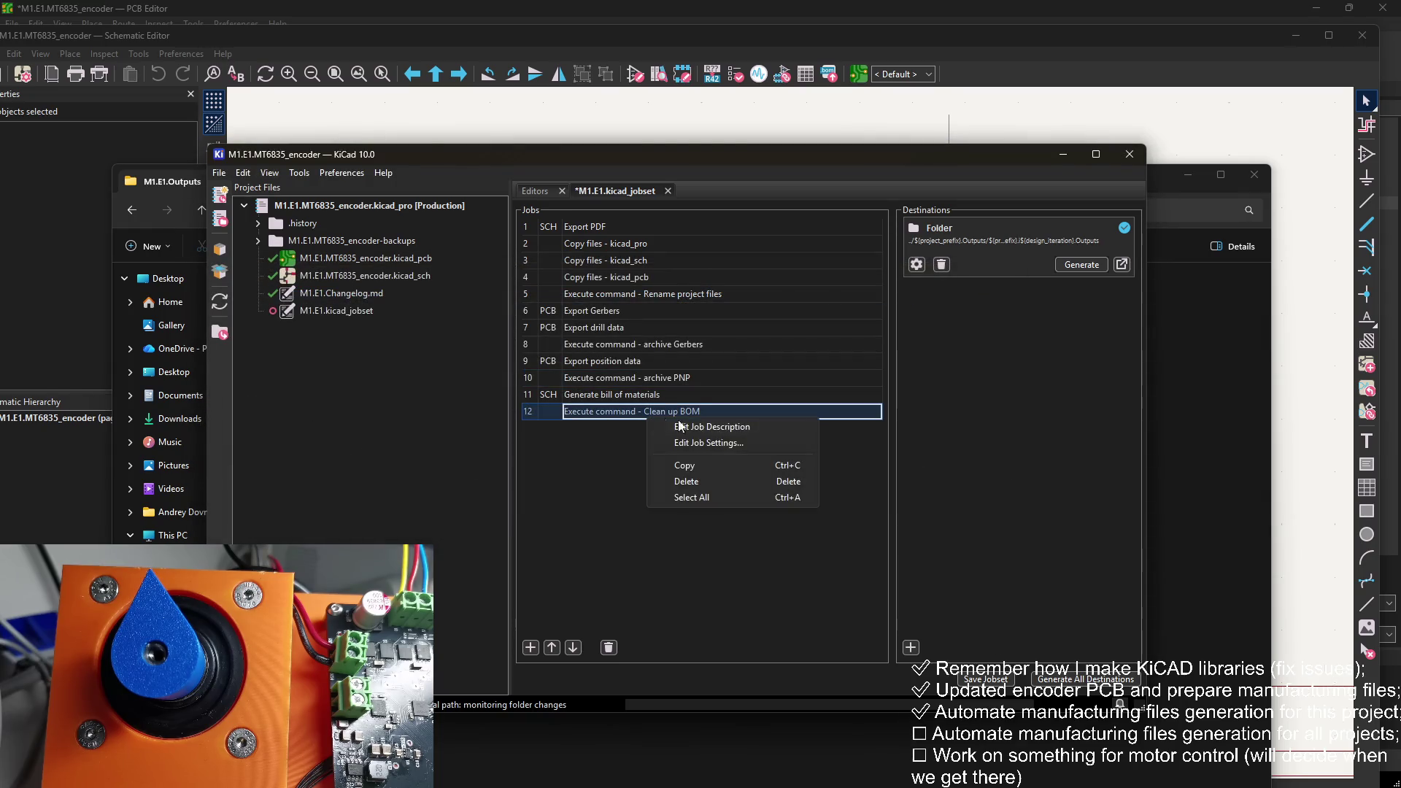
click(715, 443)
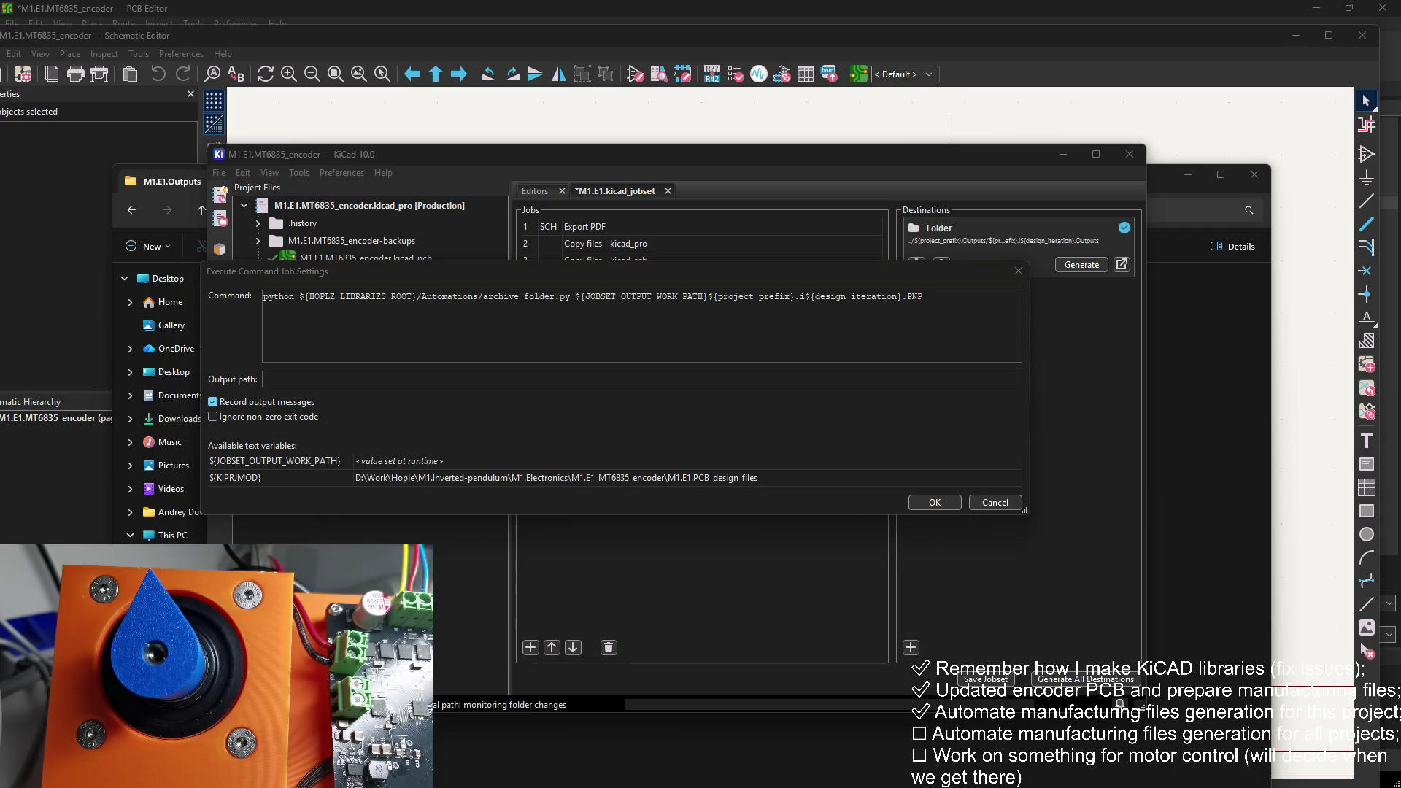
click(599, 296)
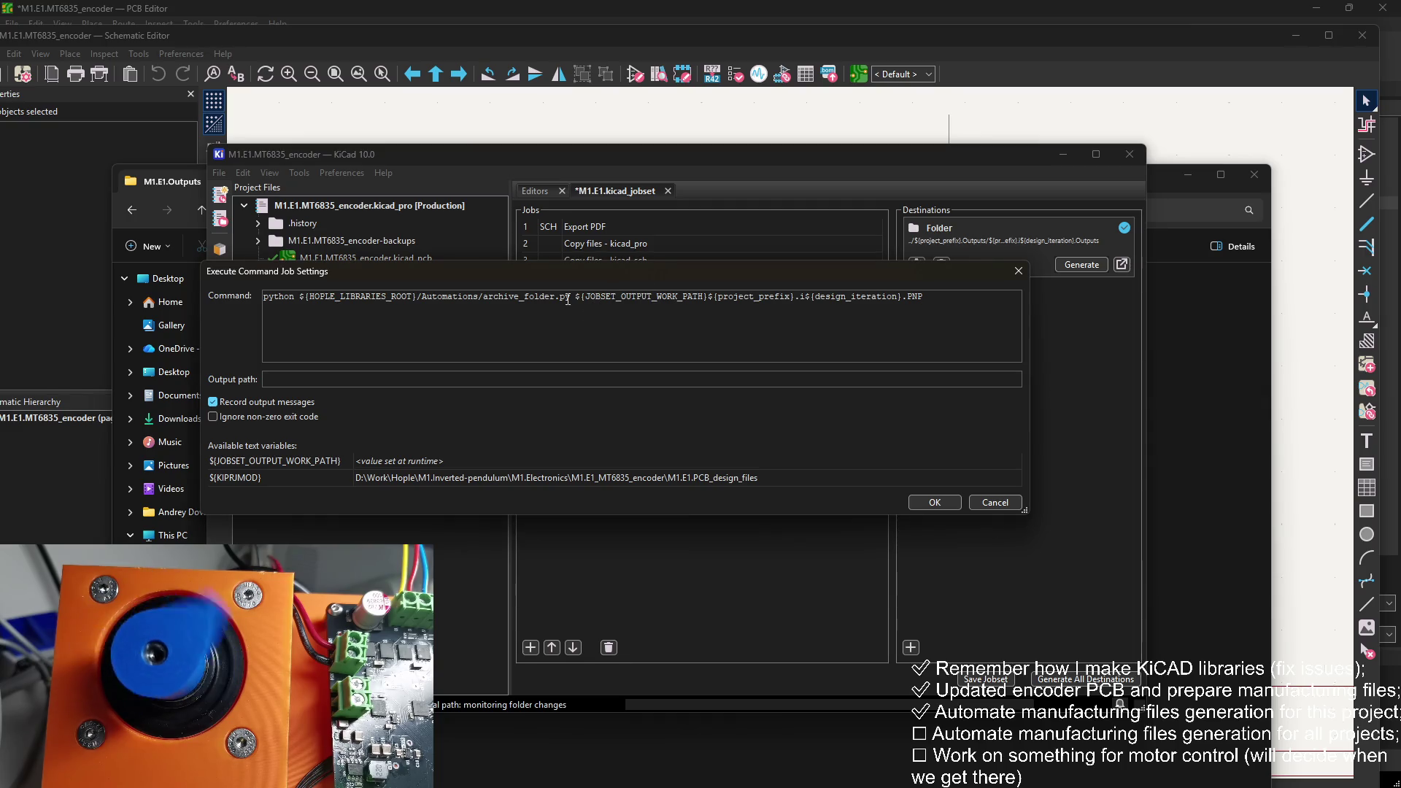
drag(573, 296, 483, 297)
key(ctrl+v)
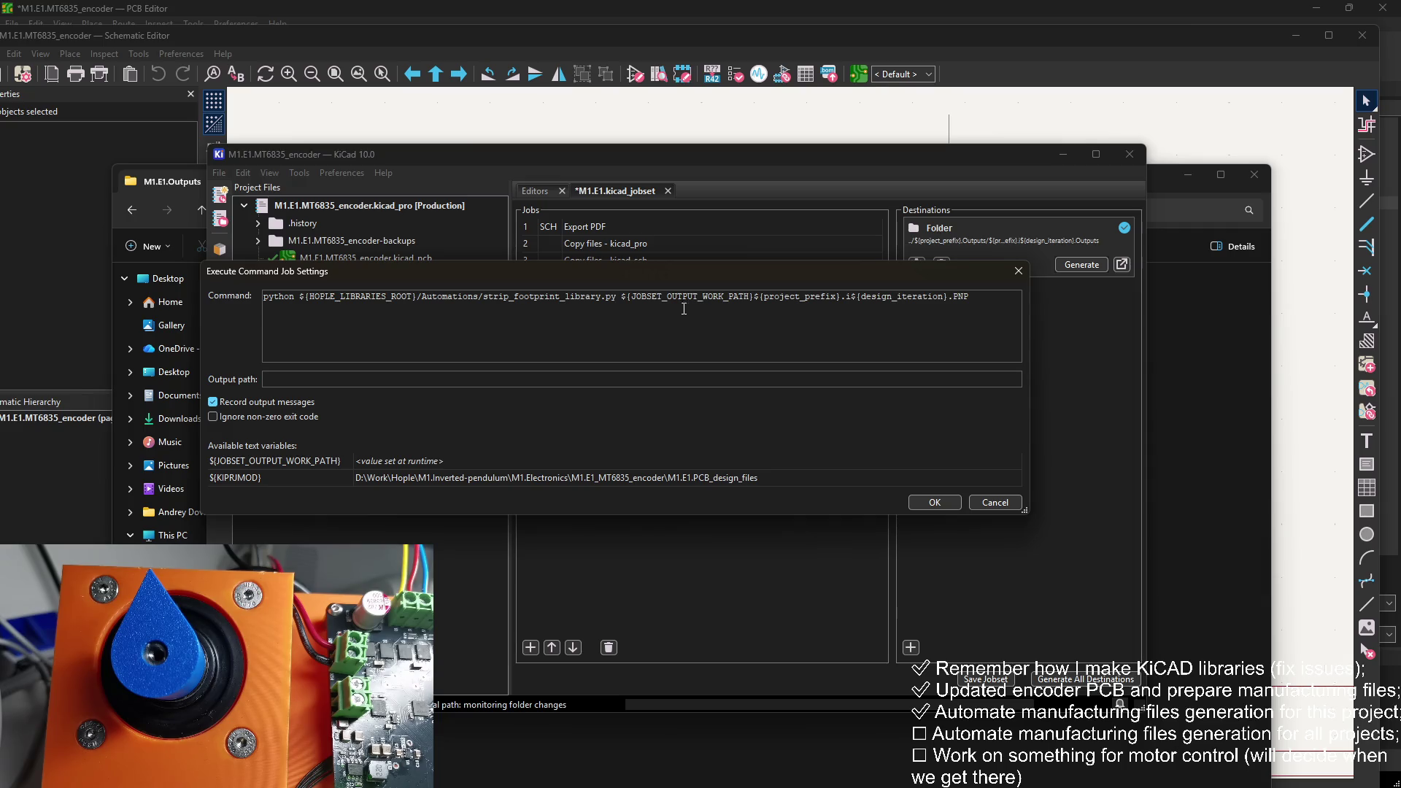
Step: Change the command's file ending to .BOM.csv and save the jobset
text(Gerb)
key(BackSpace)
key(BackSpace)
key(BackSpace)
text(.B)
click(933, 503)
click(986, 679)
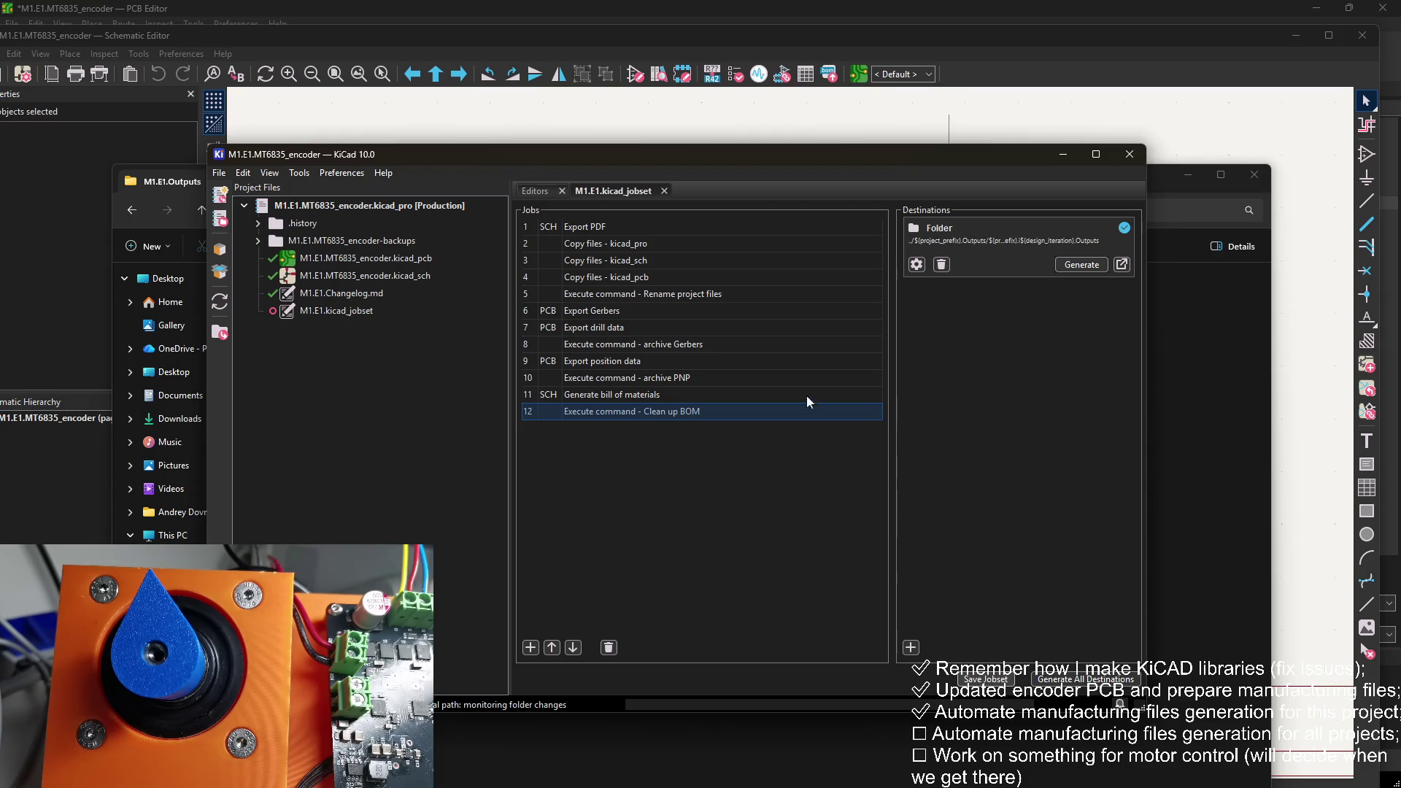
click(1160, 321)
Step: Run the jobset, then open M1.E1.i4.Outputs and its M1.E1.i4.BOM.csv in Excel
click(804, 156)
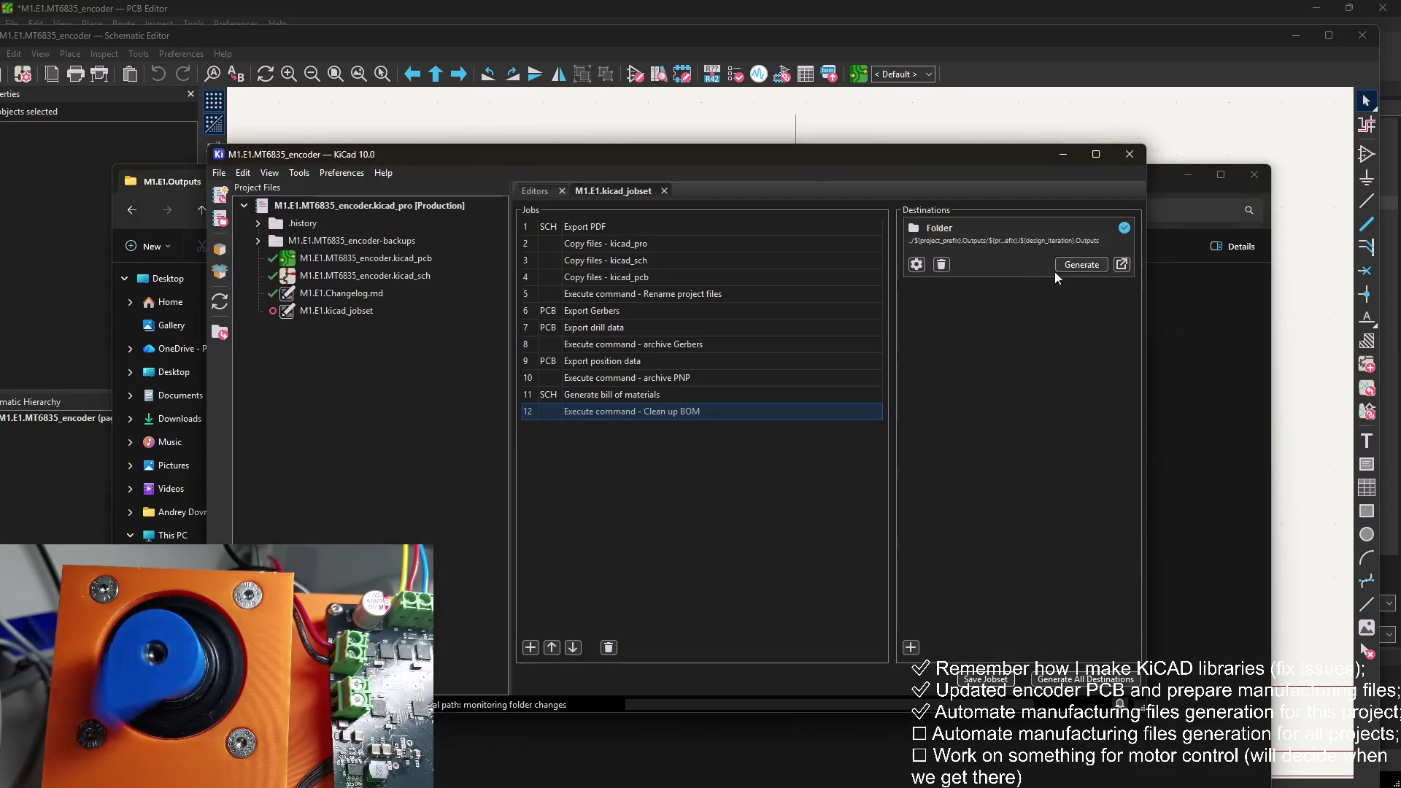
click(1080, 264)
click(1171, 319)
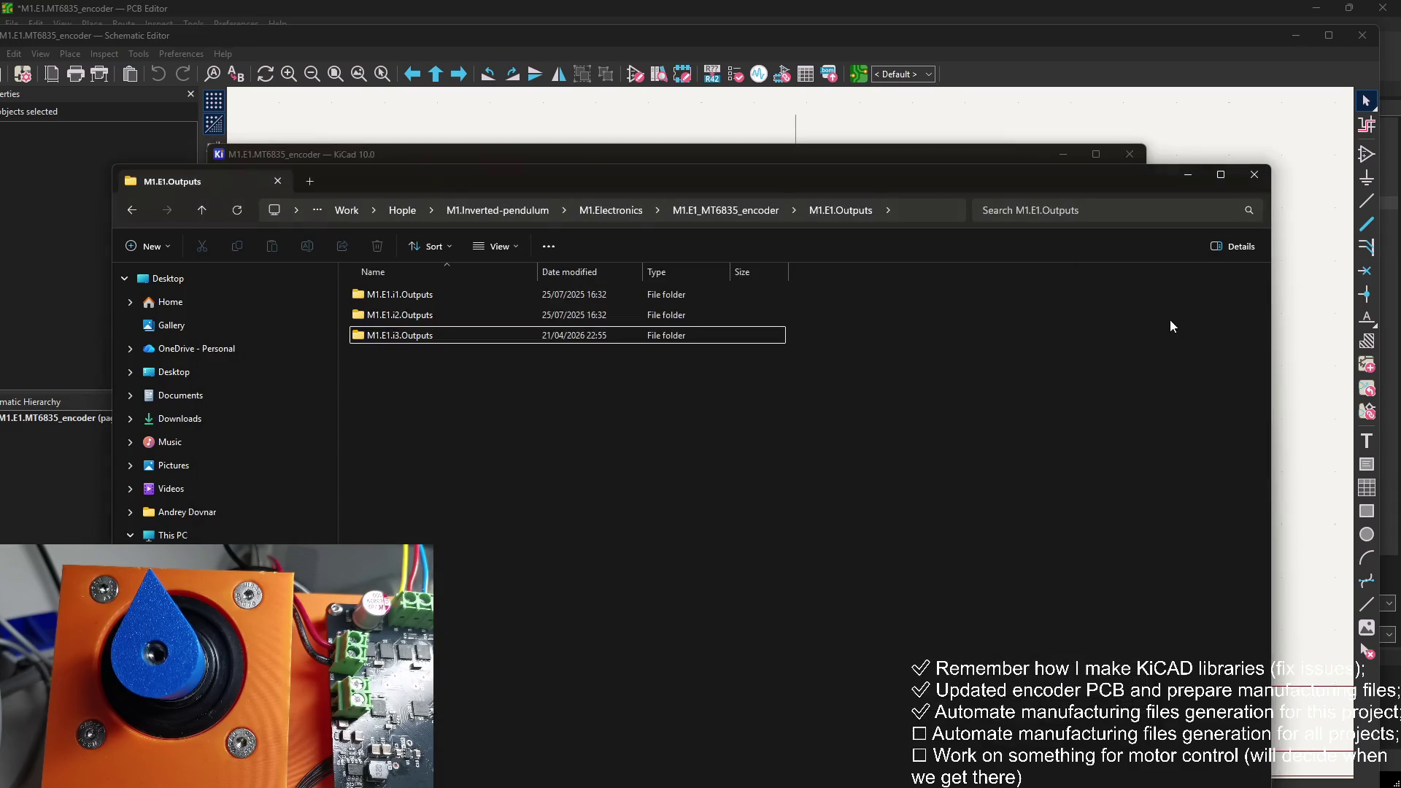
double_click(496, 334)
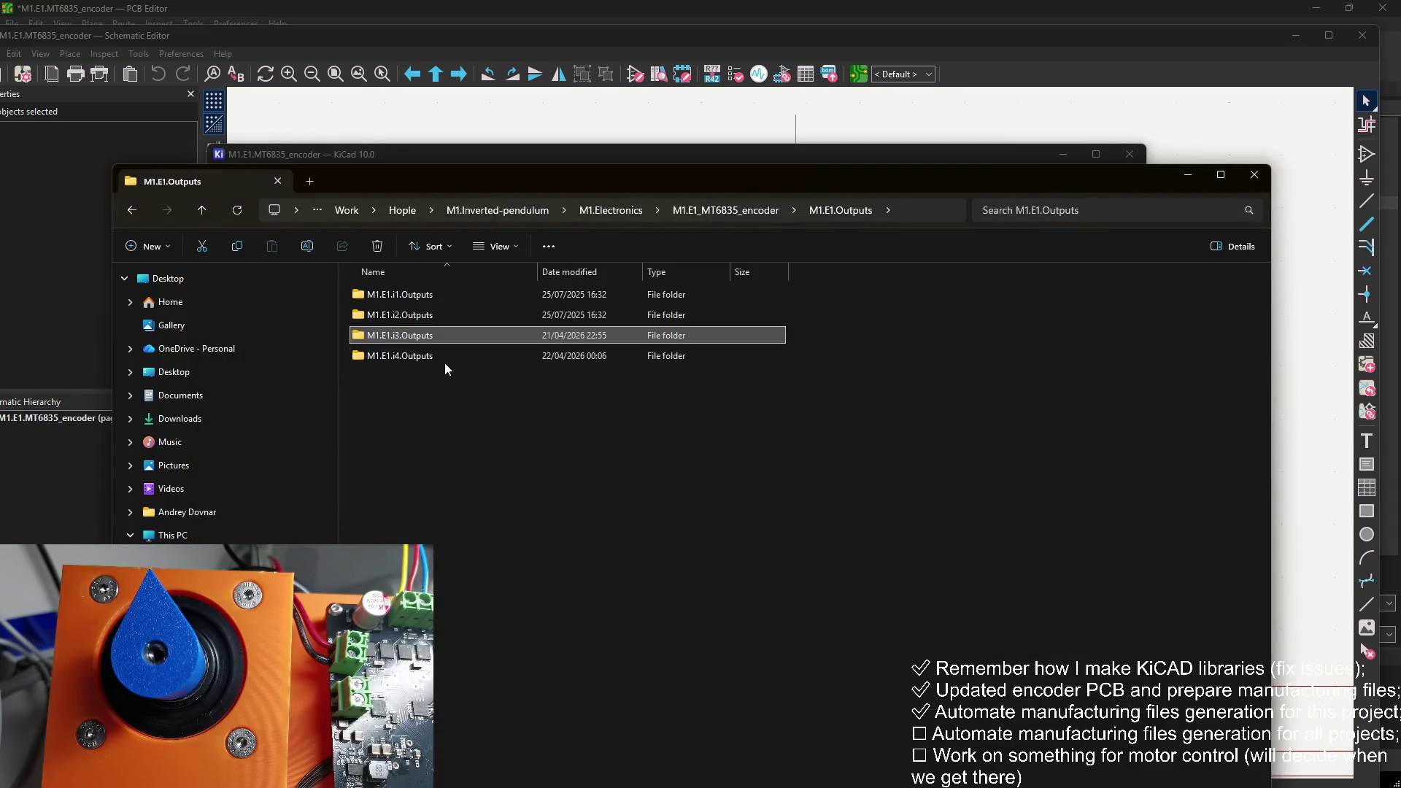
double_click(445, 357)
double_click(426, 355)
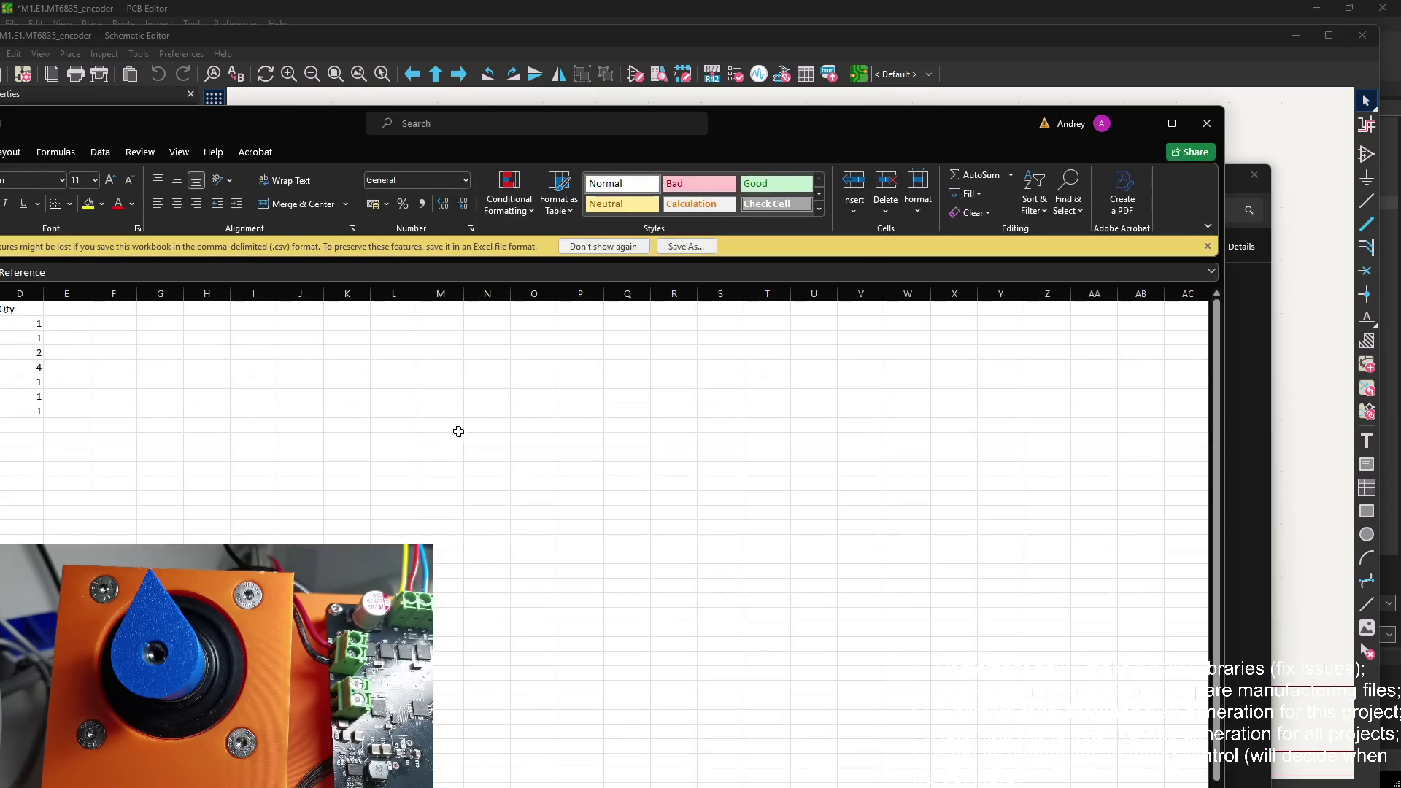
Step: Widen the Footprint column C and inspect test point TP1's footprint cell
mouse_move(803, 154)
mouse_down()
mouse_move(983, 135)
mouse_move(1075, 168)
mouse_up()
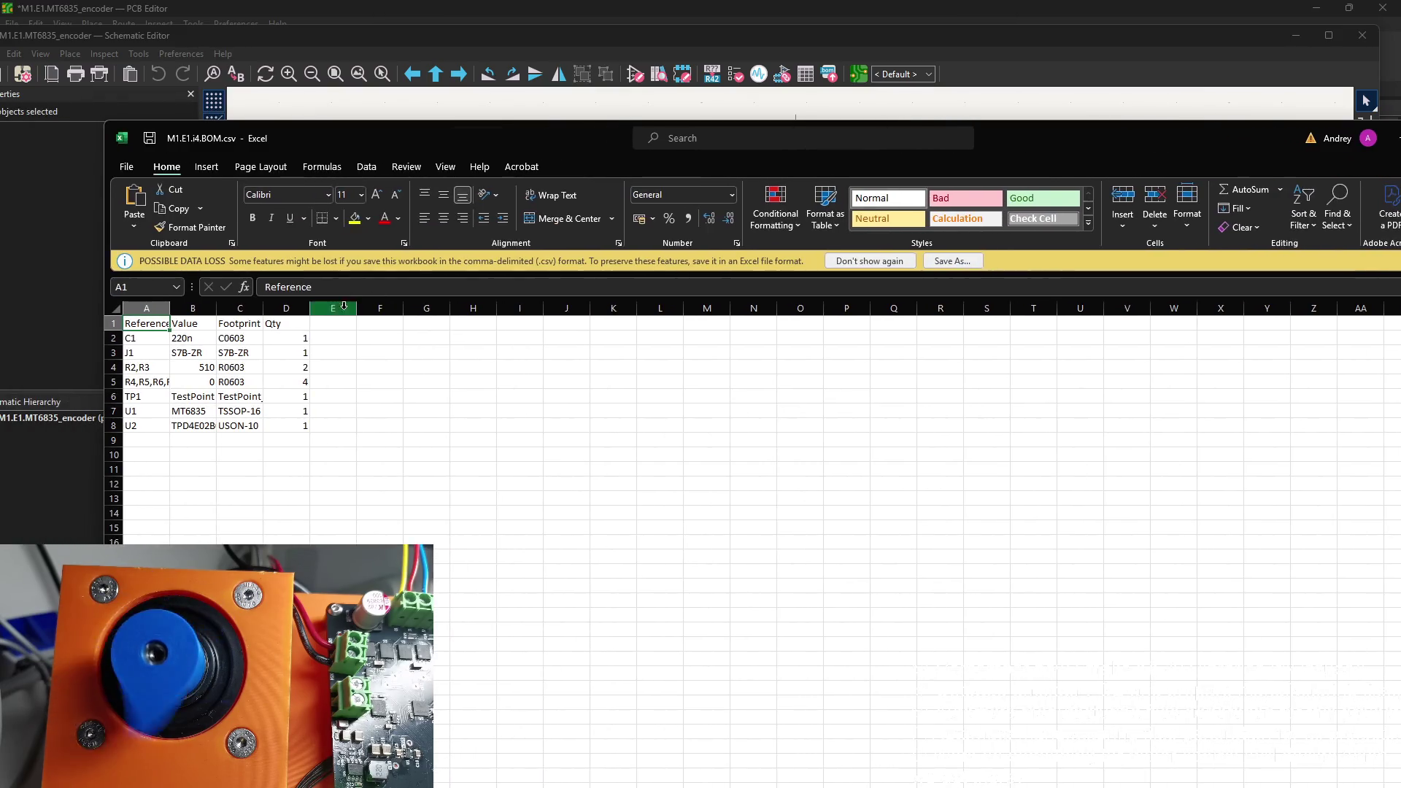
click(241, 308)
drag(263, 308, 377, 310)
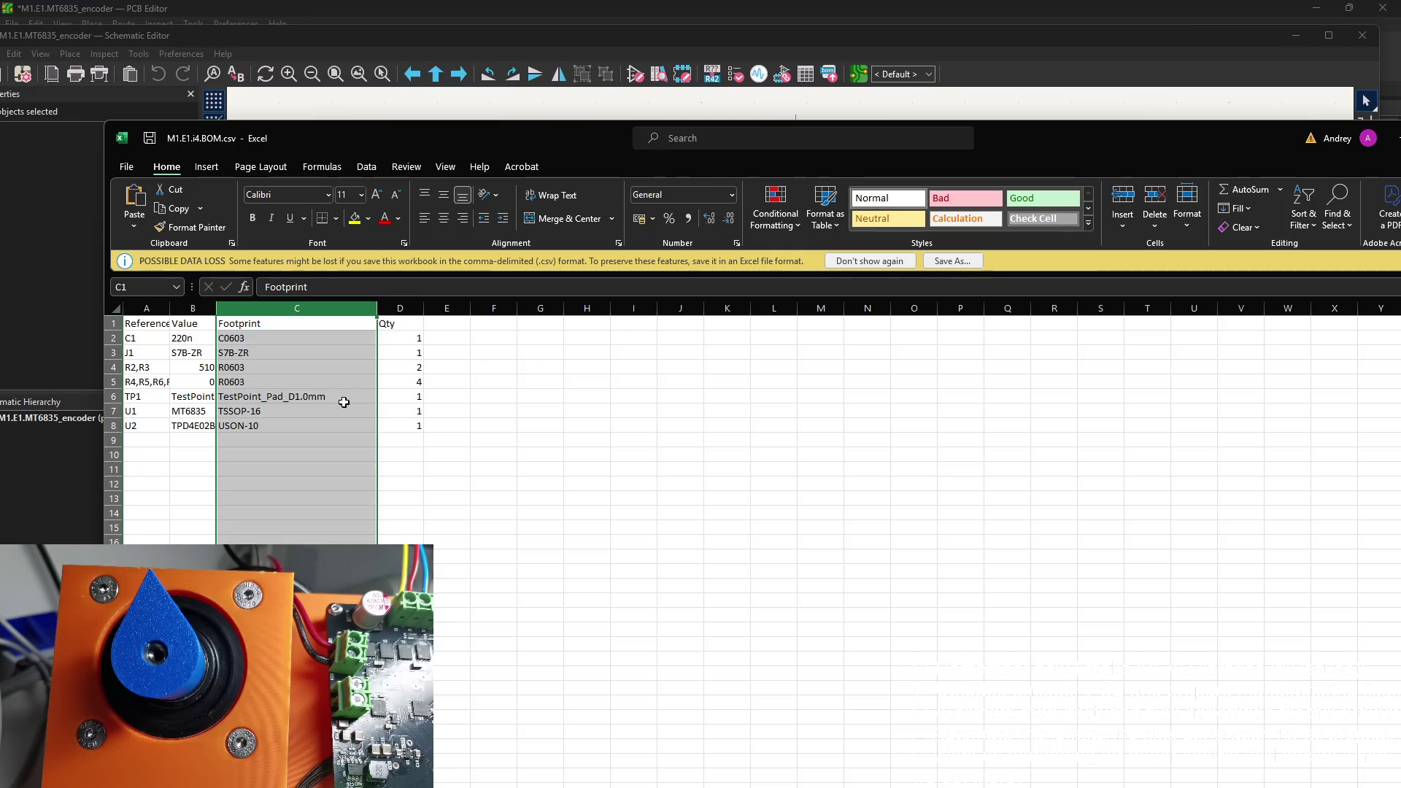
click(248, 400)
drag(414, 396, 156, 394)
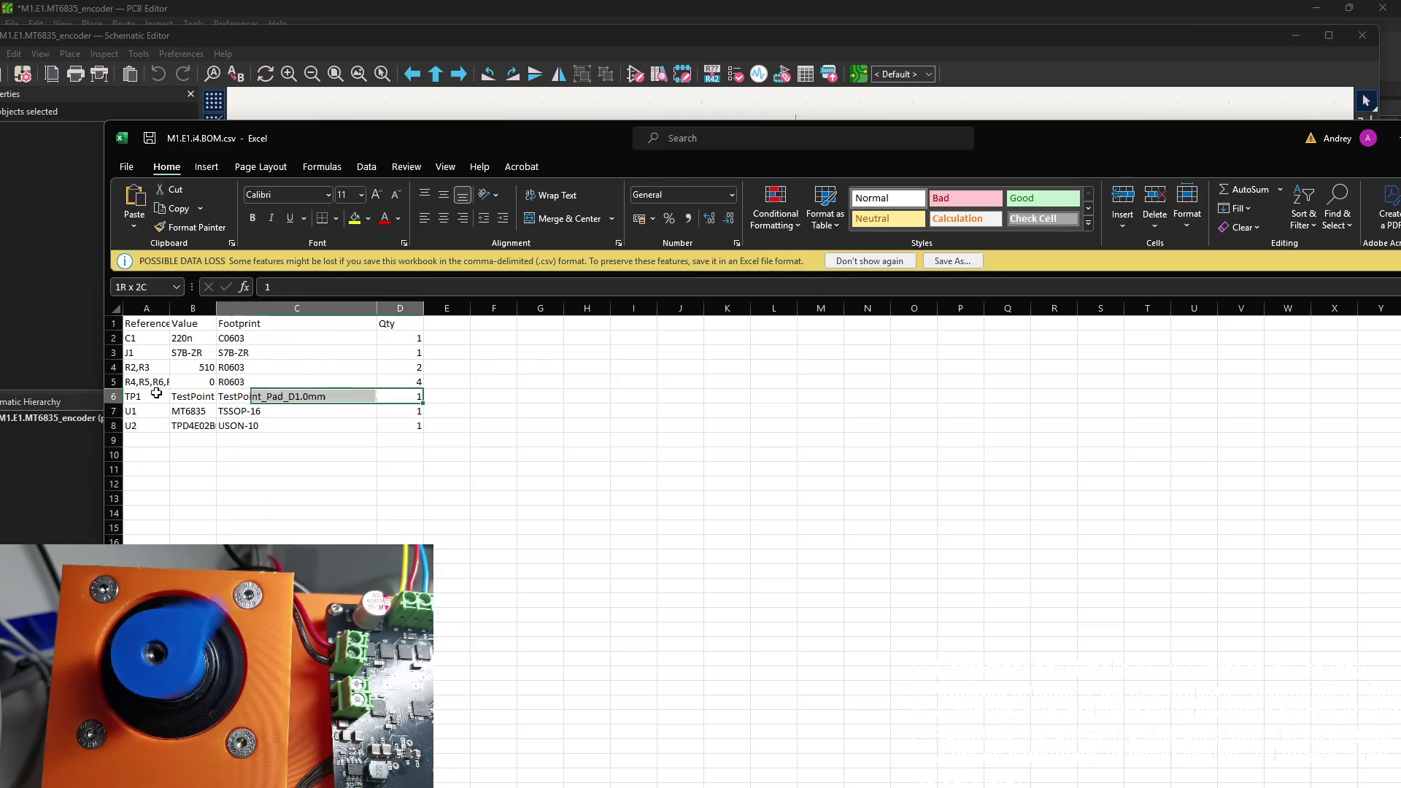
Step: Close Excel without saving, go up to M1.E1.Outputs, and select the KiCad BOM job
drag(1194, 130, 699, 136)
click(964, 148)
click(699, 417)
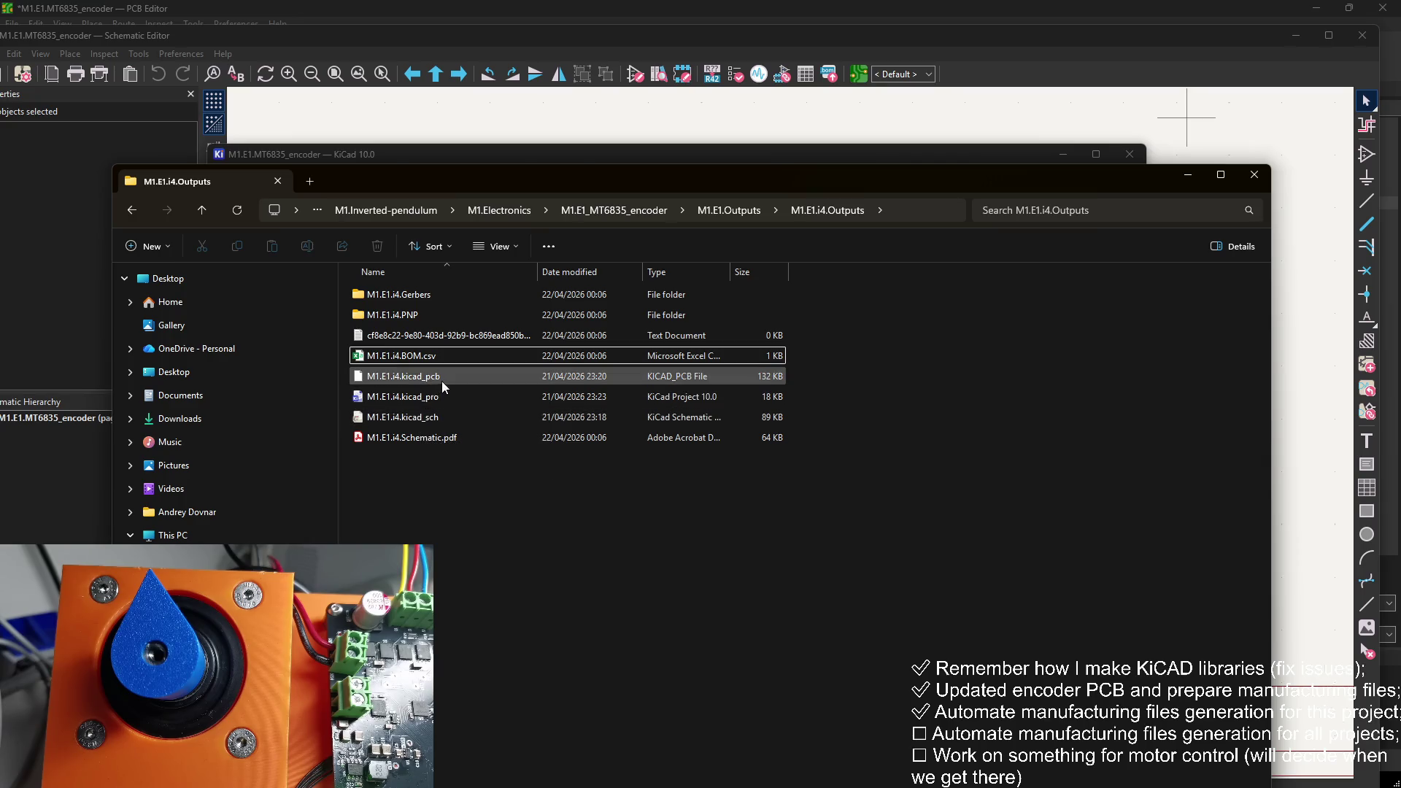
click(754, 201)
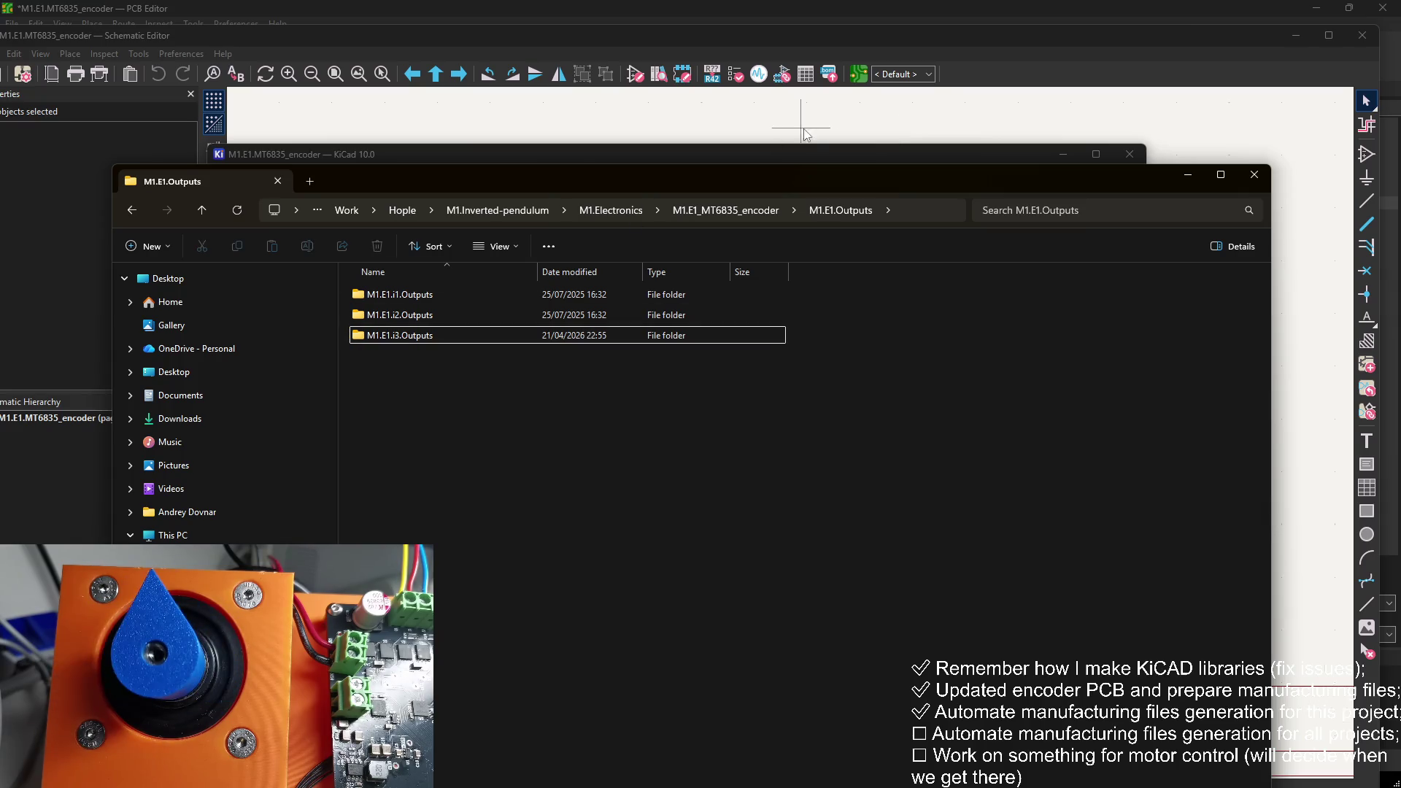
click(805, 154)
click(655, 401)
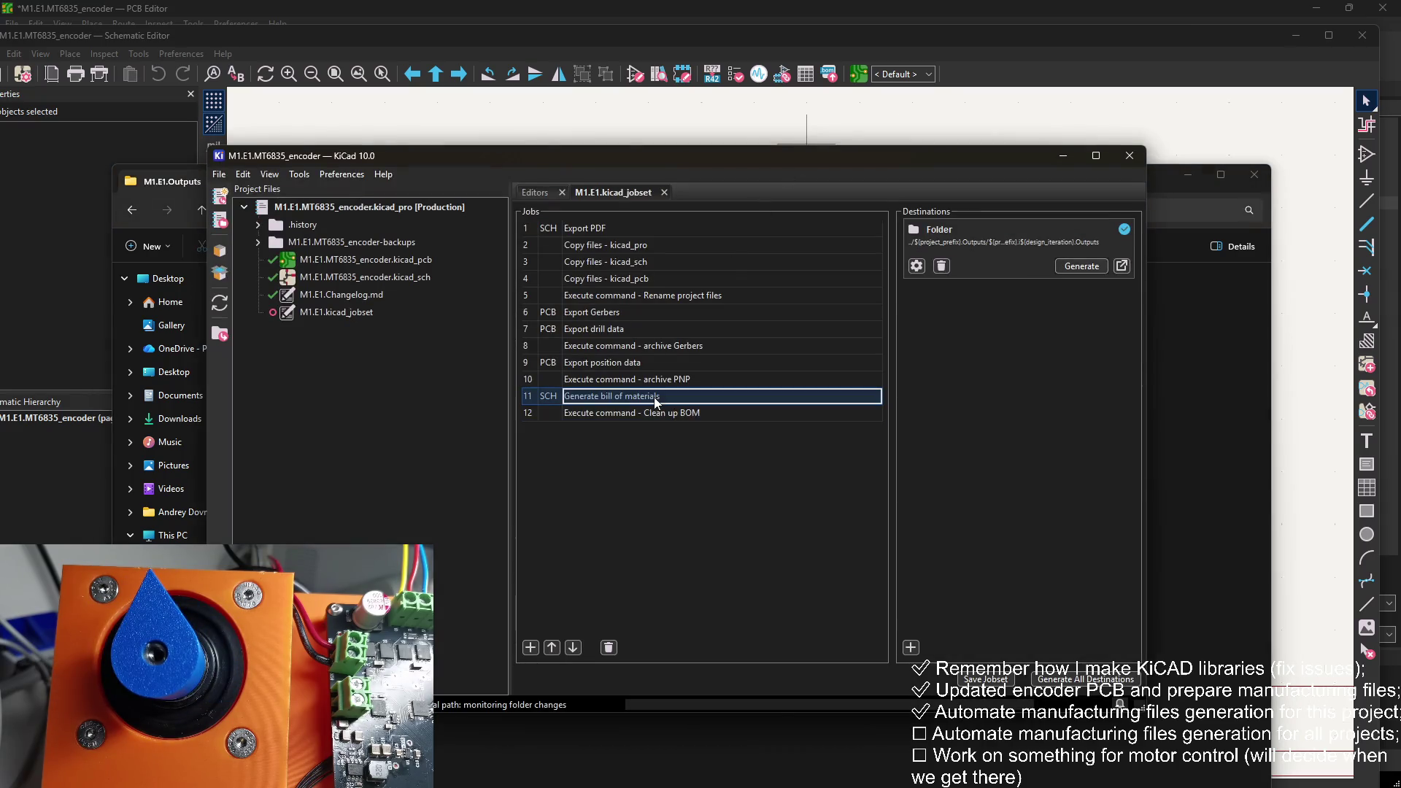
right_click(655, 401)
Step: Review the BOM job's symbol table and keep the whole project as its scope
click(720, 419)
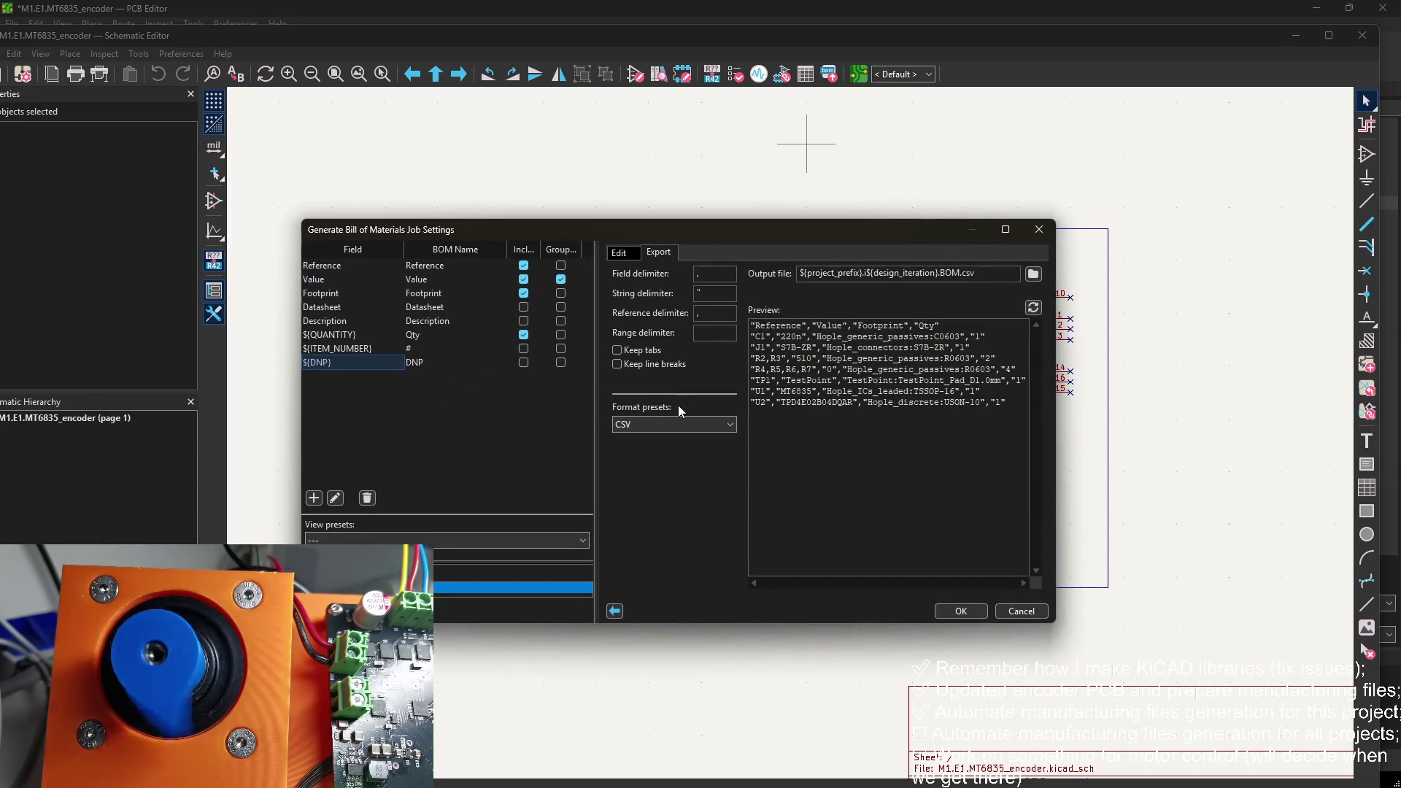
click(634, 254)
click(661, 254)
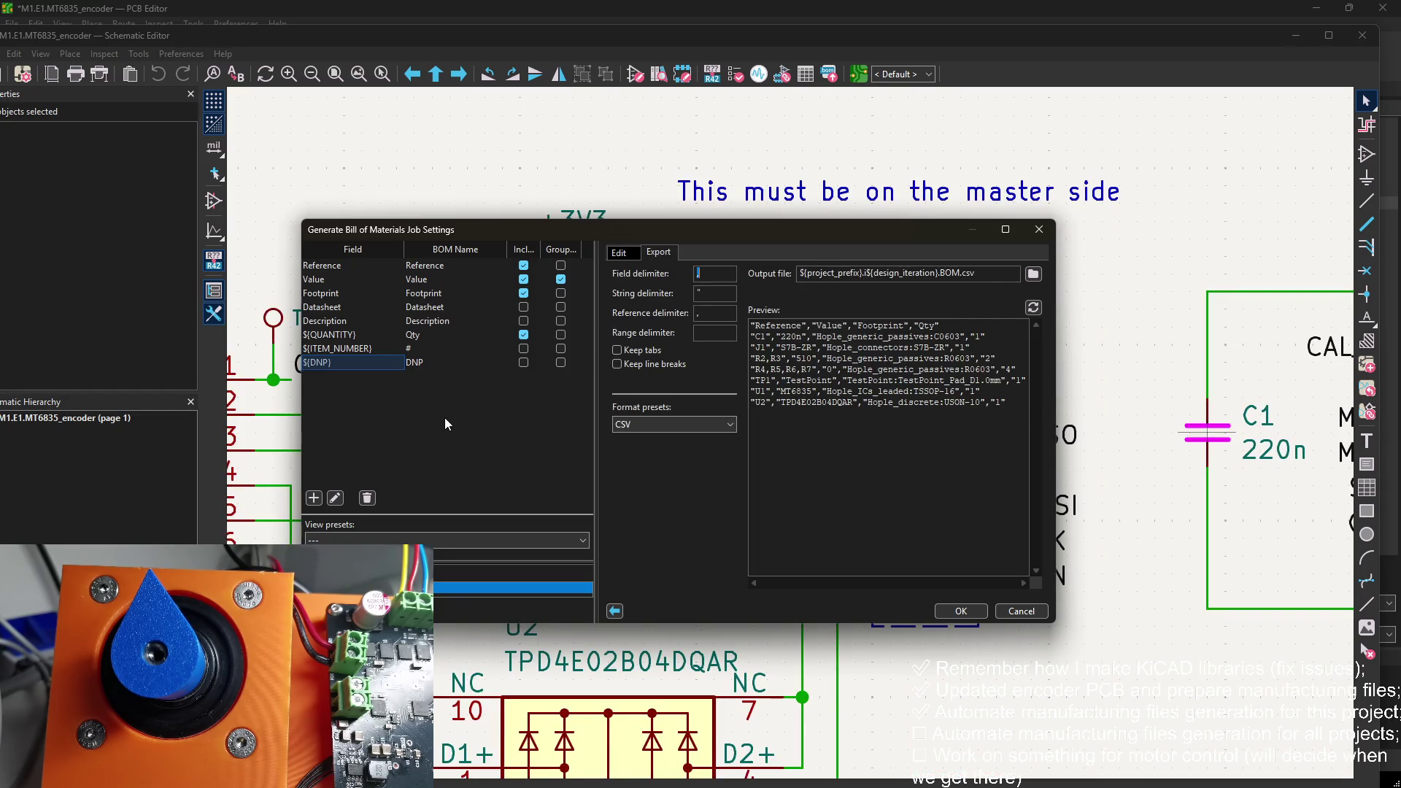
drag(698, 625, 681, 711)
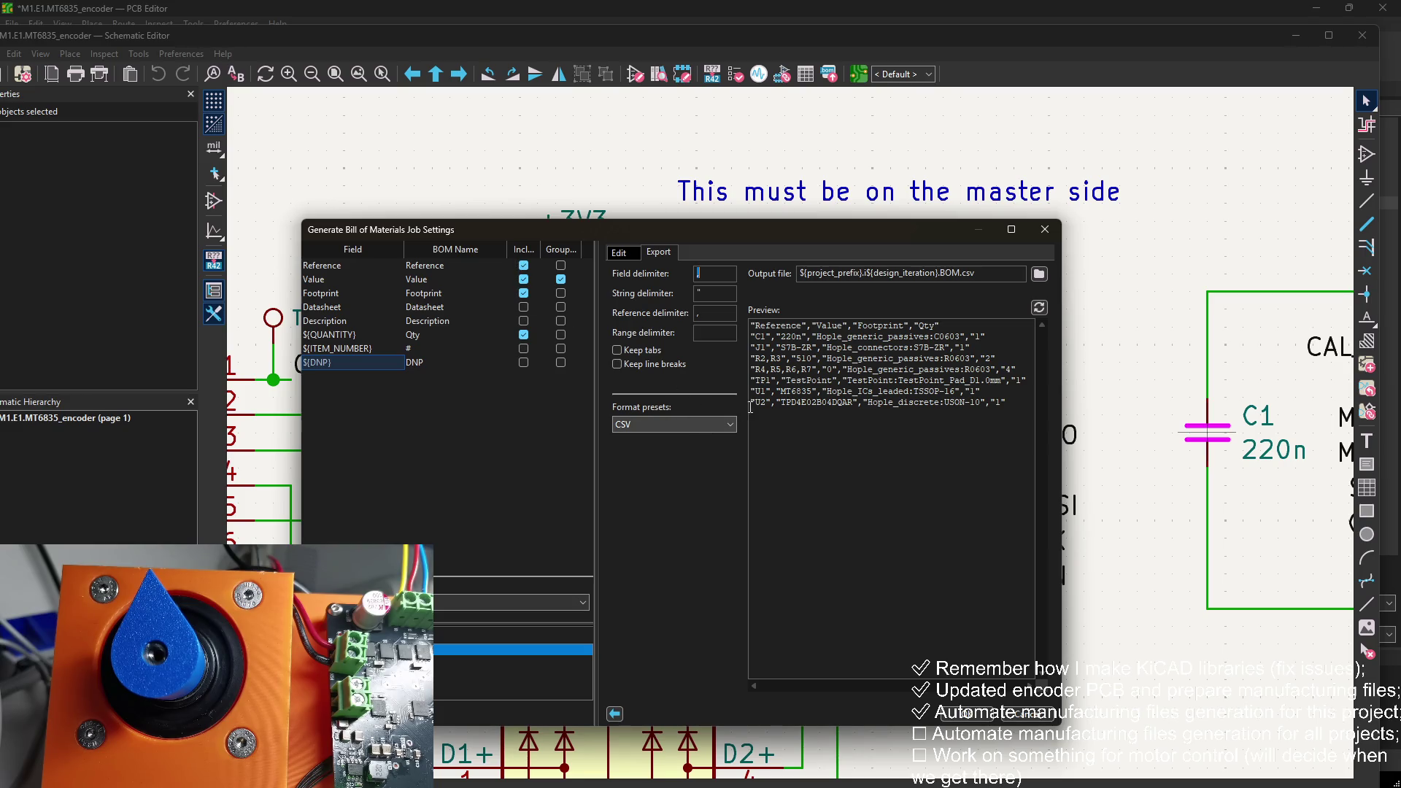
click(633, 252)
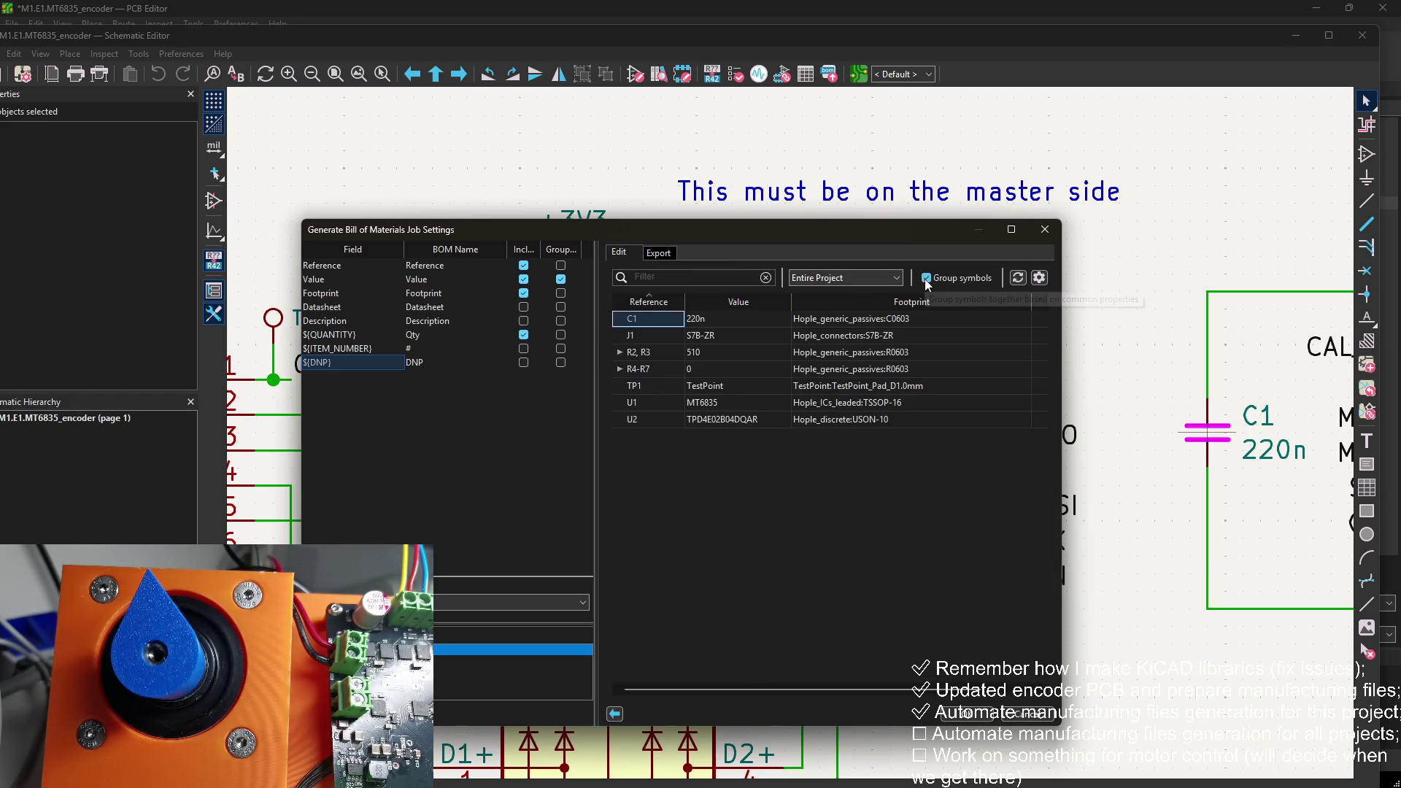
click(891, 279)
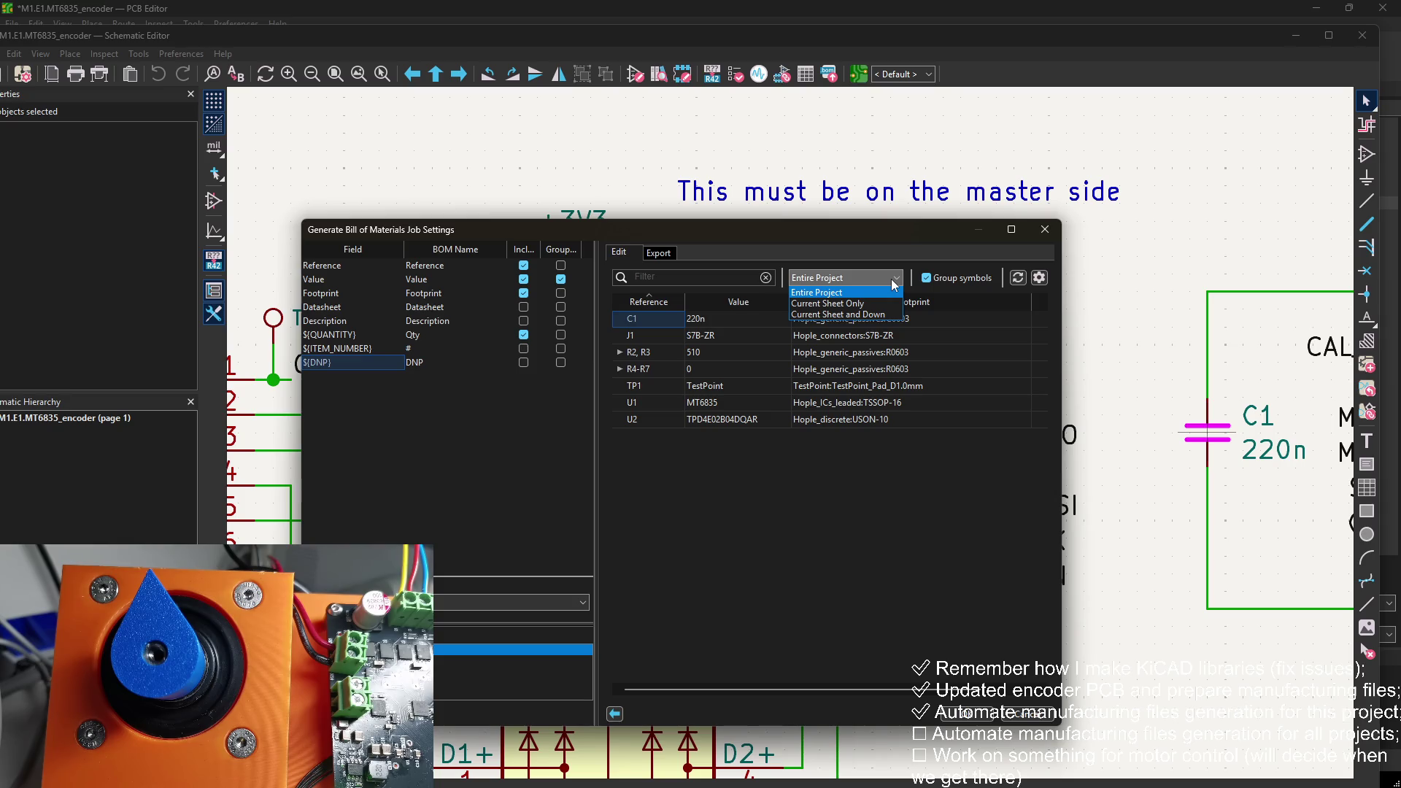
click(892, 279)
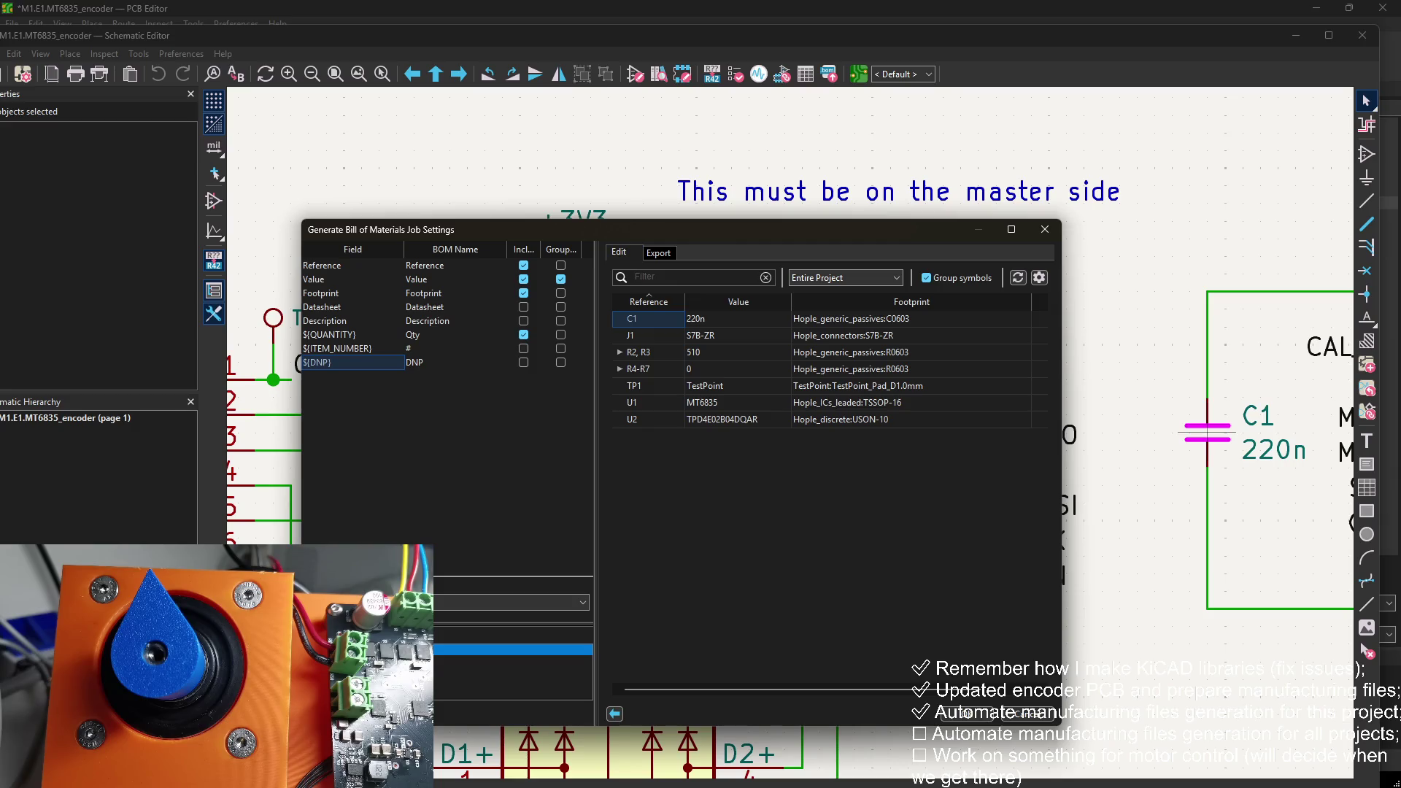
key(Tab)
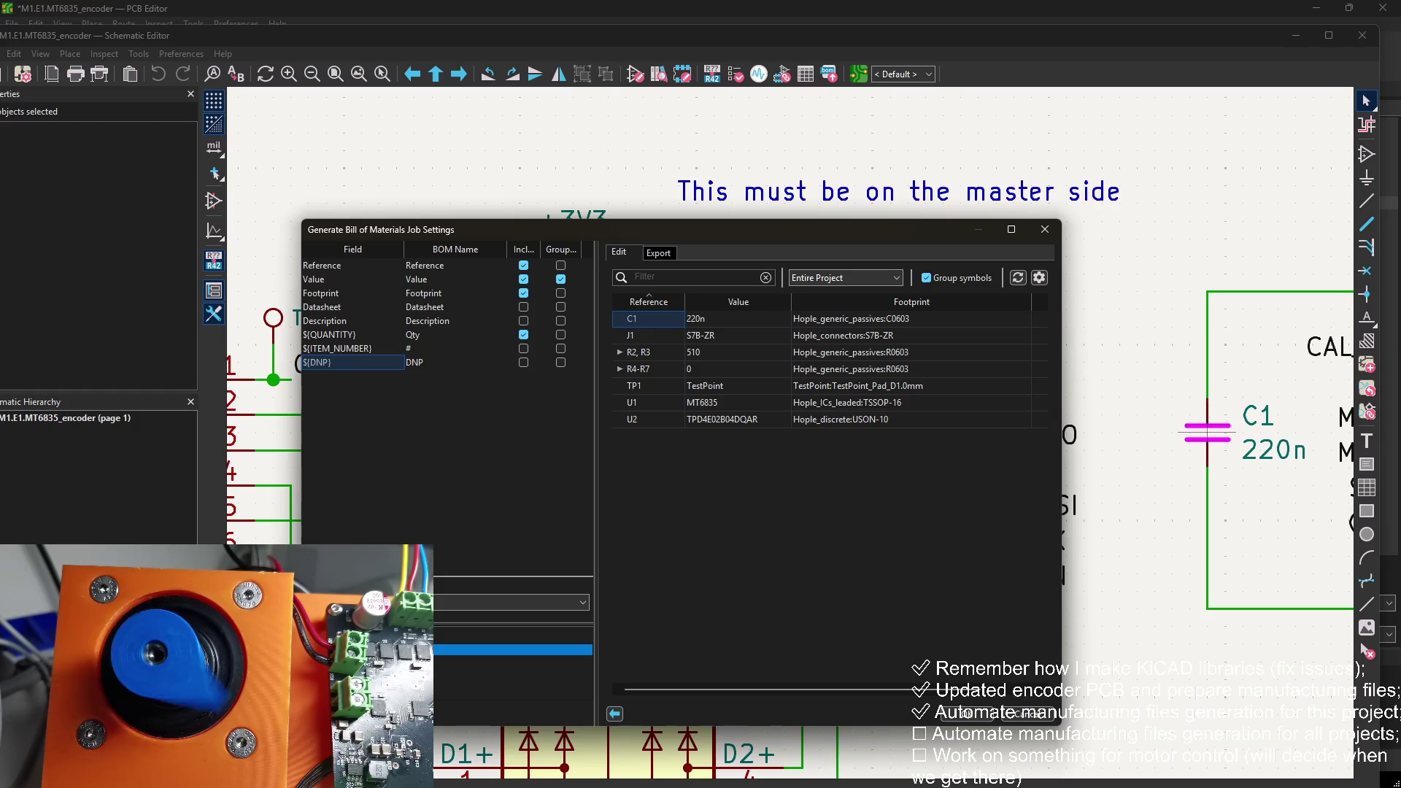
click(657, 253)
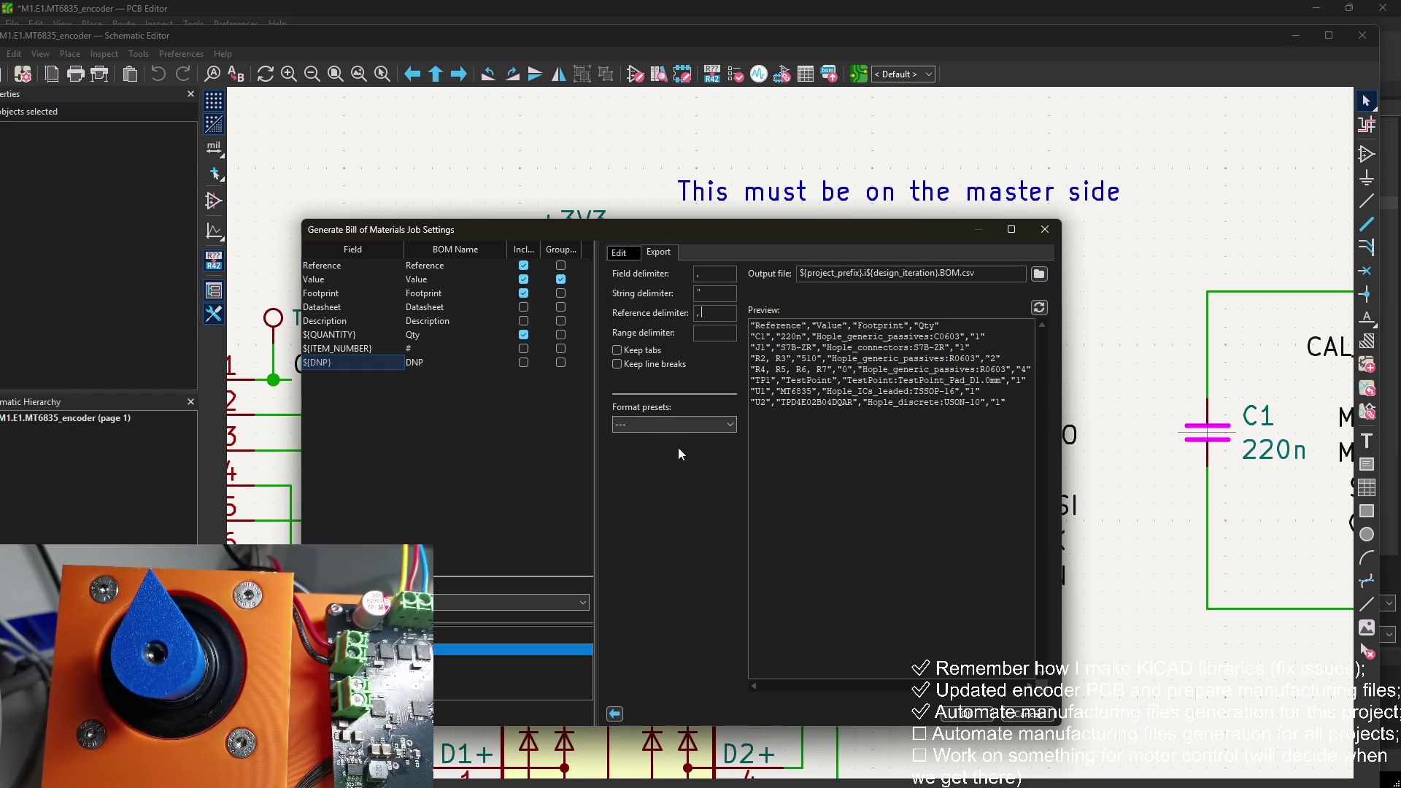
Step: Apply the CSV format preset with reference delimiter ", " and accept the BOM job settings
click(678, 367)
click(678, 367)
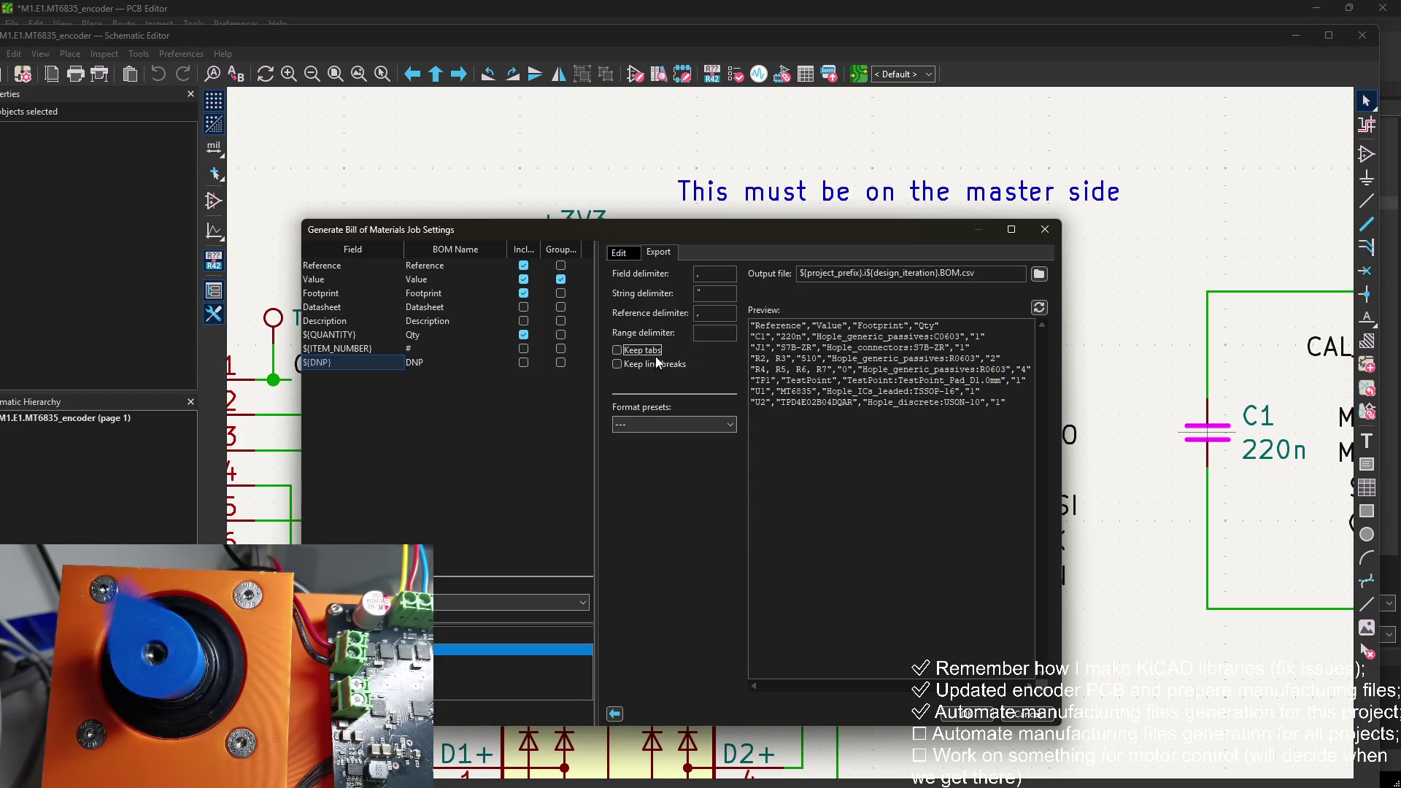
click(664, 421)
click(646, 441)
click(712, 313)
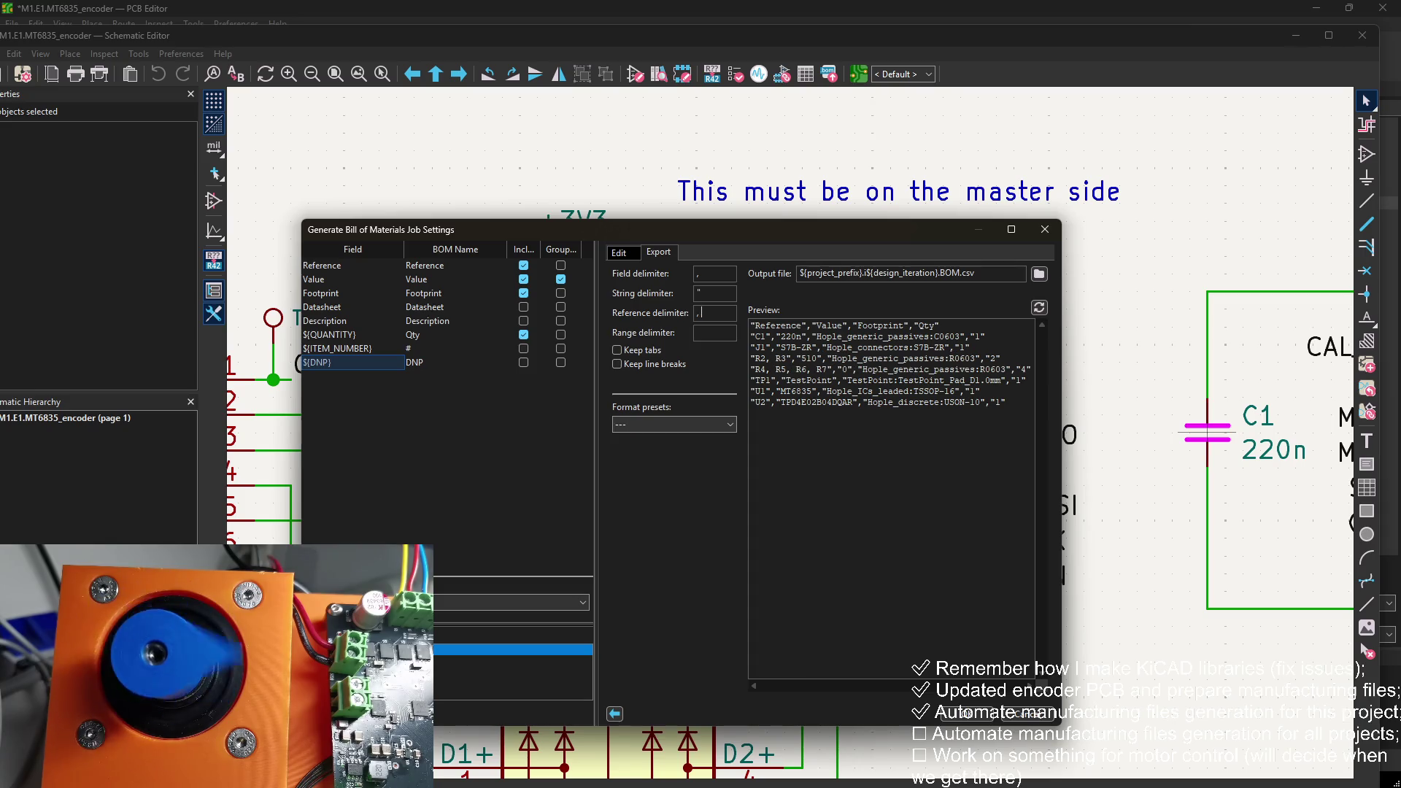
click(658, 421)
click(658, 420)
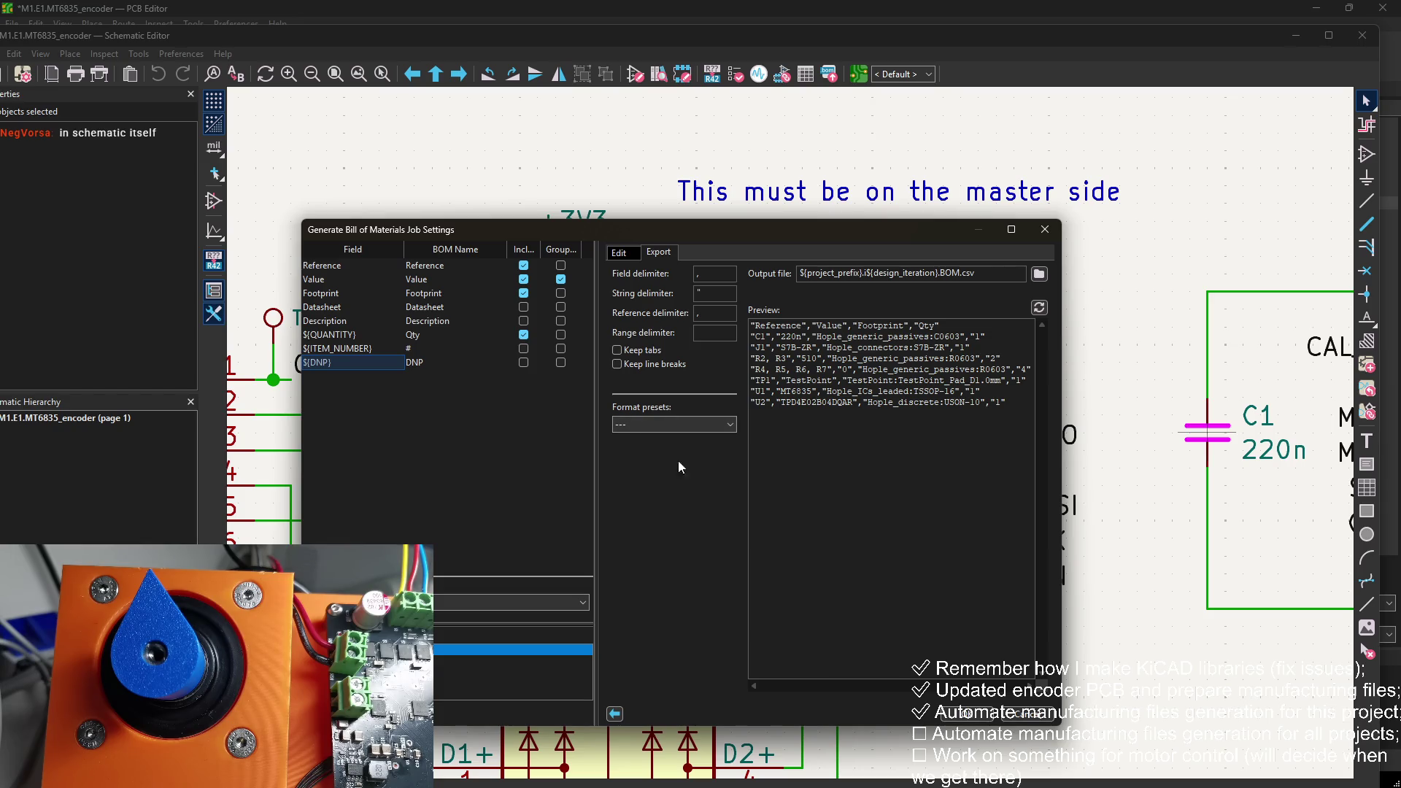
click(956, 716)
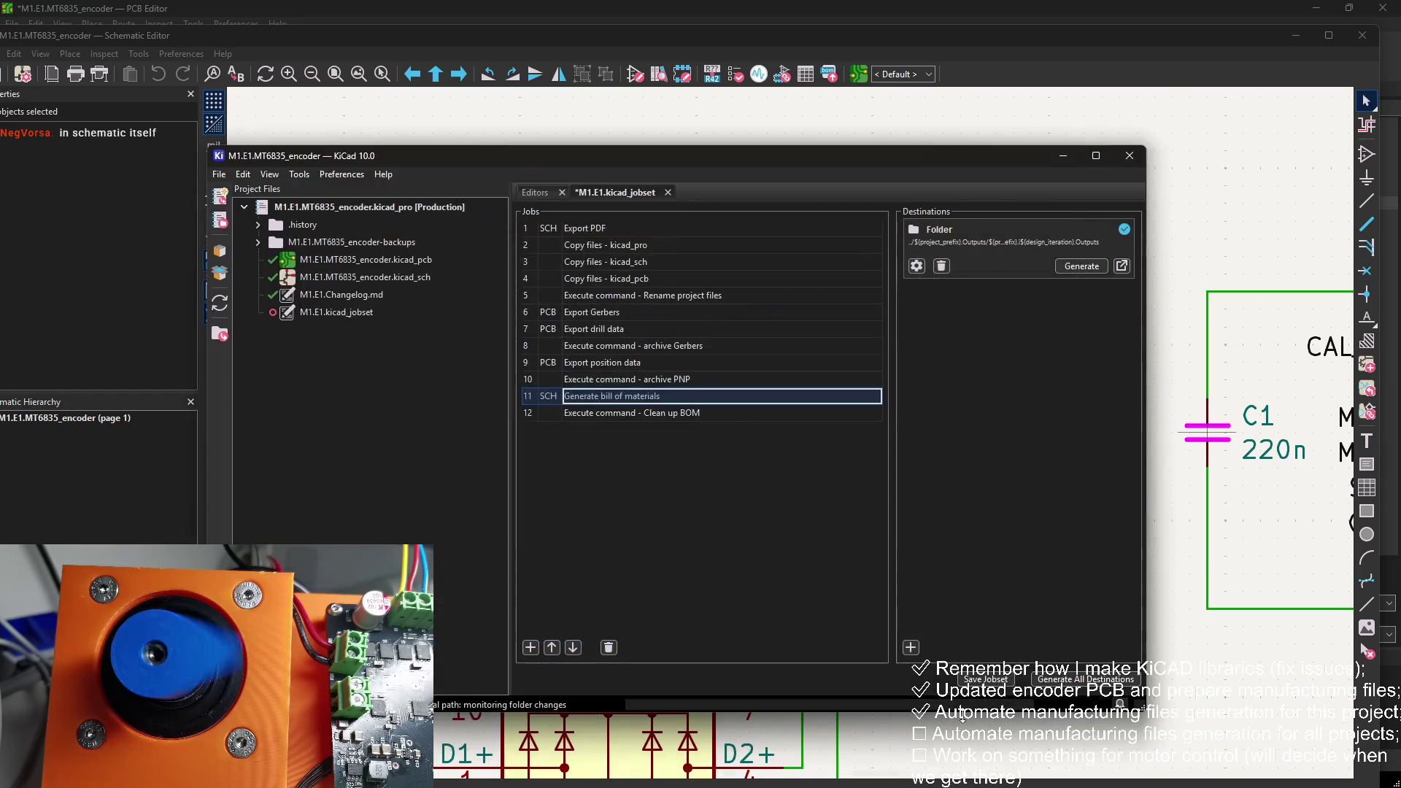
Step: Minimize the project manager and open the schematic's Symbol Fields Table export preview
click(996, 682)
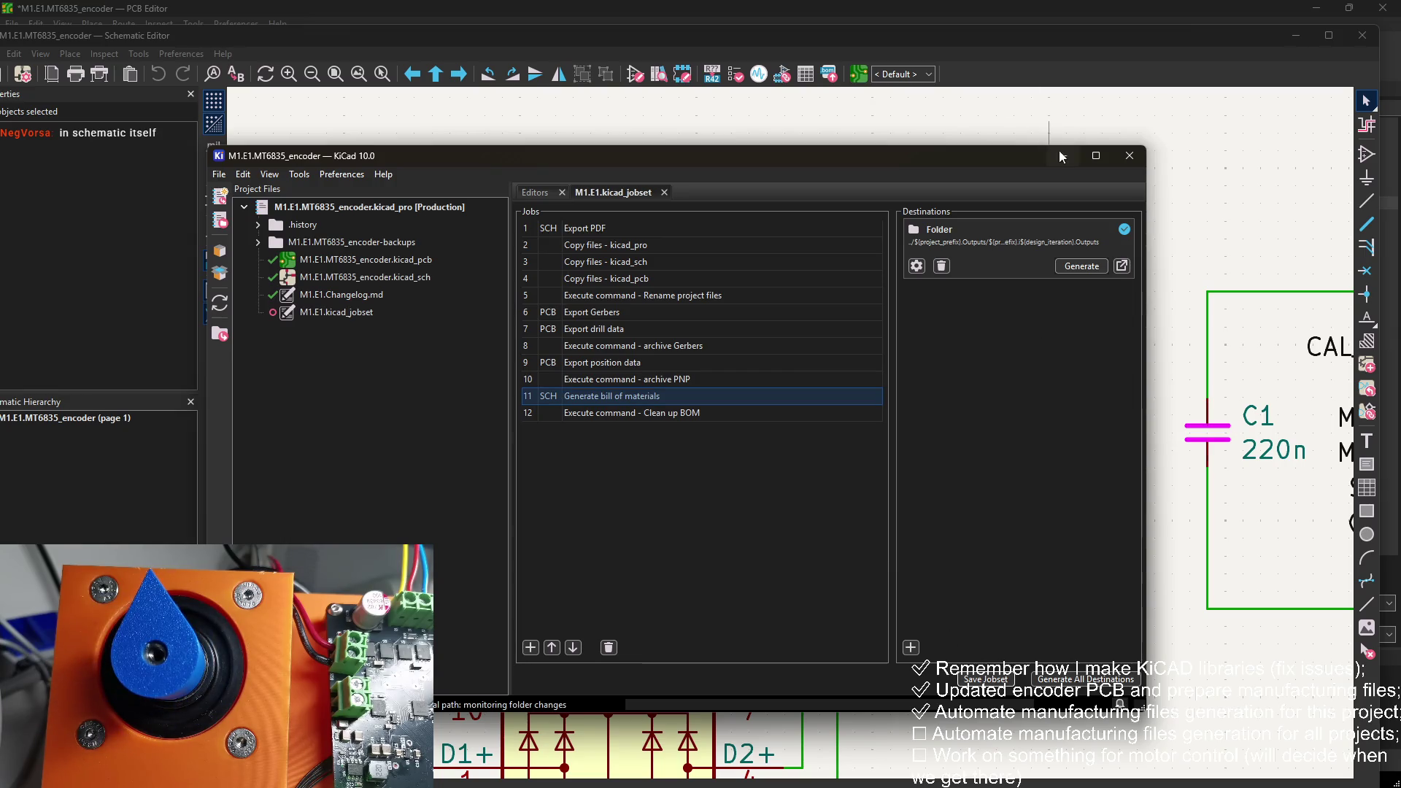
click(1063, 156)
scroll(776, 241, down, 4)
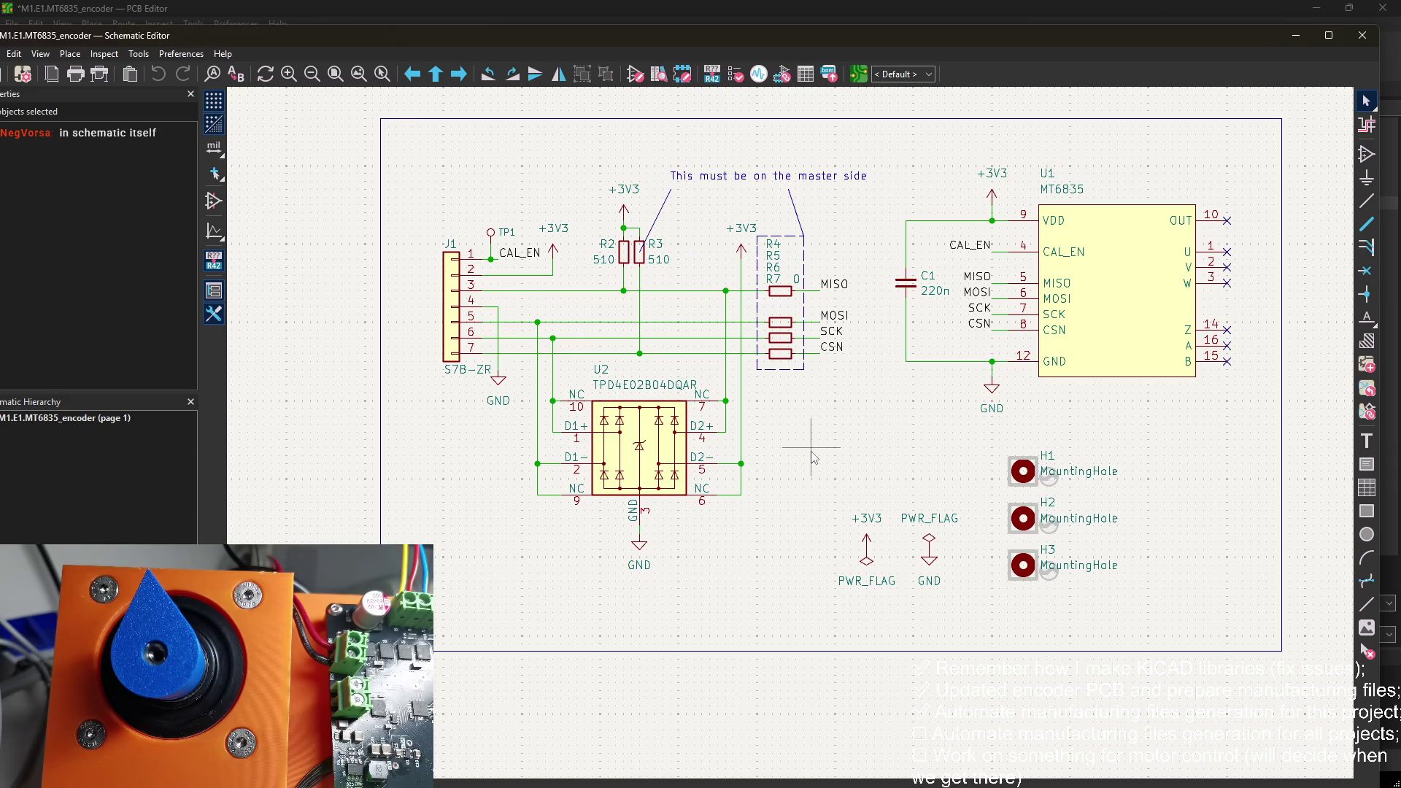
click(829, 73)
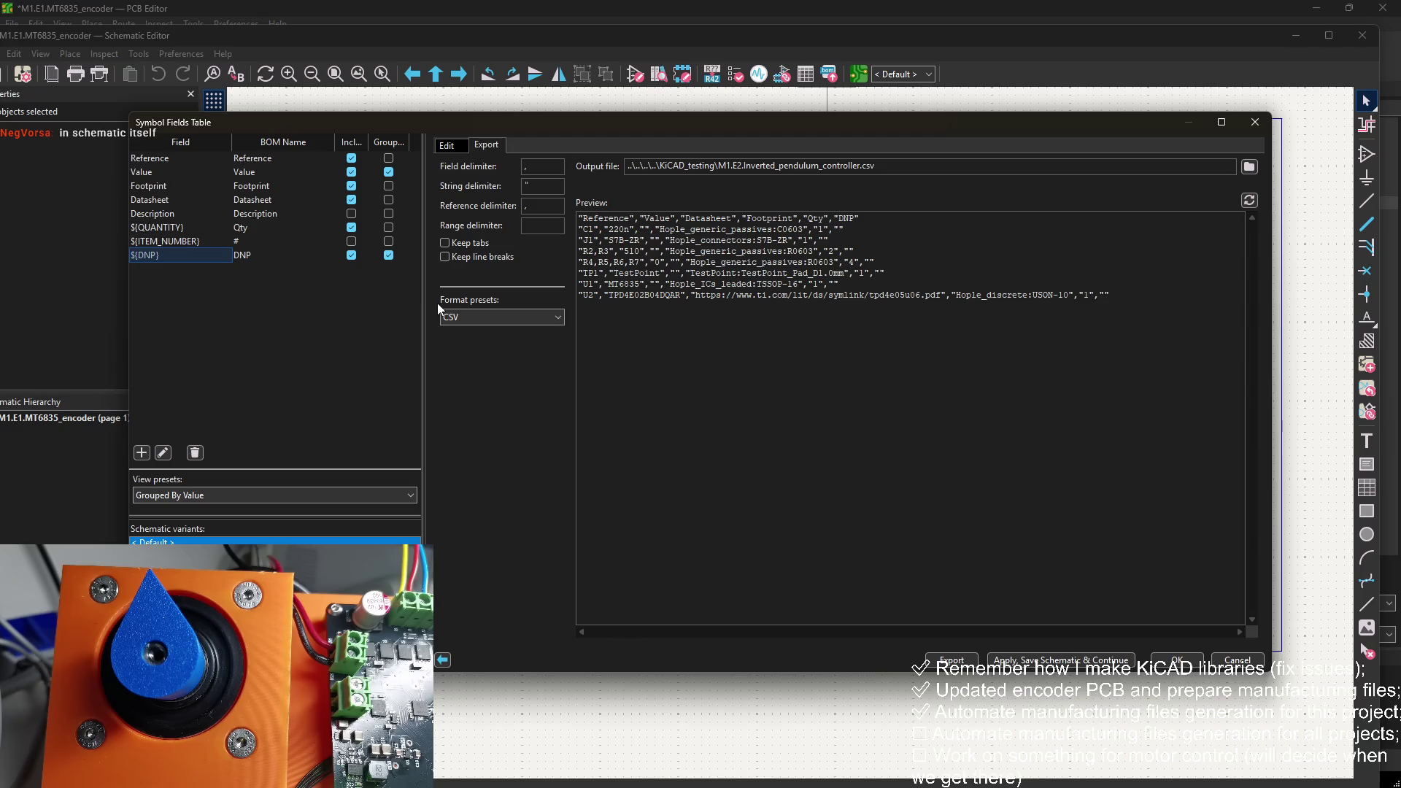
click(1255, 122)
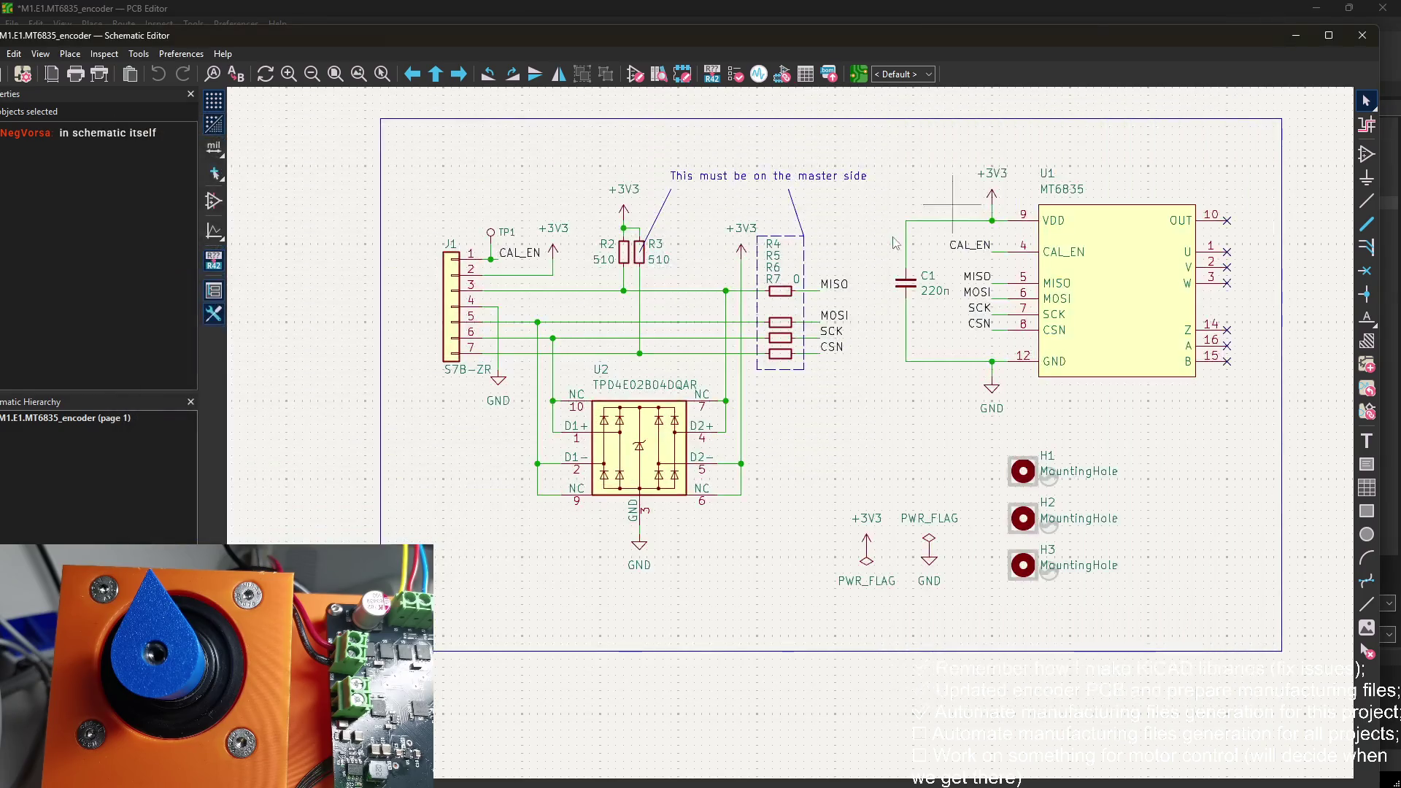
click(829, 74)
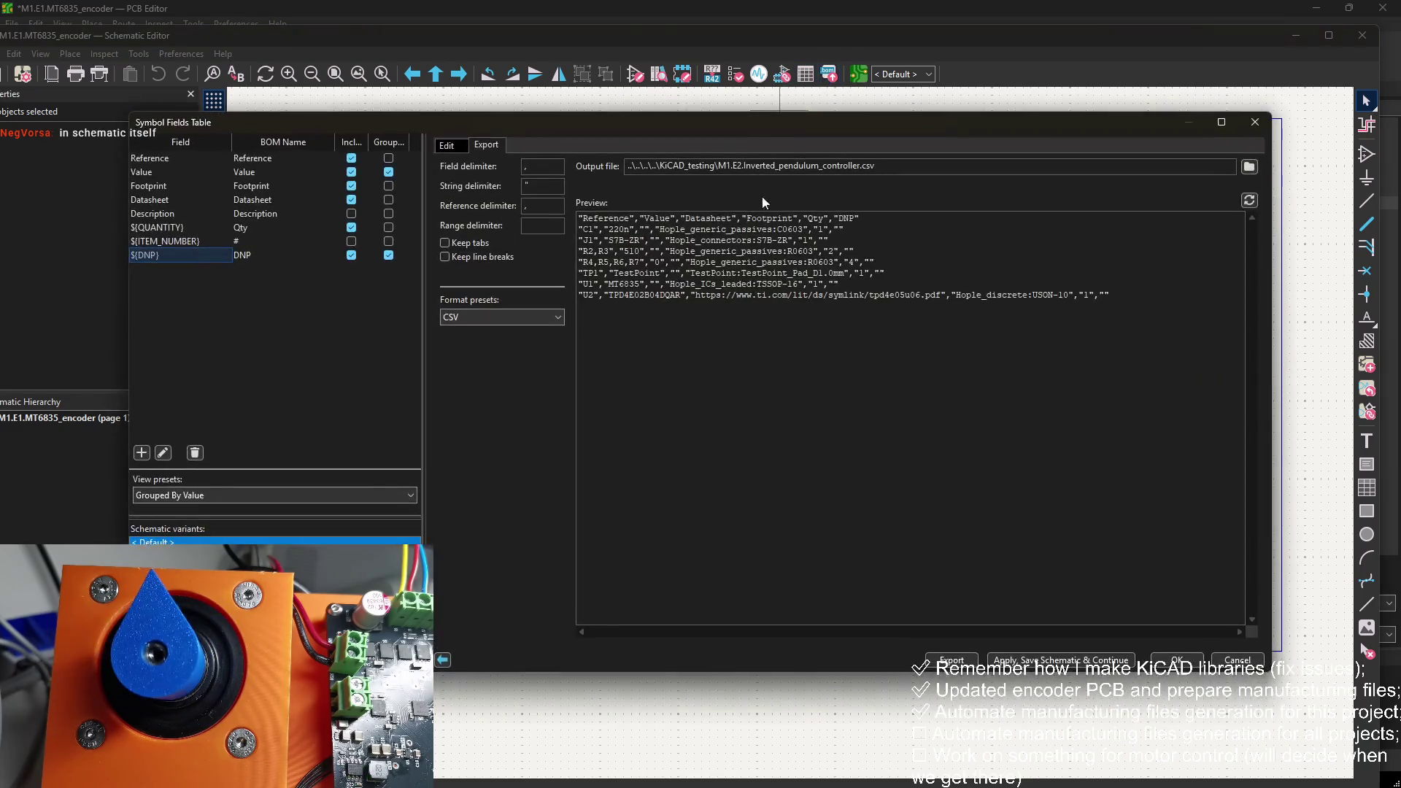
click(1255, 124)
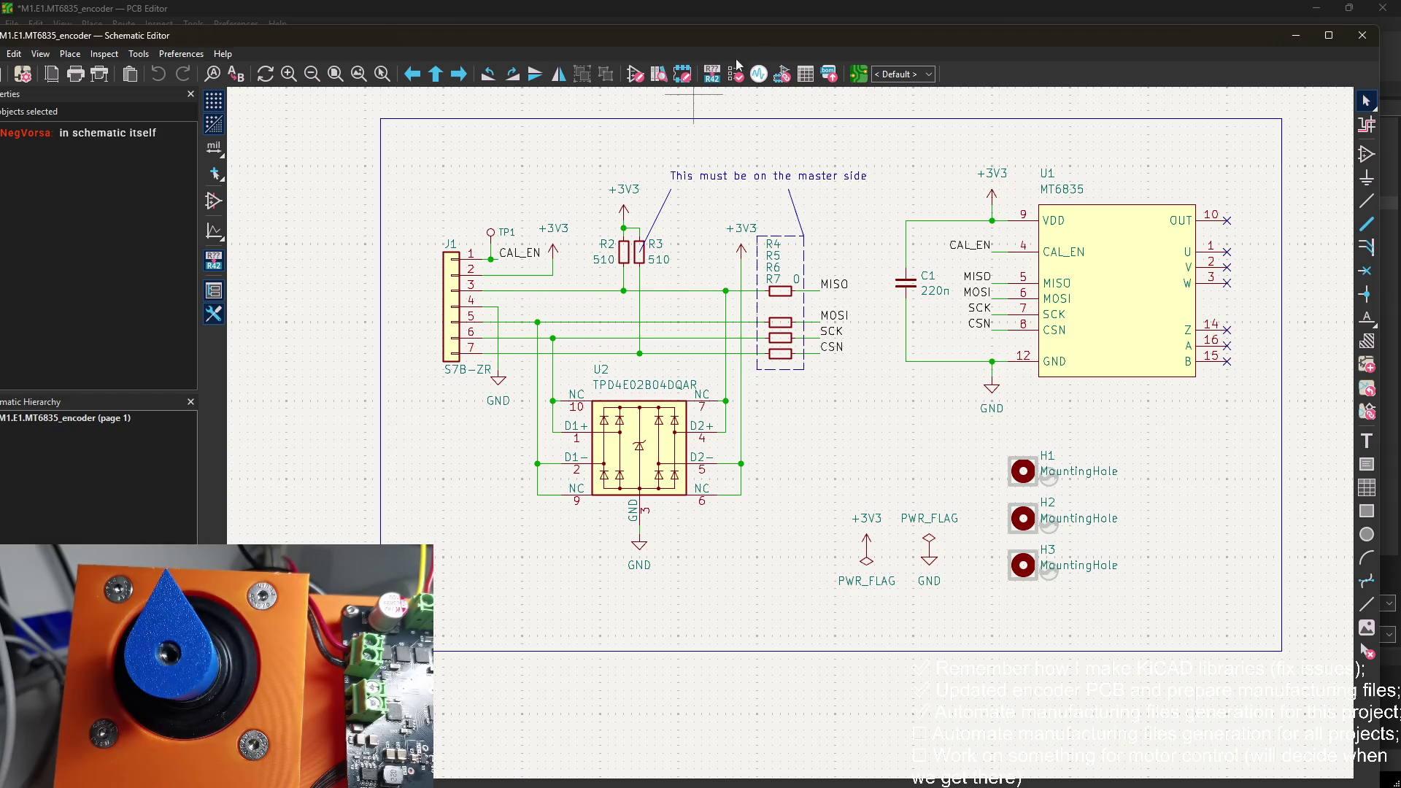
click(829, 73)
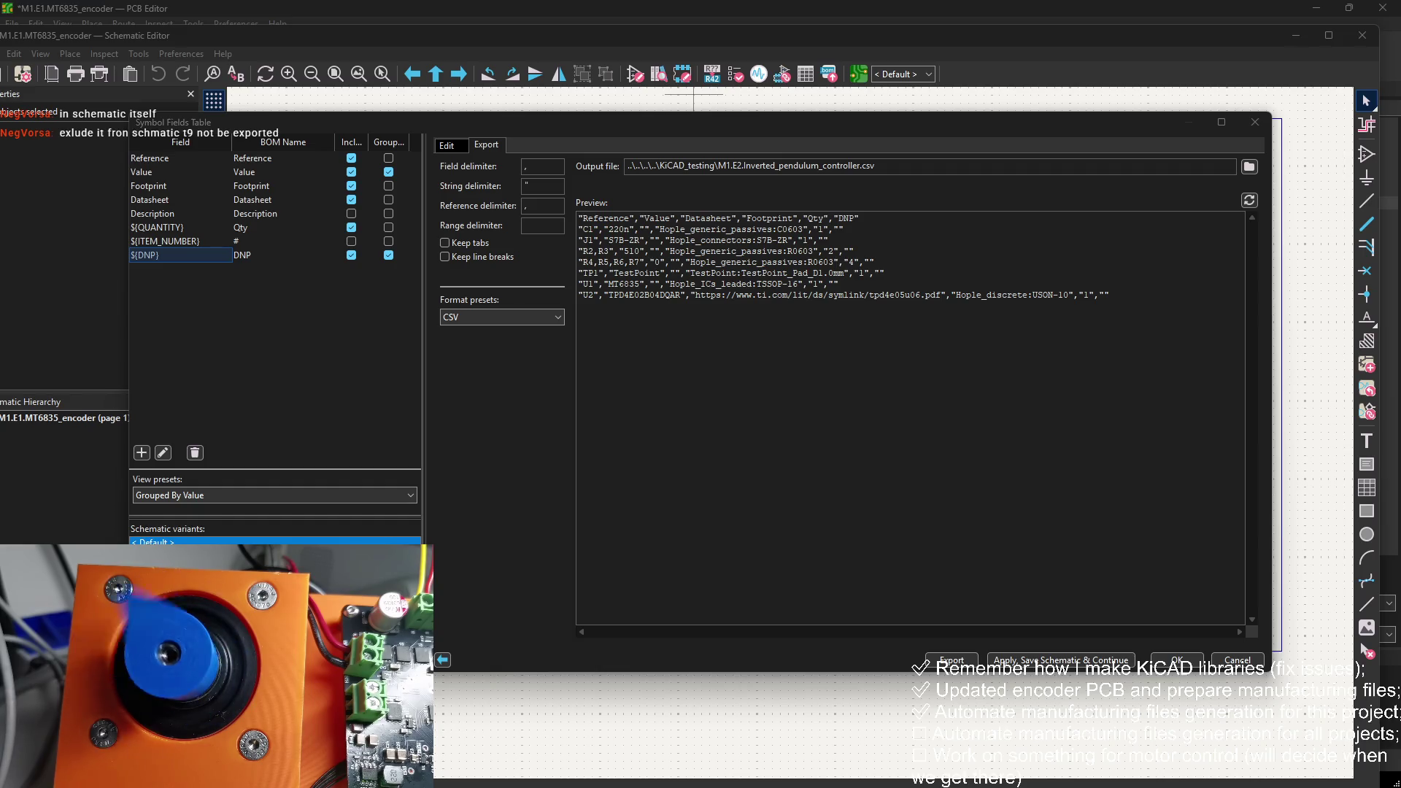
Step: Search Google for 'kicad exclude test points from bom'
click(785, 210)
text(ex)
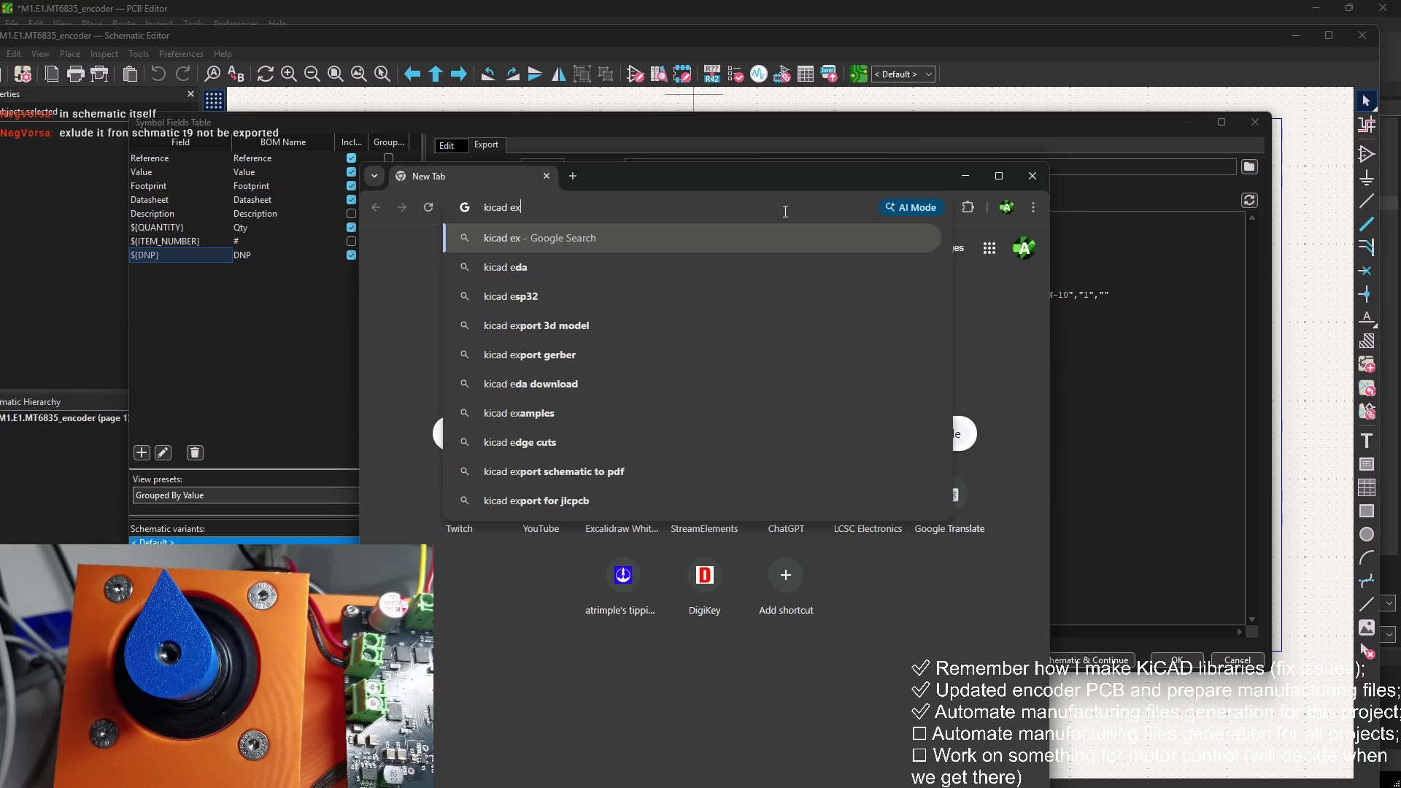
text(clude test poin)
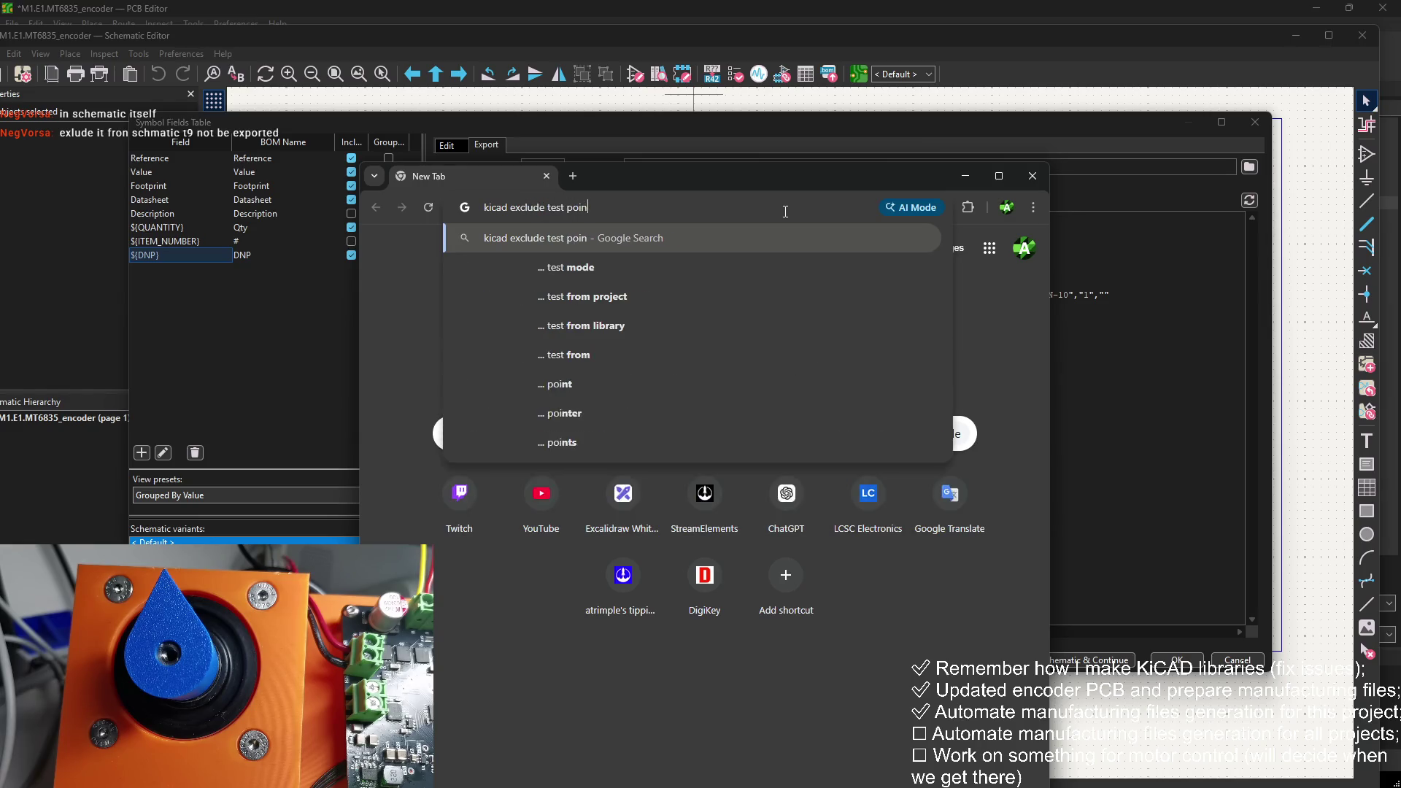
text(ts from bom)
key(Return)
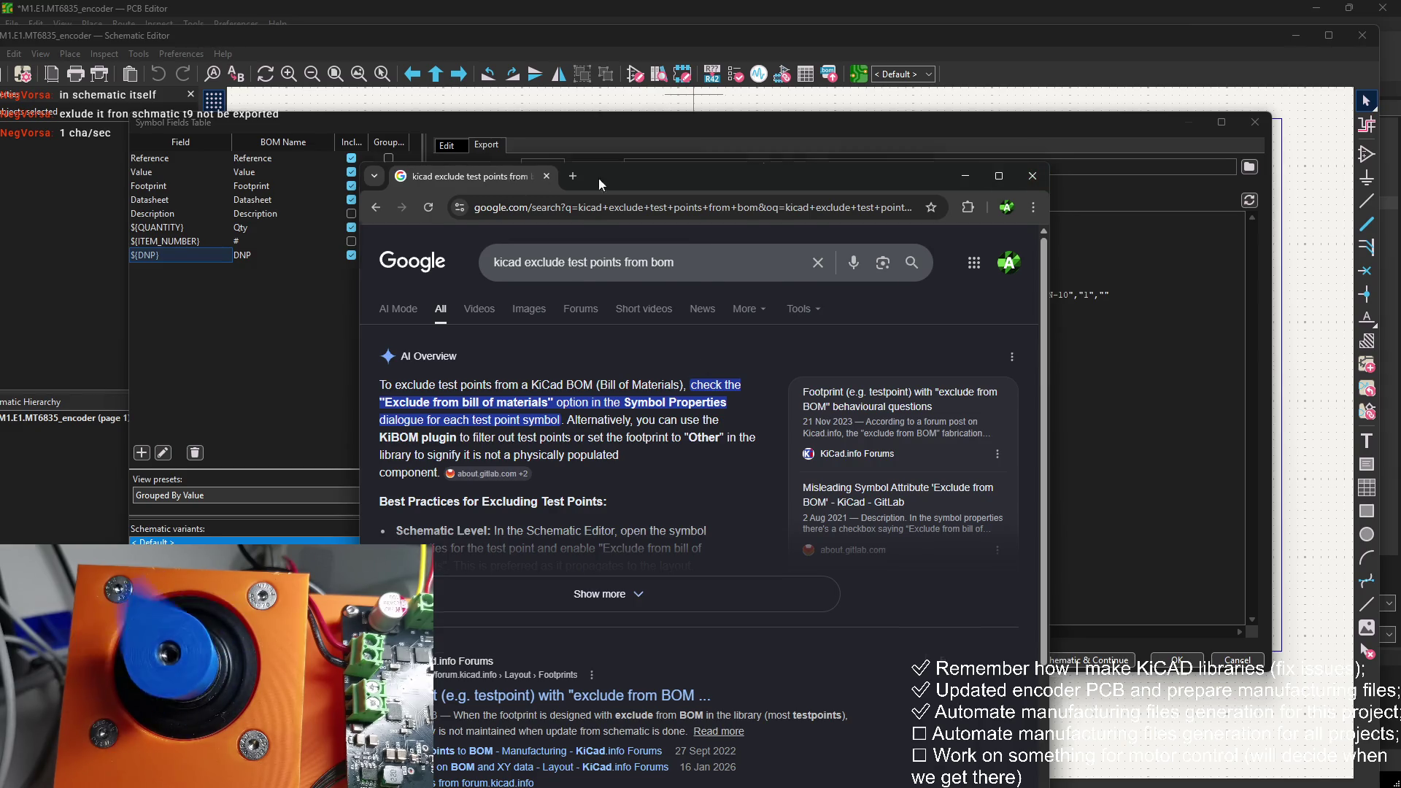
click(1211, 132)
Step: Mark test point TP1 as Exclude from bill of materials
click(1257, 122)
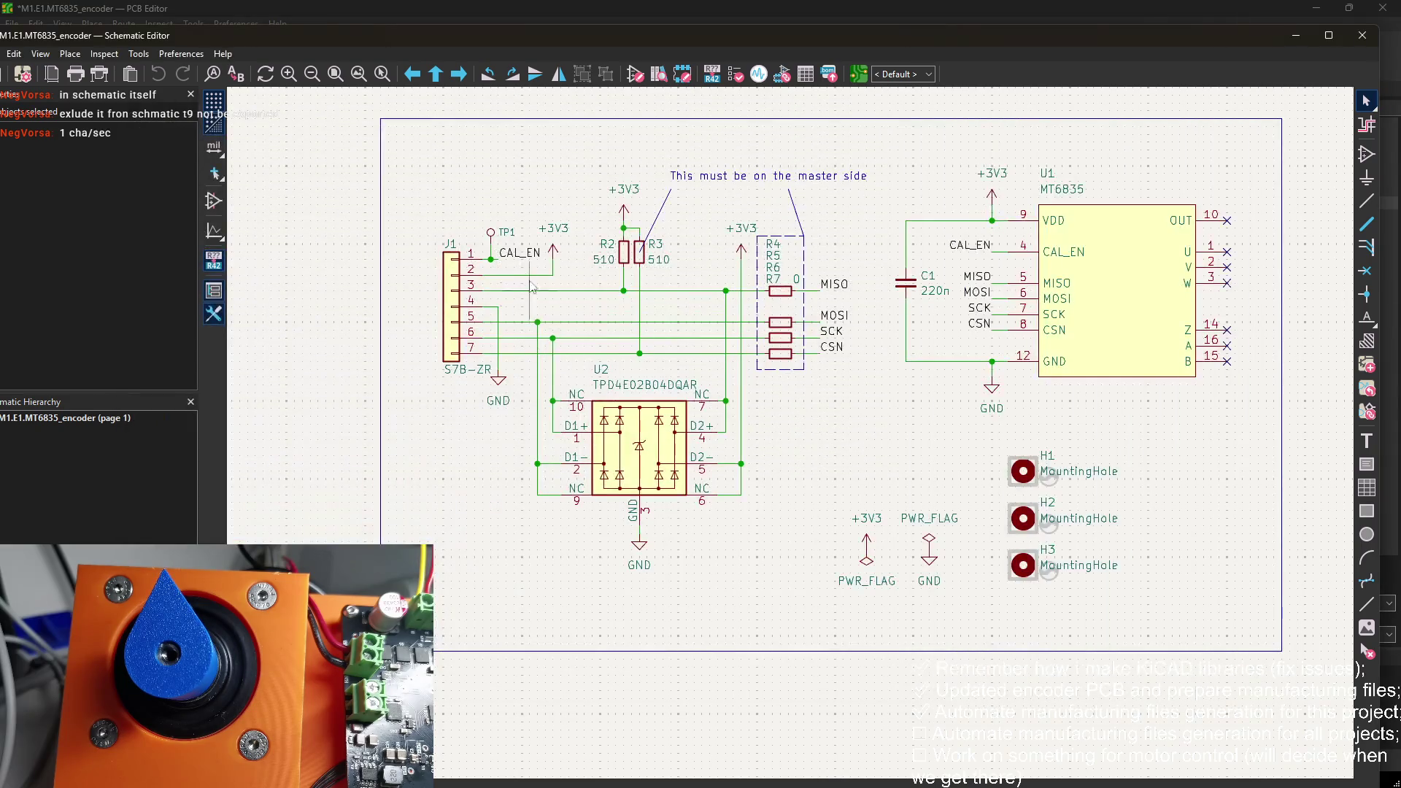
double_click(496, 238)
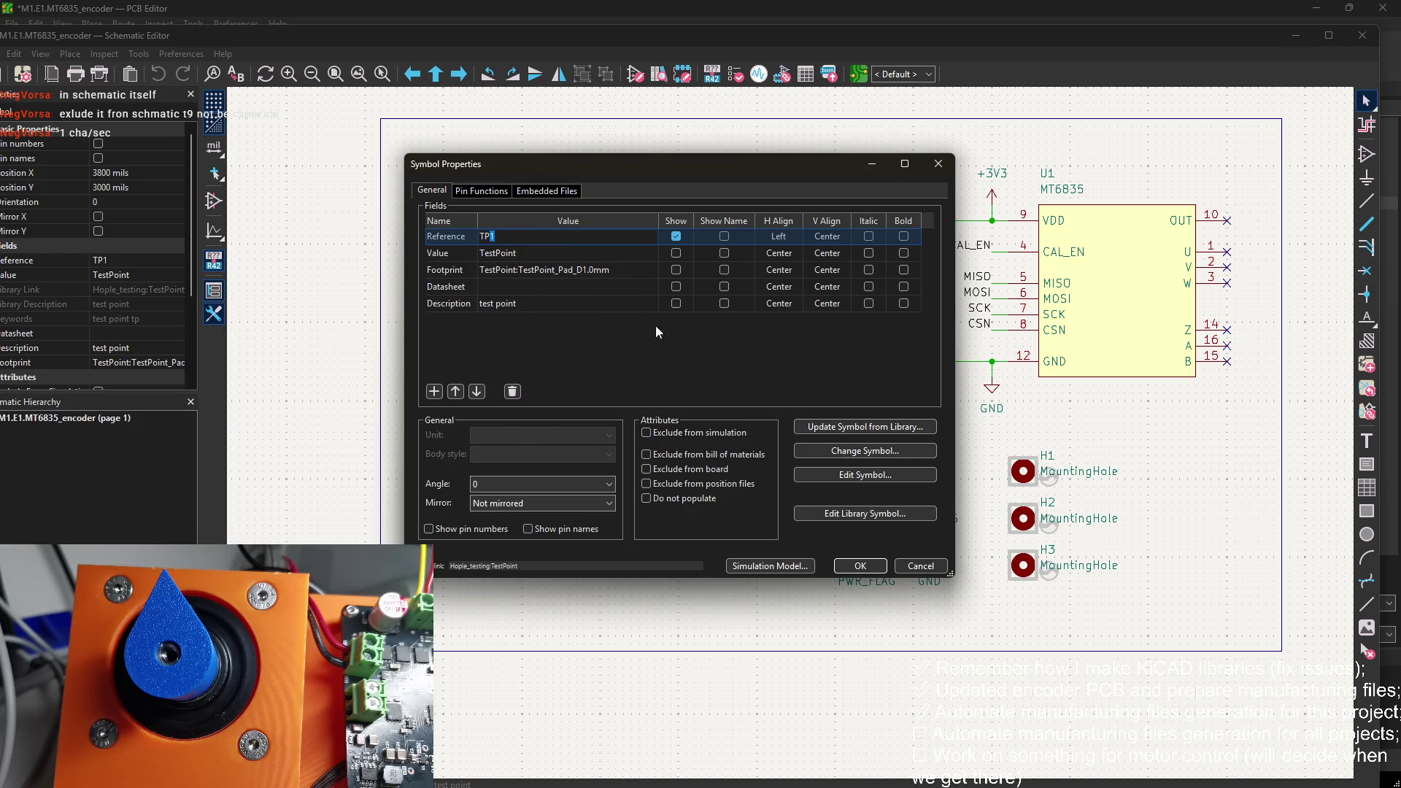
click(694, 454)
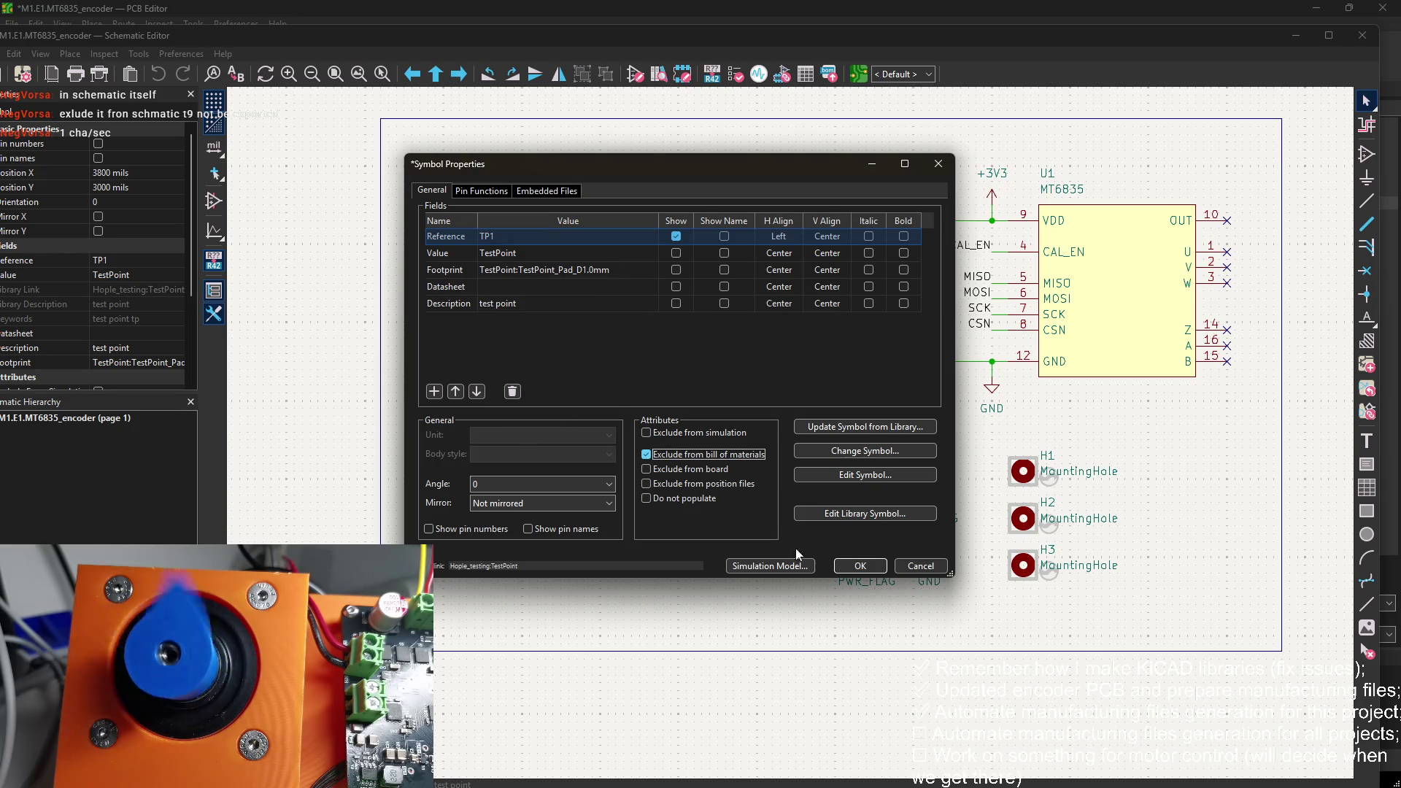
click(848, 567)
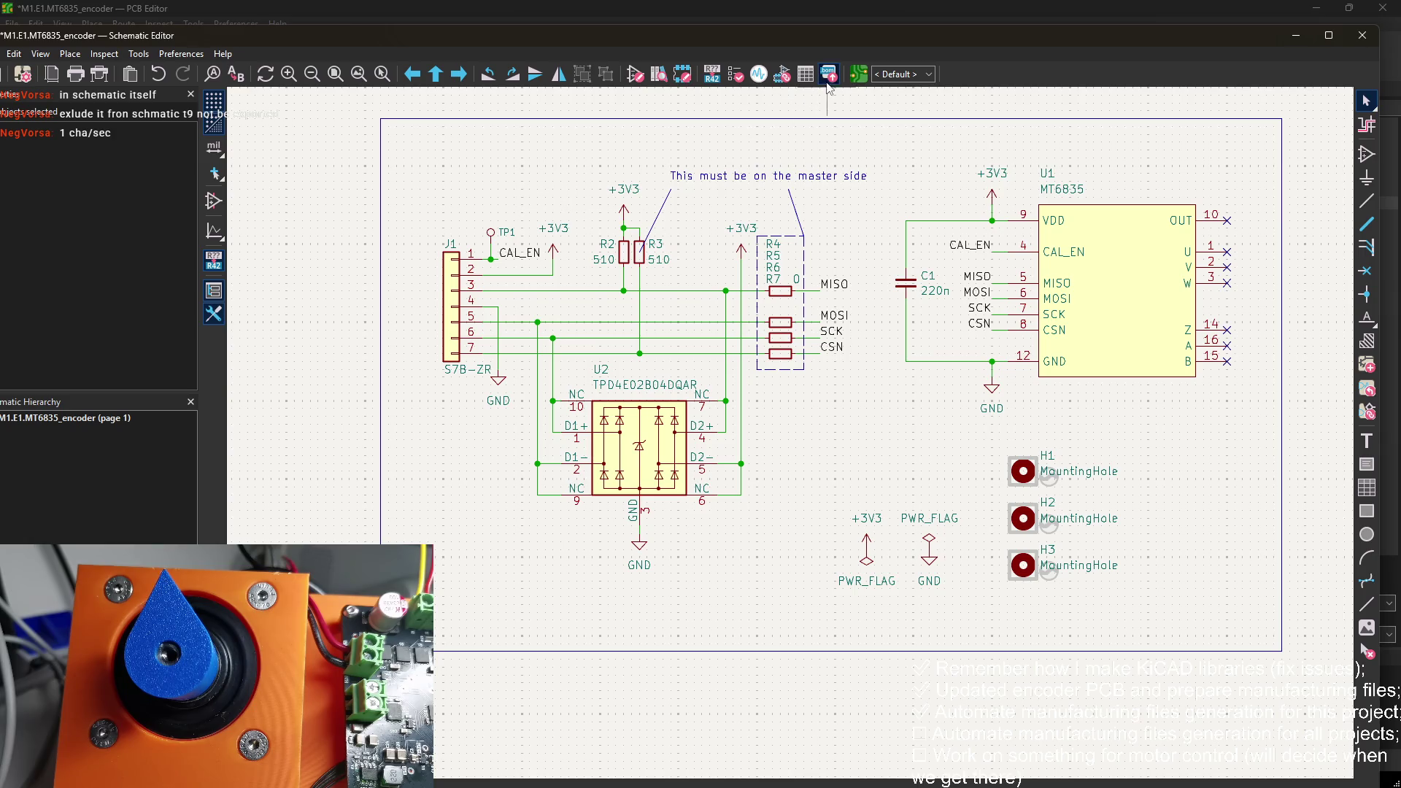
Step: Confirm TP1 is gone from the BOM export preview, save the schematic, and return to the jobset
click(829, 74)
drag(616, 360, 594, 218)
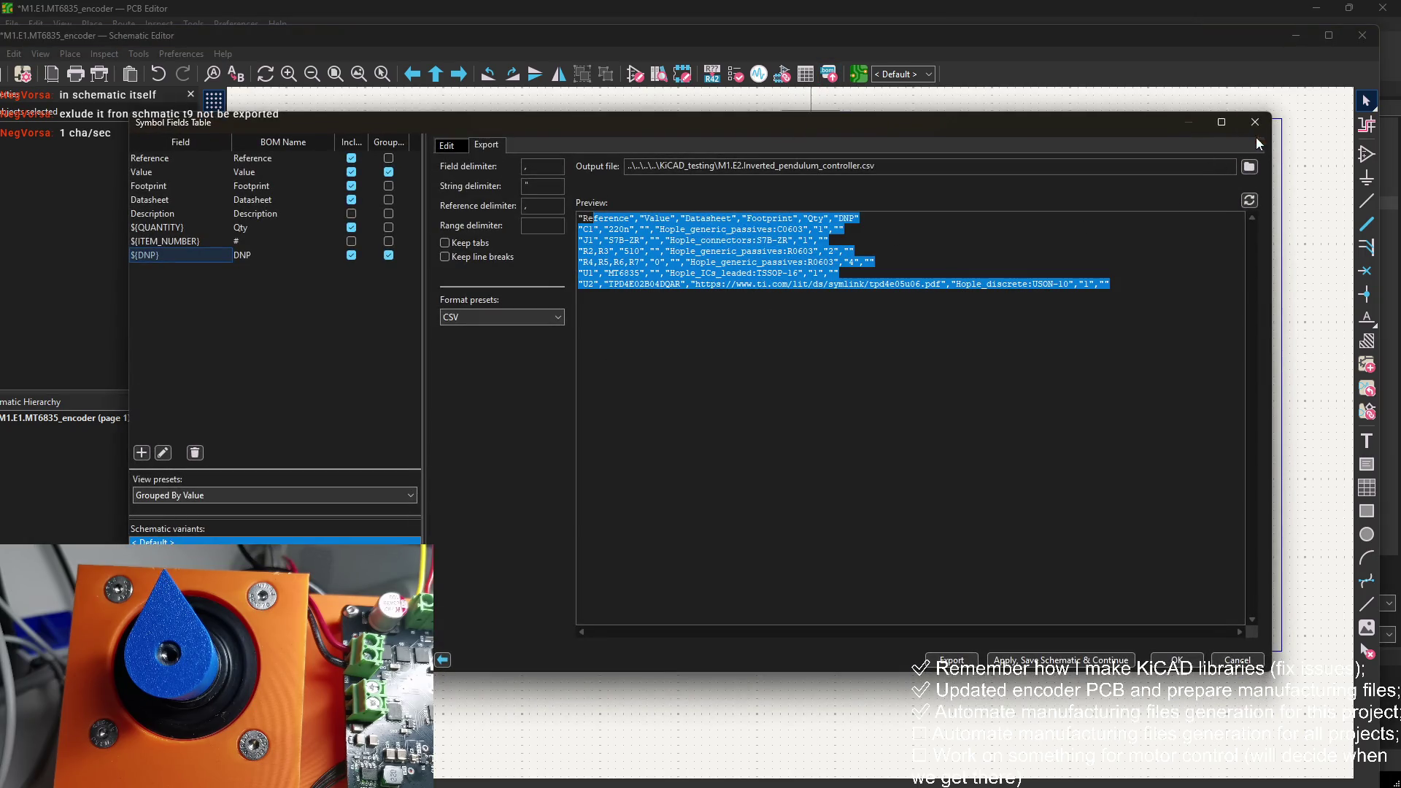
click(1255, 122)
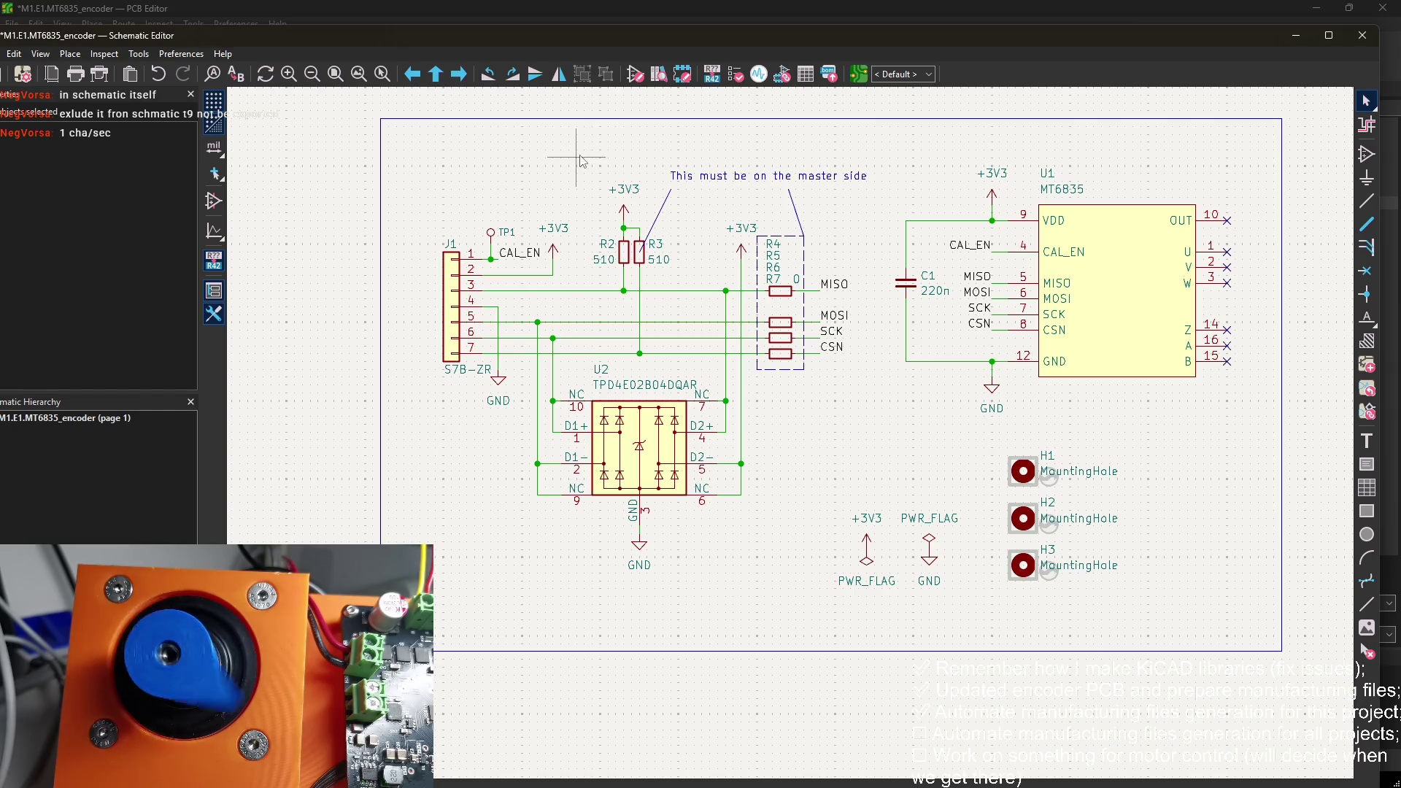
key(ctrl+s)
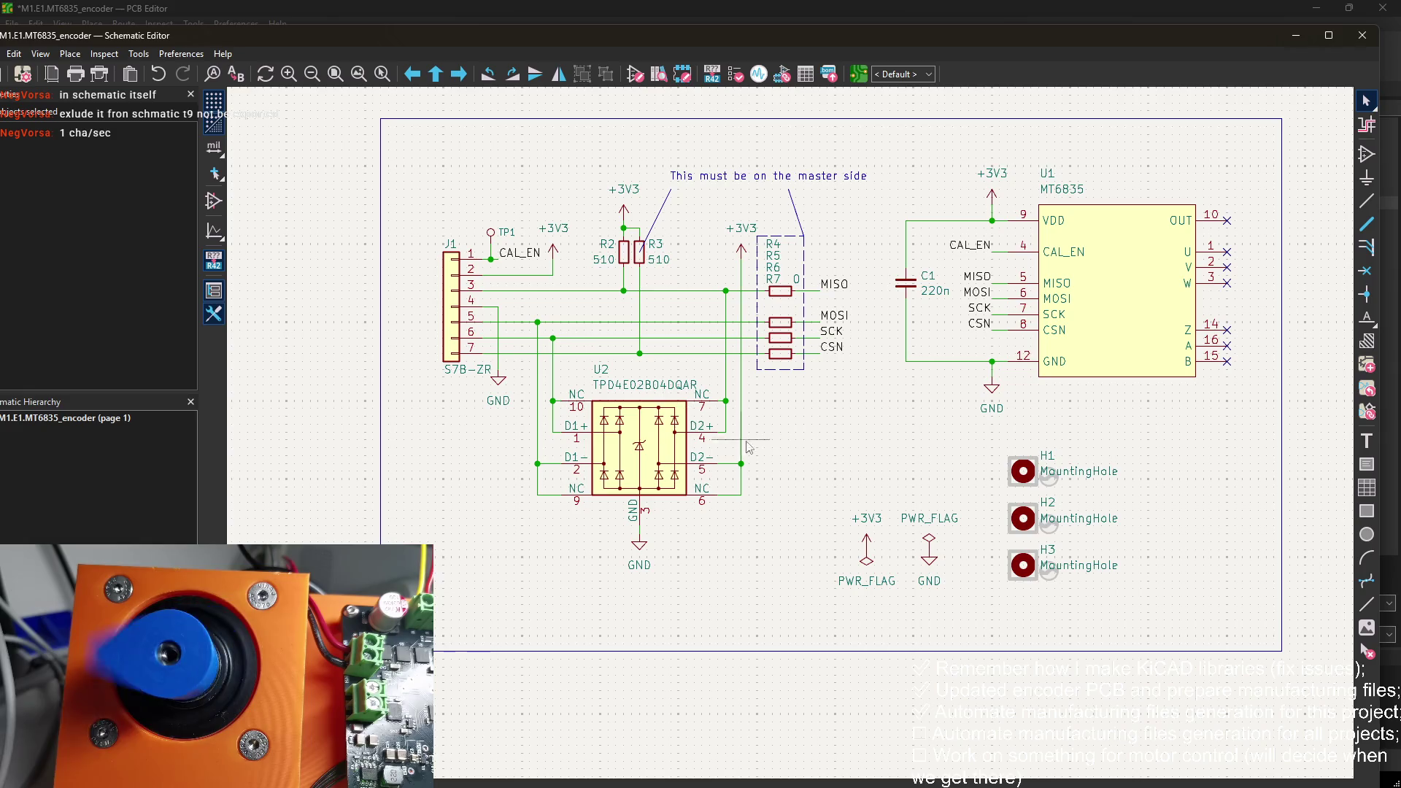
drag(850, 436, 776, 532)
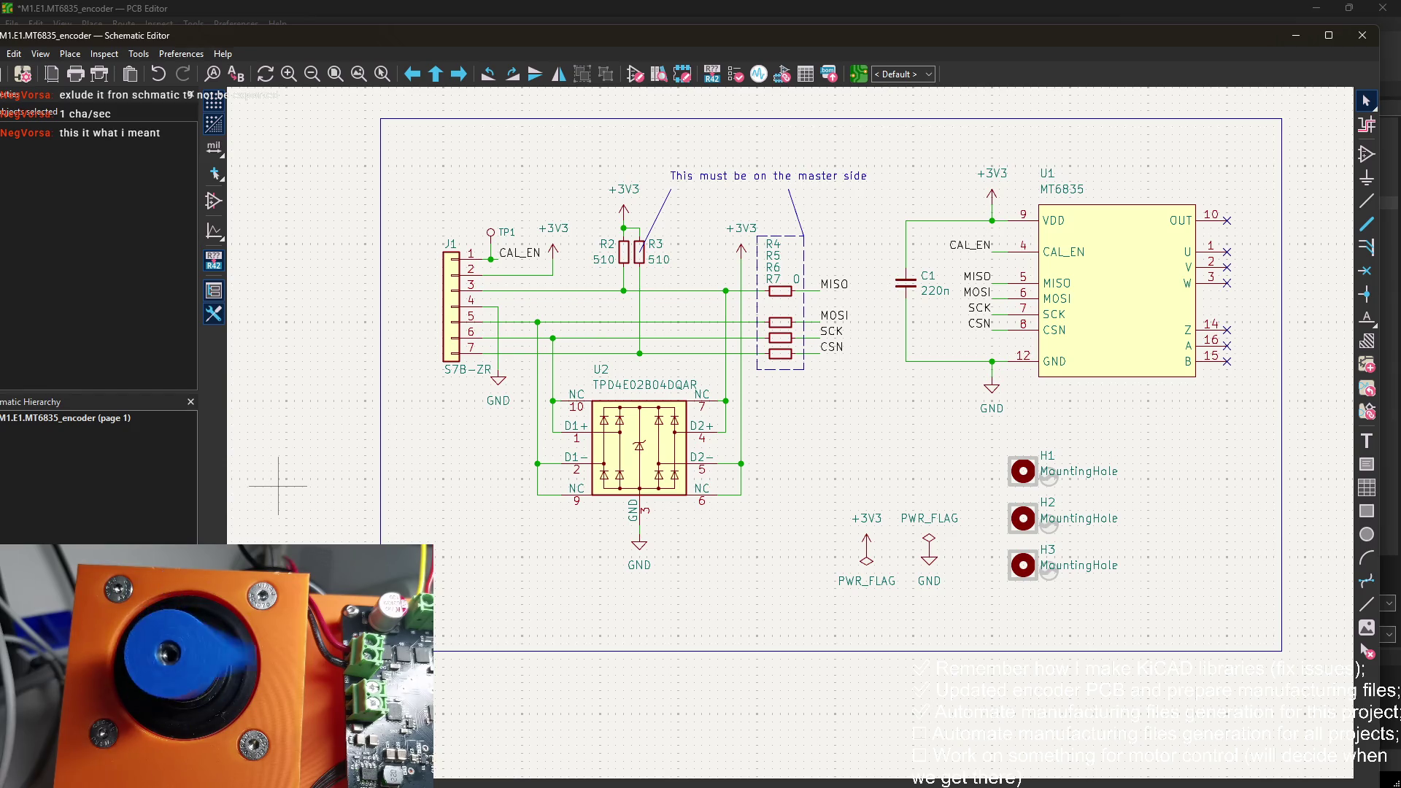
key(alt+Tab)
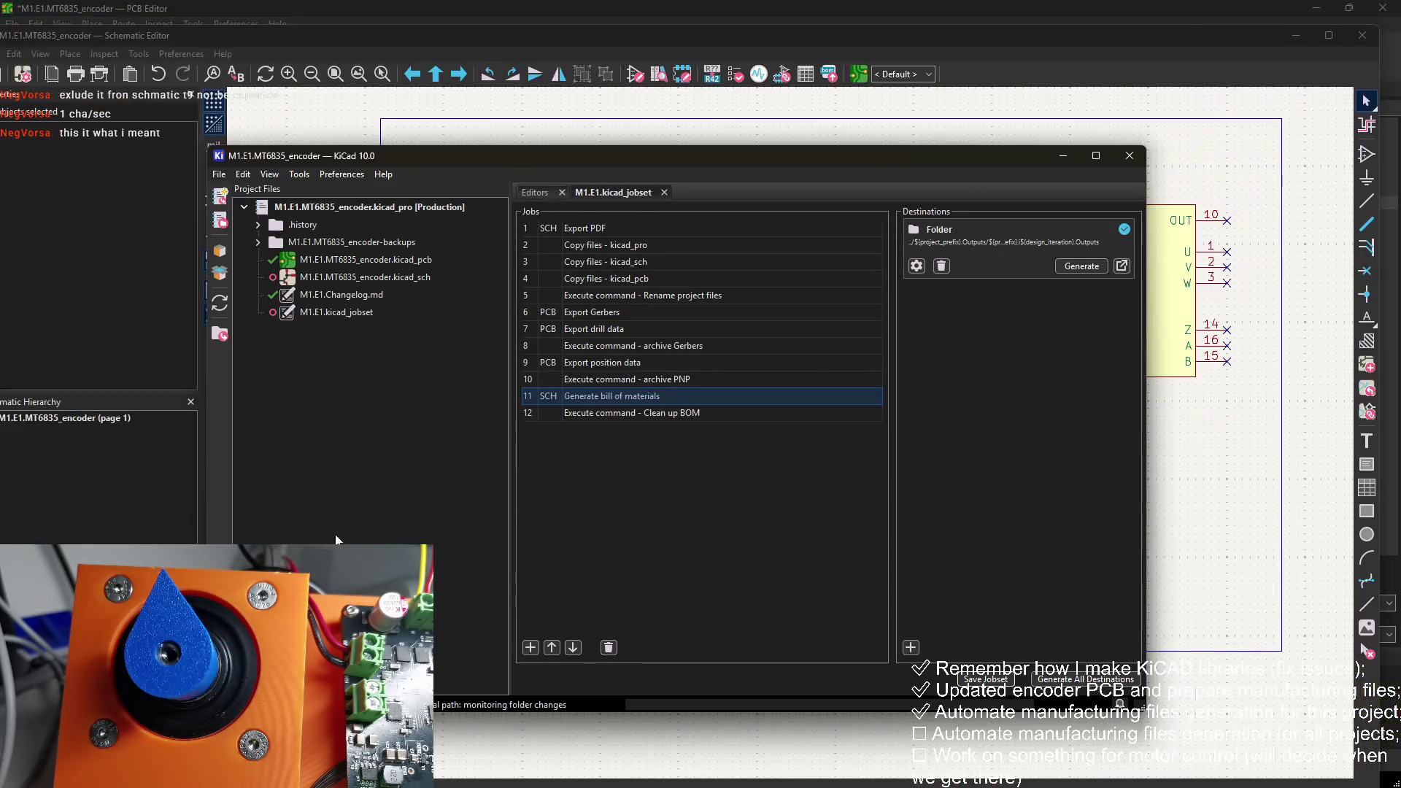
Step: Save the jobset with job 11's edited description and generate all destinations to regenerate outputs
click(682, 395)
click(992, 679)
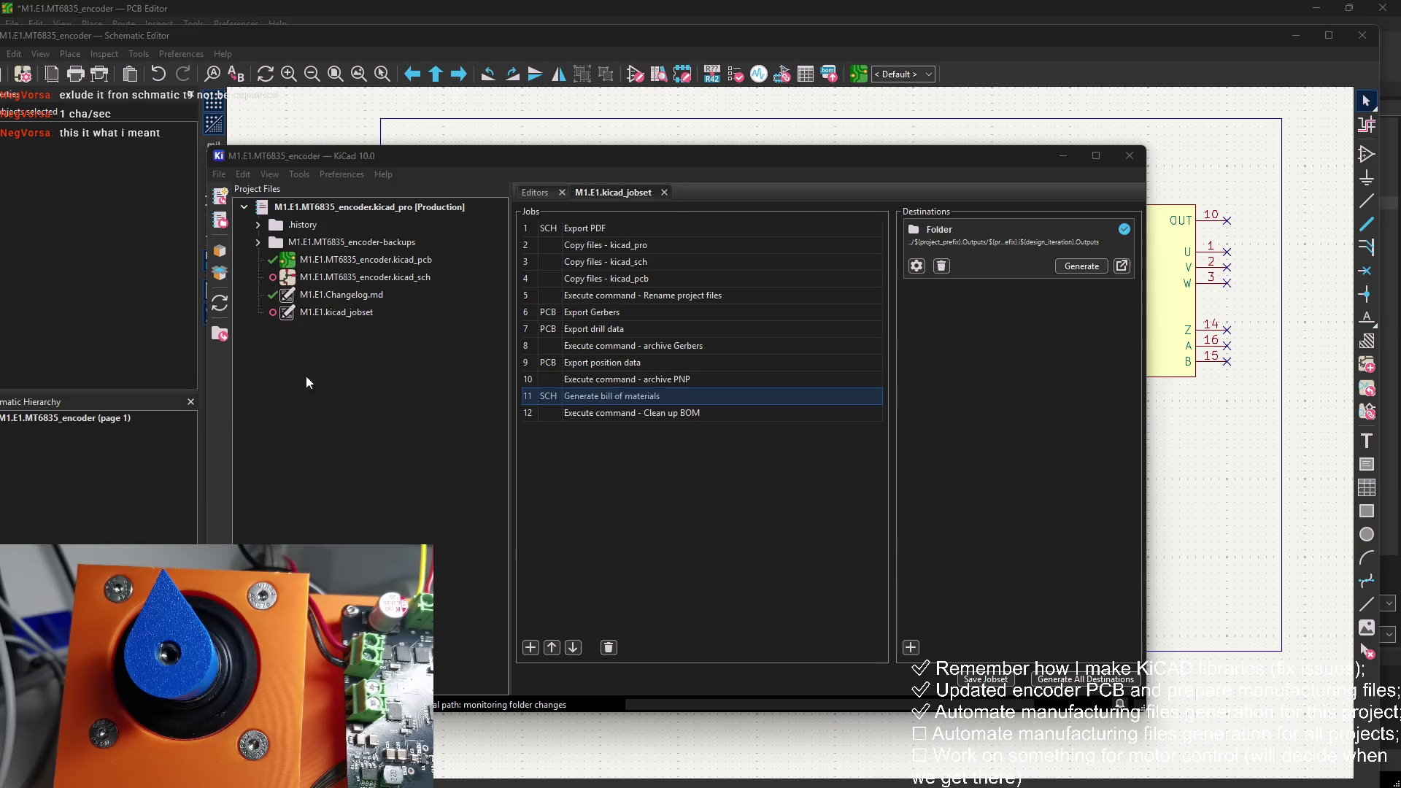
click(654, 467)
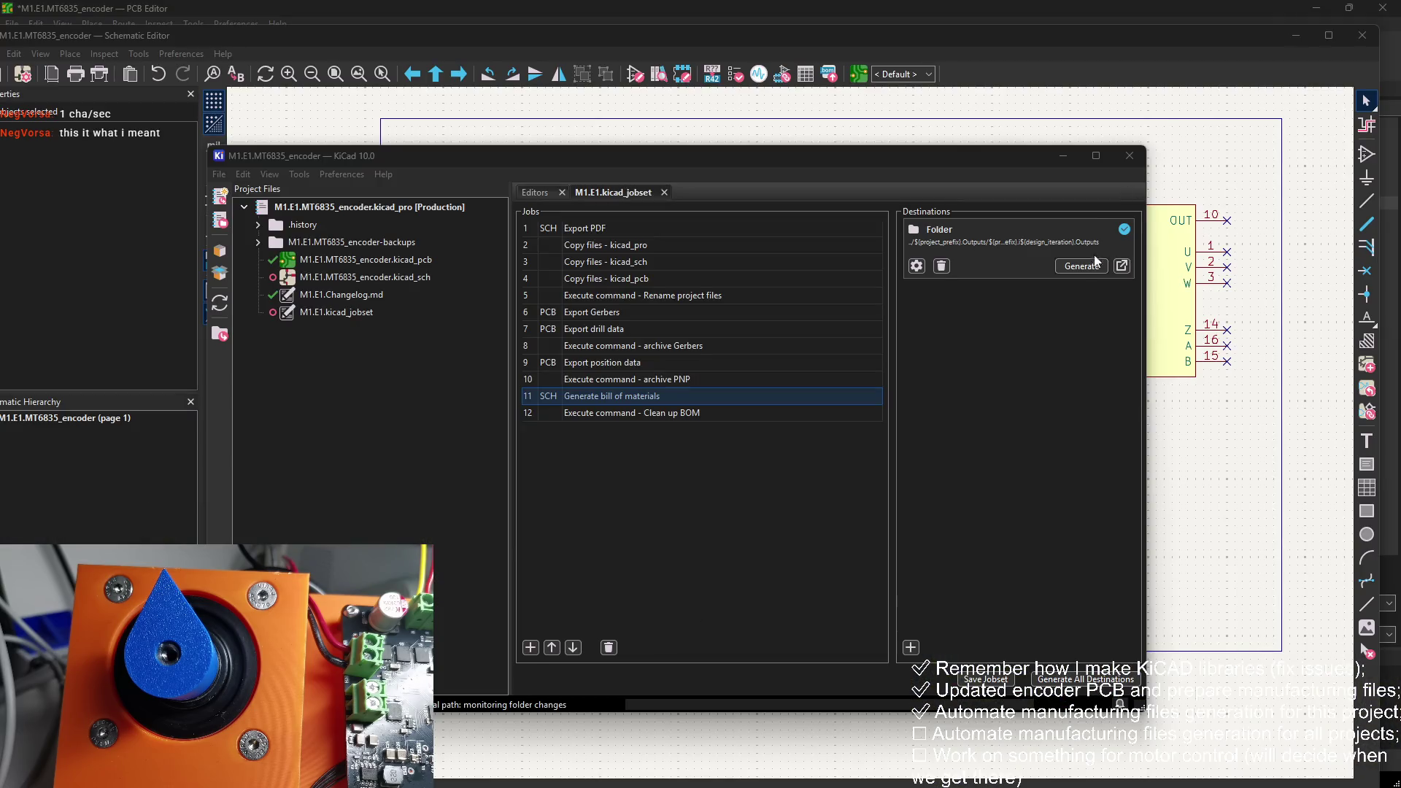
click(1095, 261)
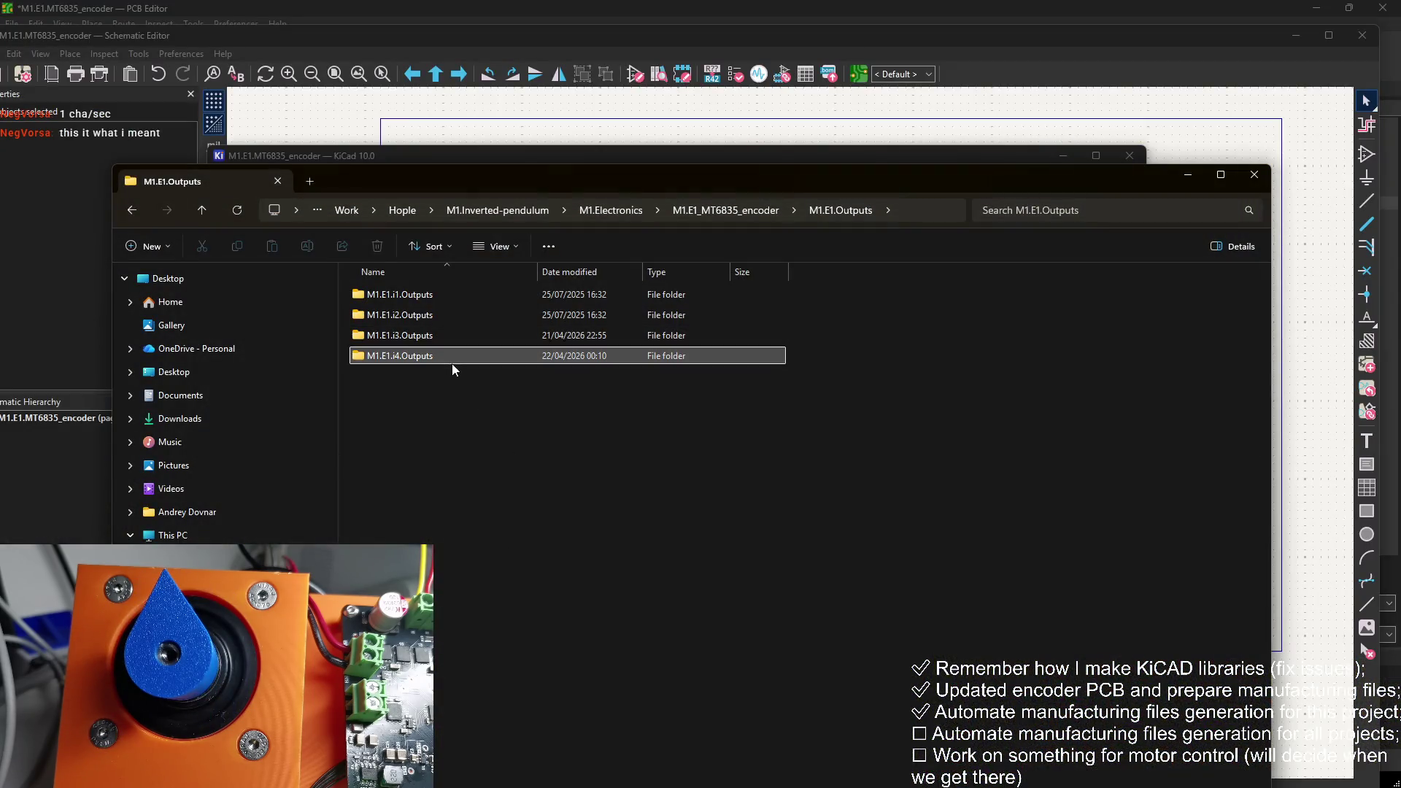
Step: Open the M1.E1.i4.Outputs folder and start a Claude Code terminal there, placed on the right
double_click(452, 362)
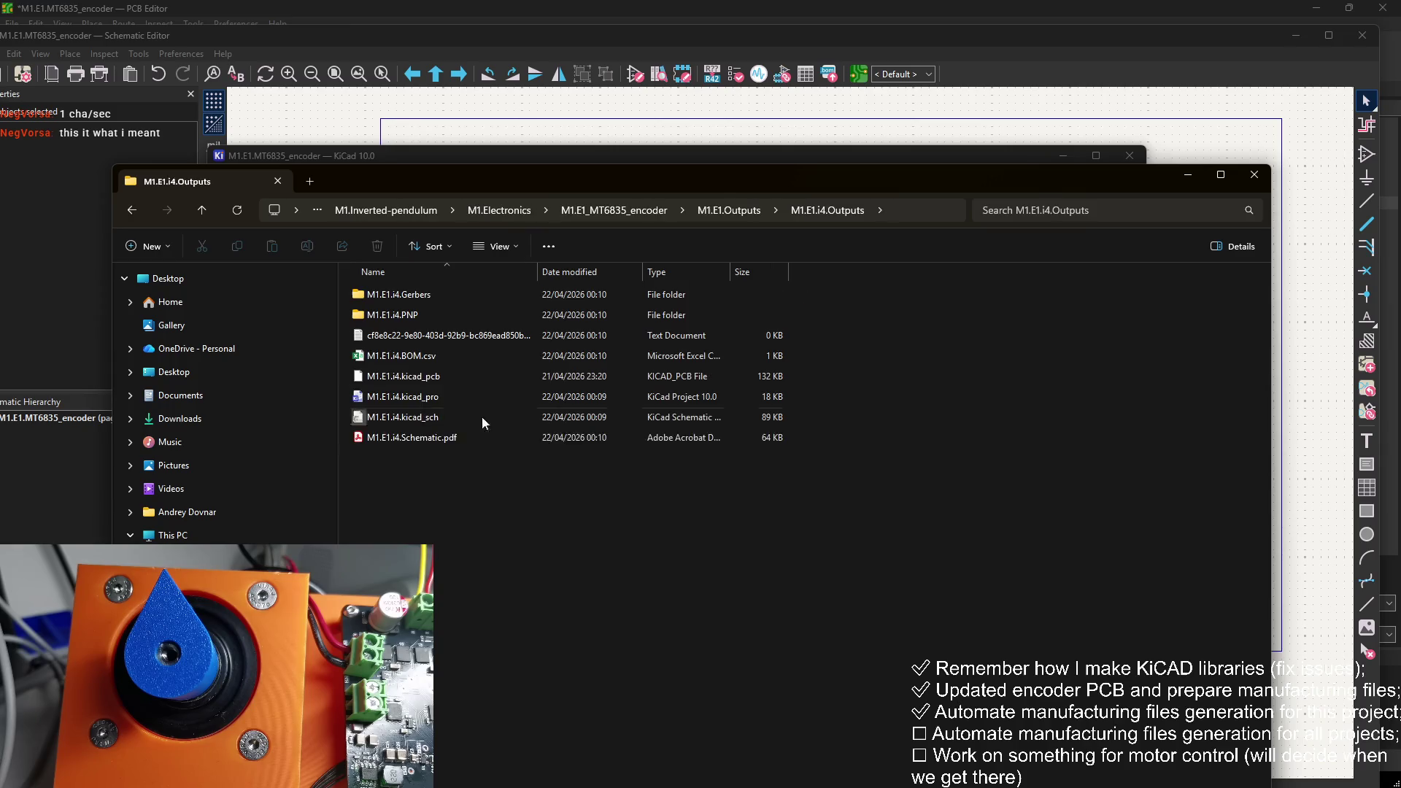
right_click(485, 494)
click(553, 664)
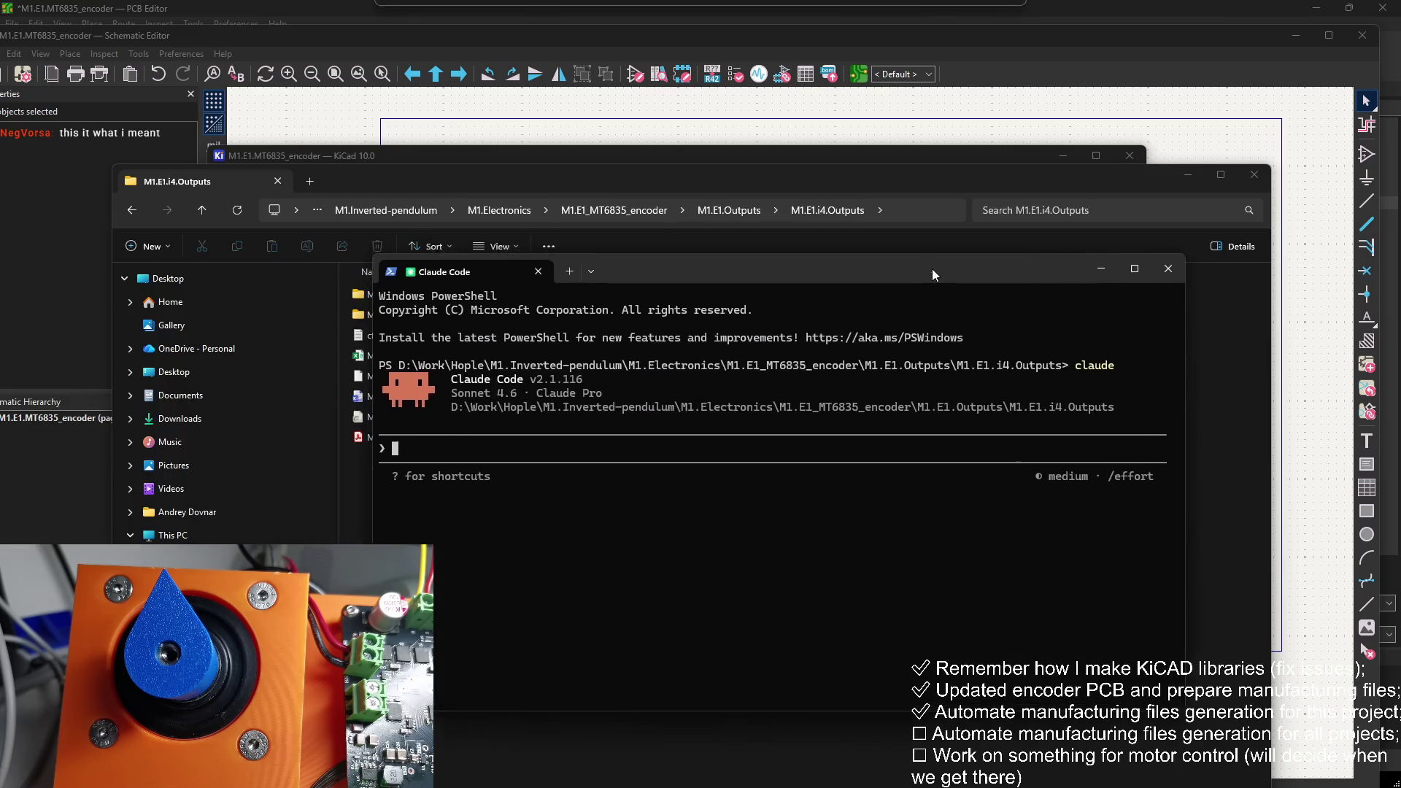
drag(708, 259, 1014, 296)
Step: Ask Claude Code for a script swapping a name part like "M1.E1.project_name" via arguments, allowing its ls checks
text(Dear)
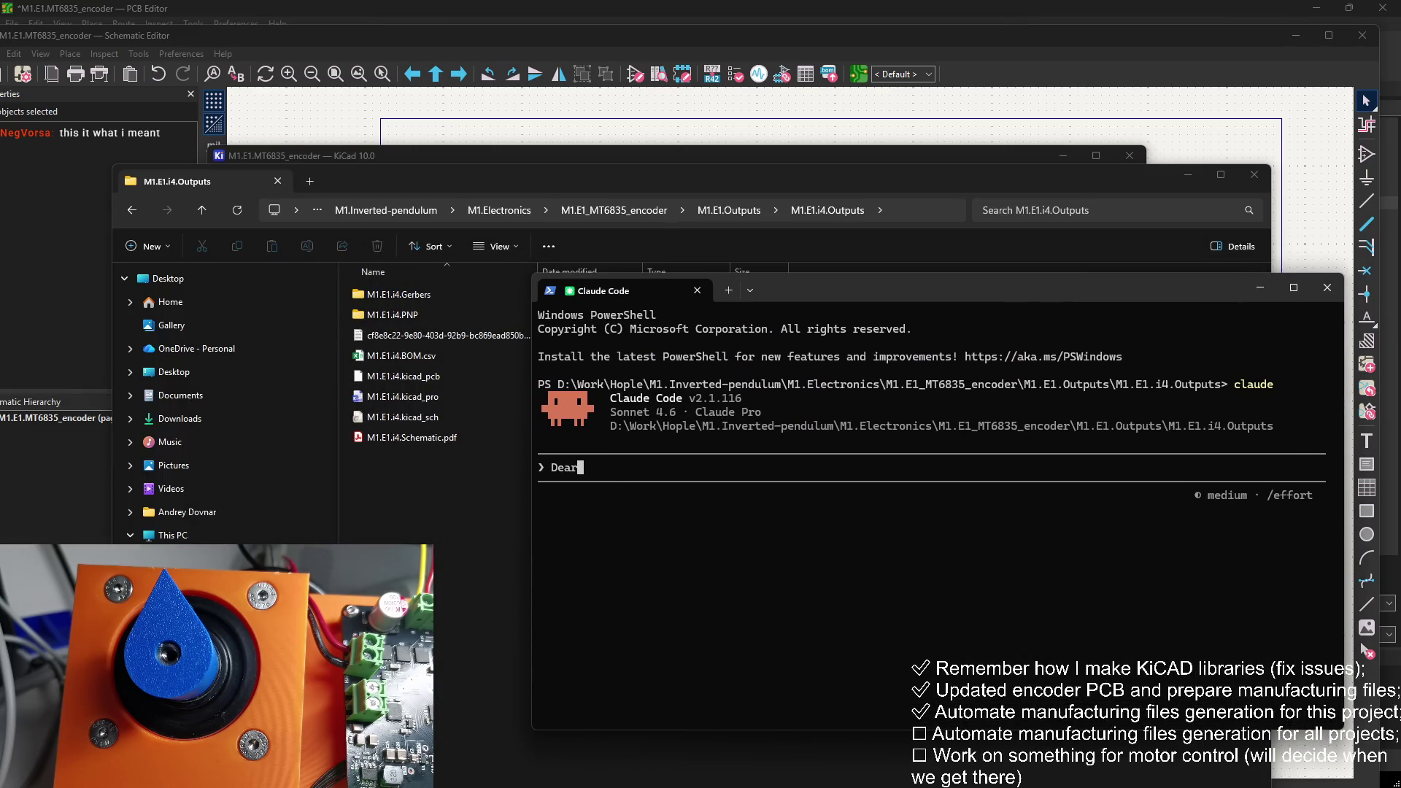
key(BackSpace)
key(BackSpace)
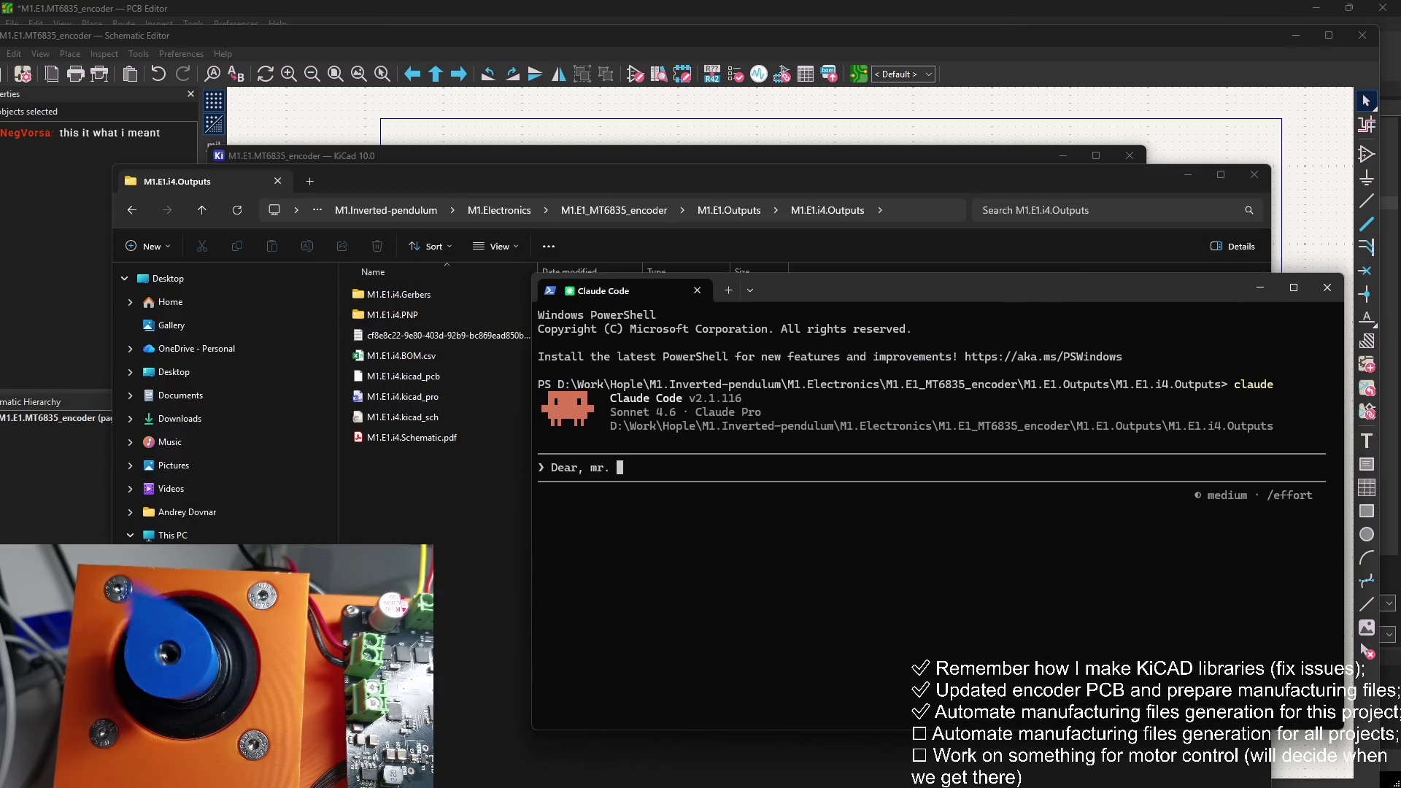
text(Mr. Claude. Please w)
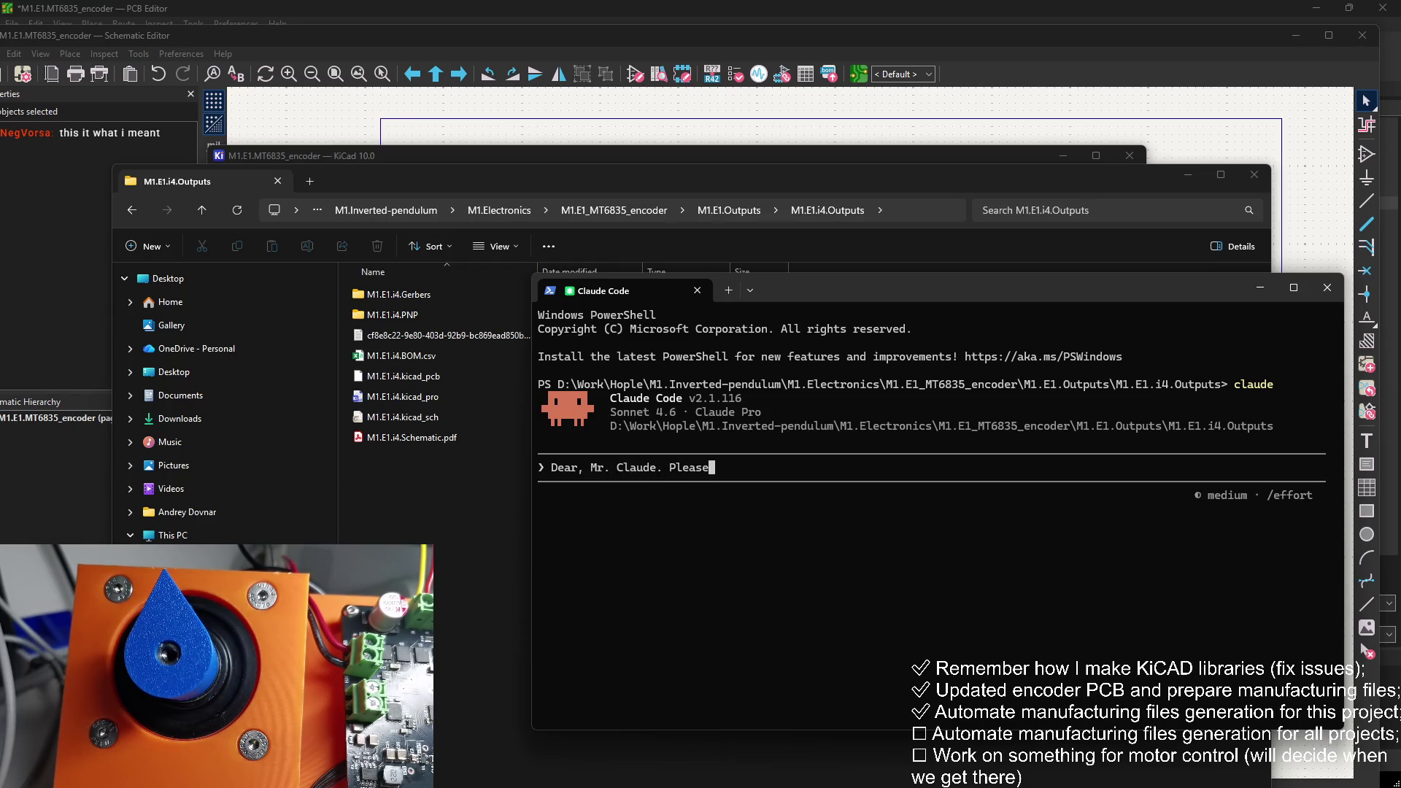
text(rite a scri)
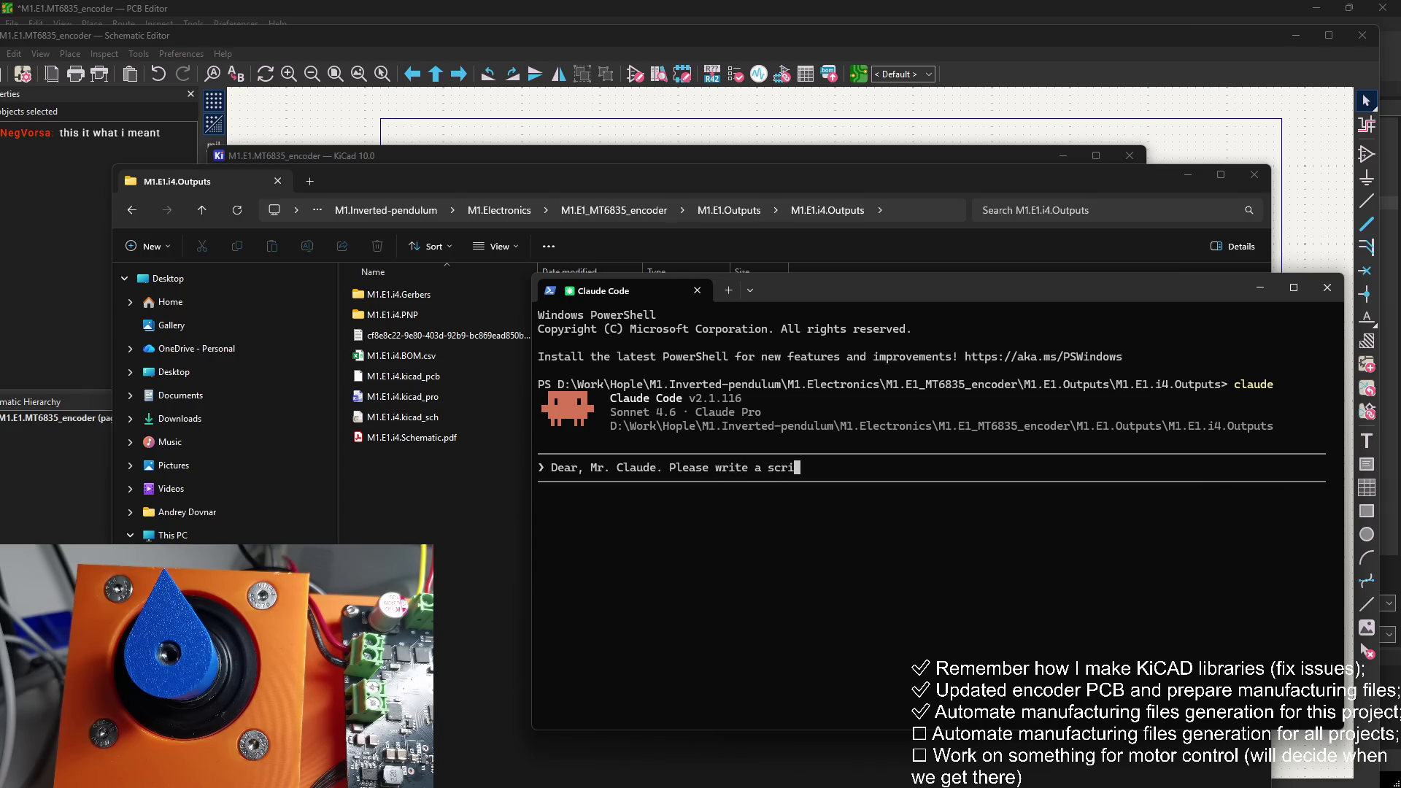
text(pt to rena)
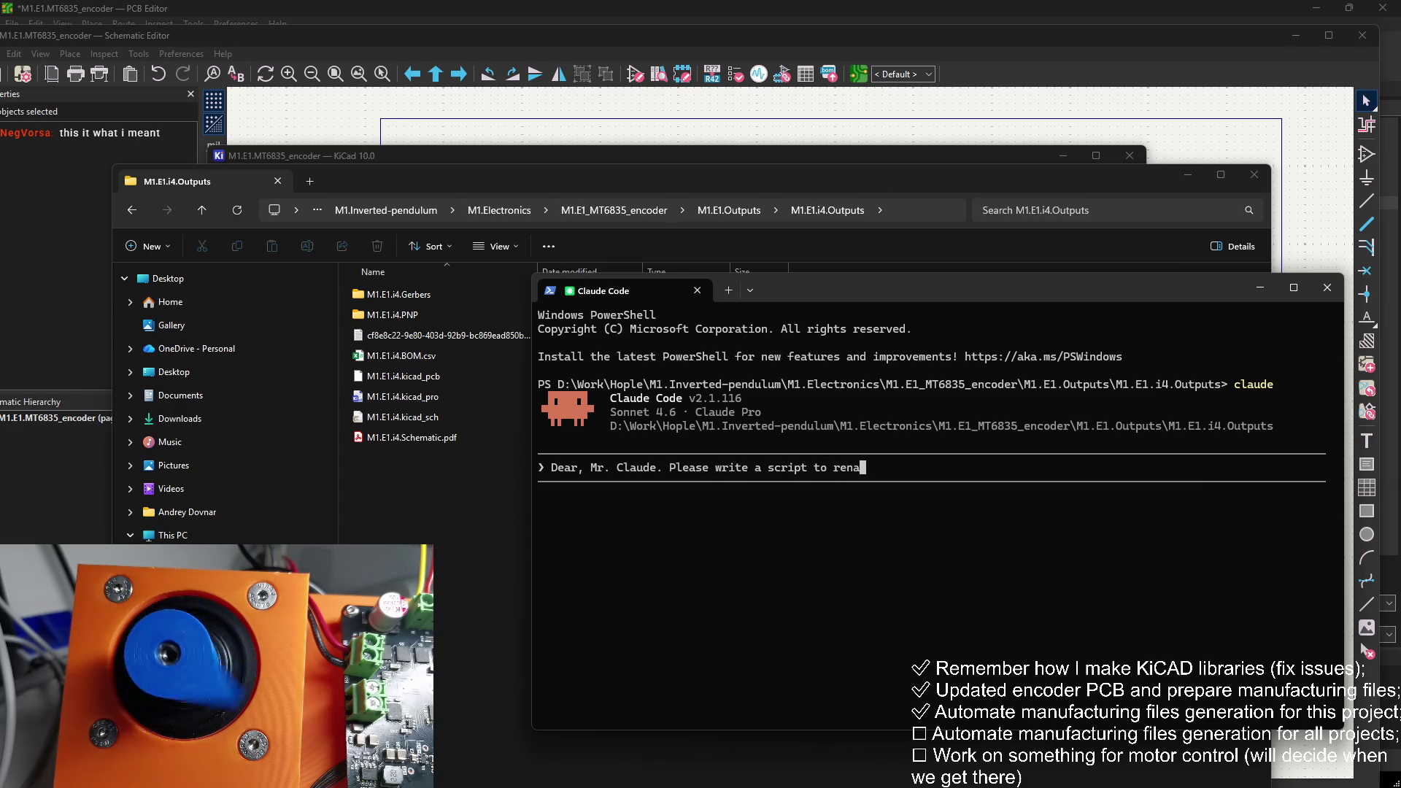
text(me ger)
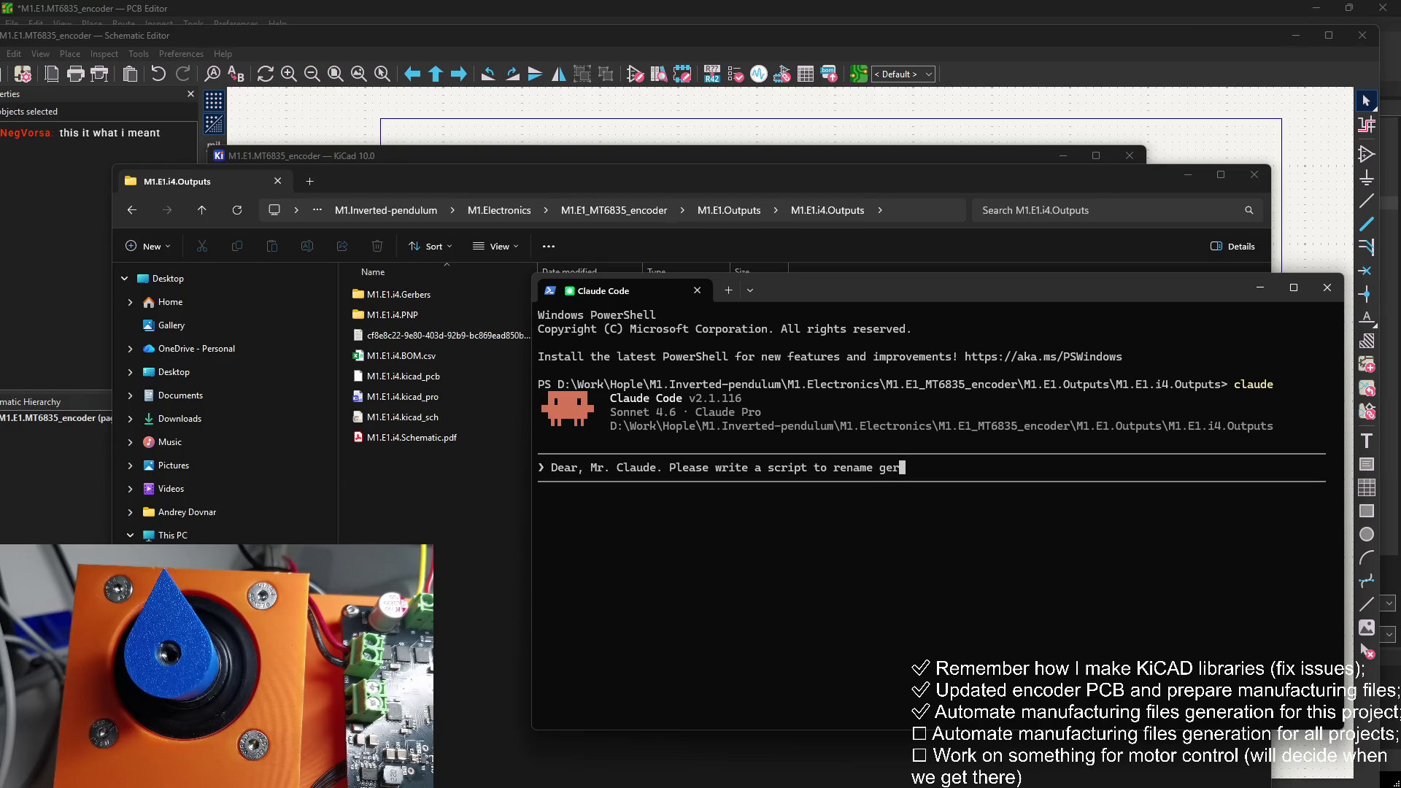
text(ber files to the fors)
key(BackSpace)
key(BackSpace)
text(mat of)
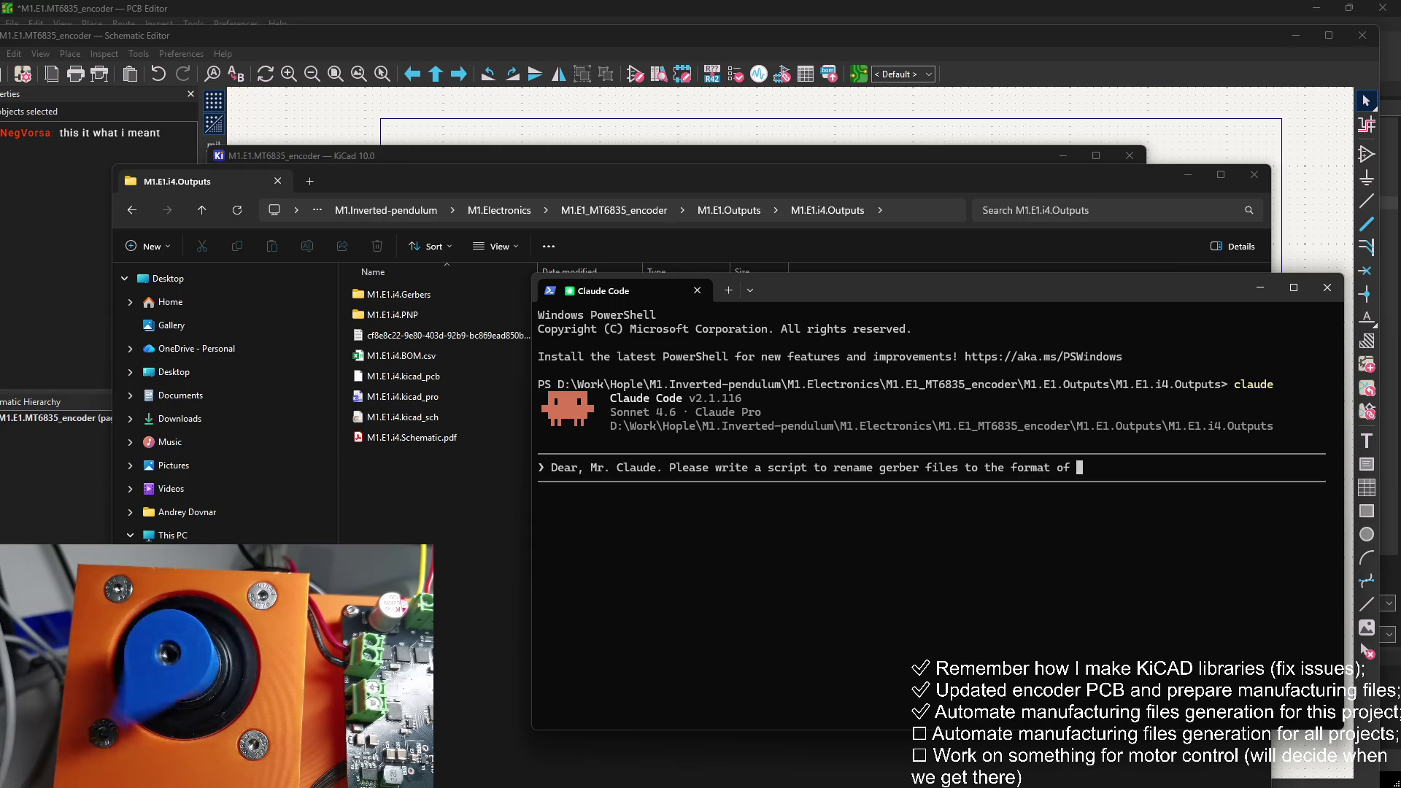
key(BackSpace)
key(BackSpace)
key(BackSpace)
key(BackSpace)
key(BackSpace)
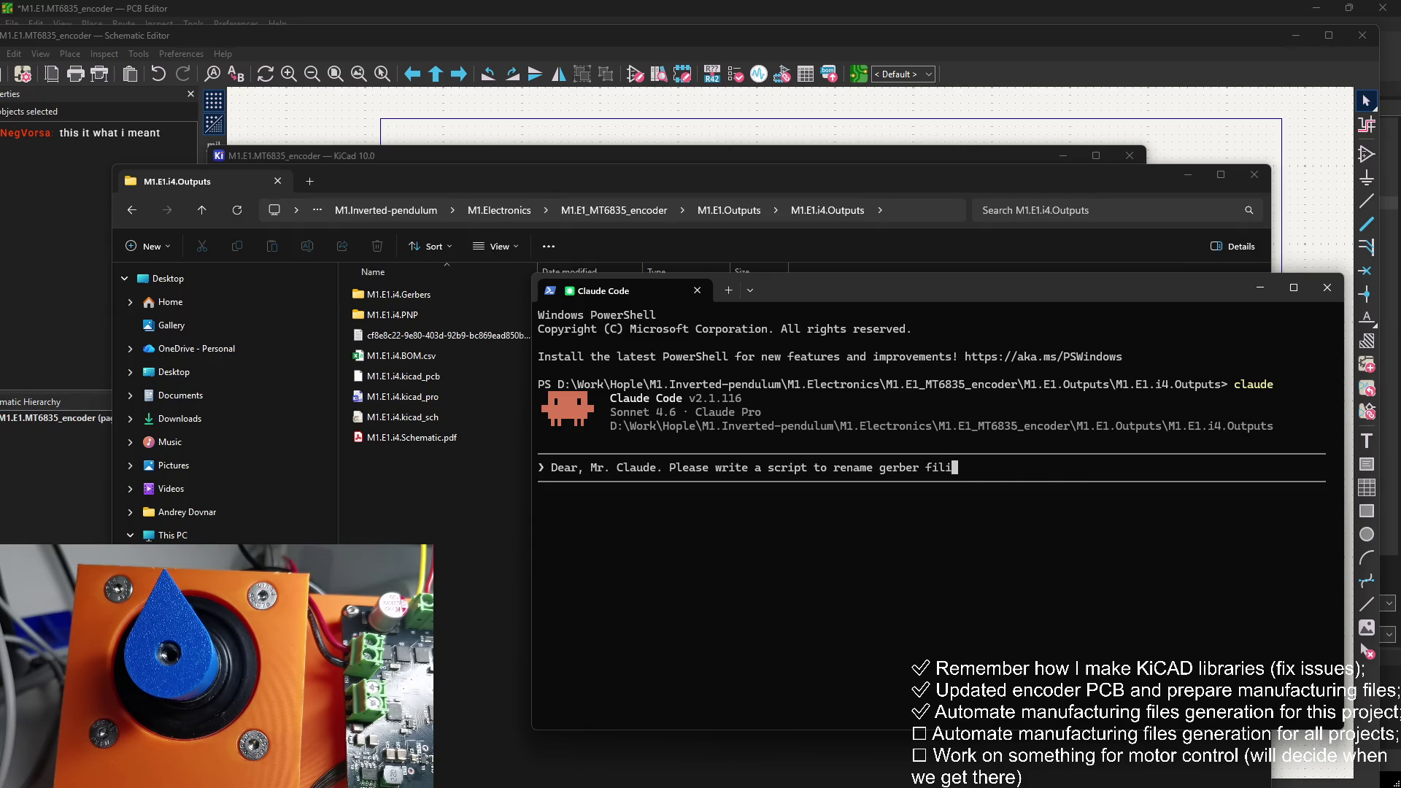
text(. I wan)
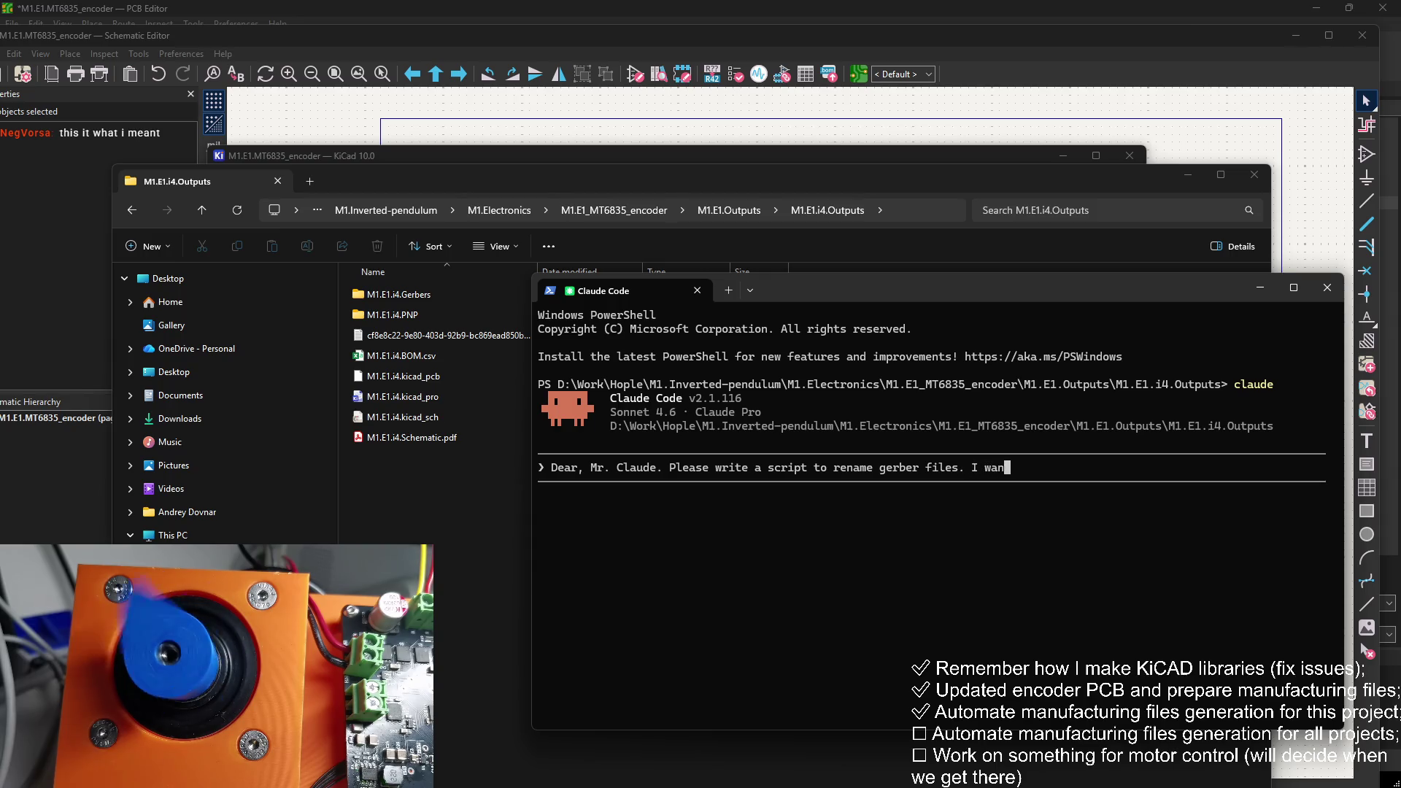
text(t to remove the )
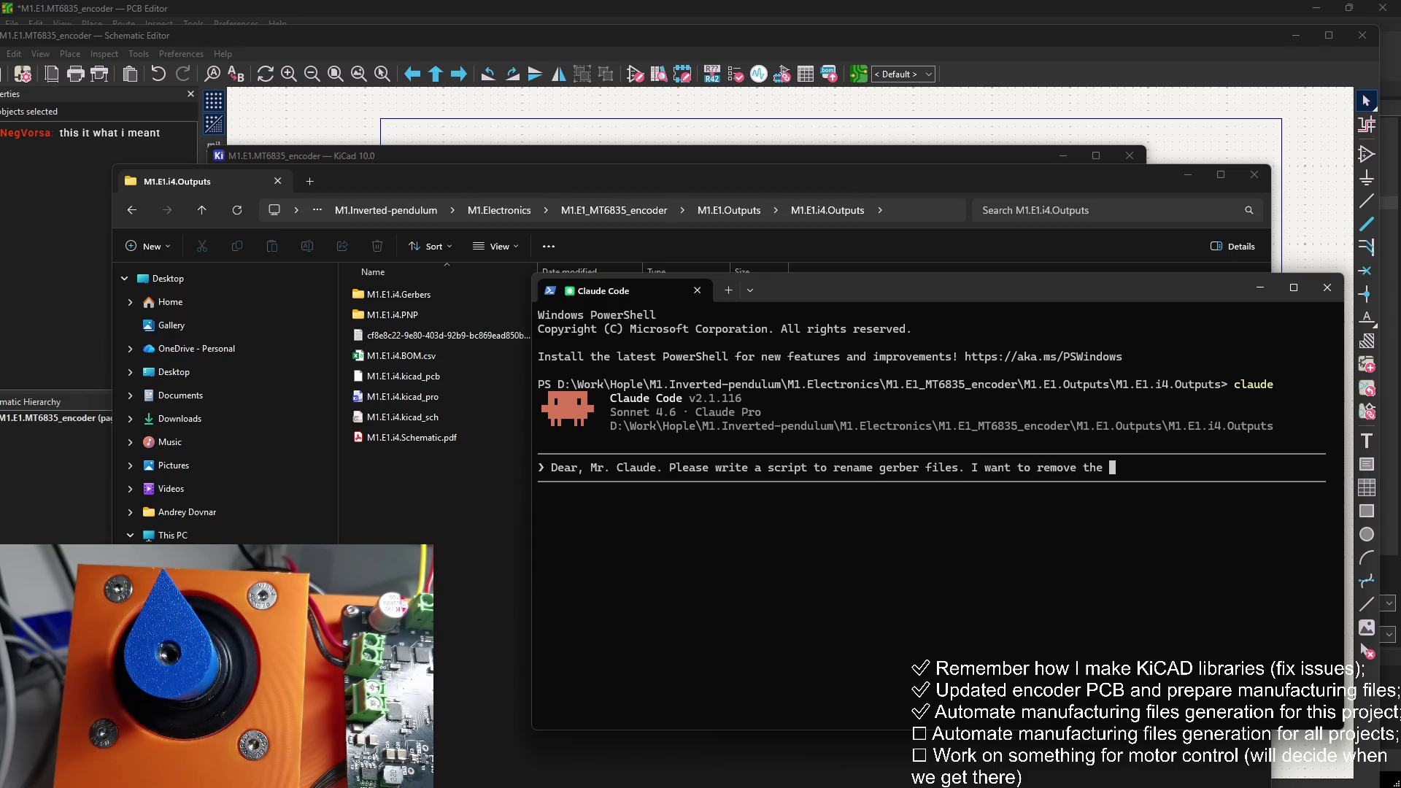
text(part )
text(like "M1.E)
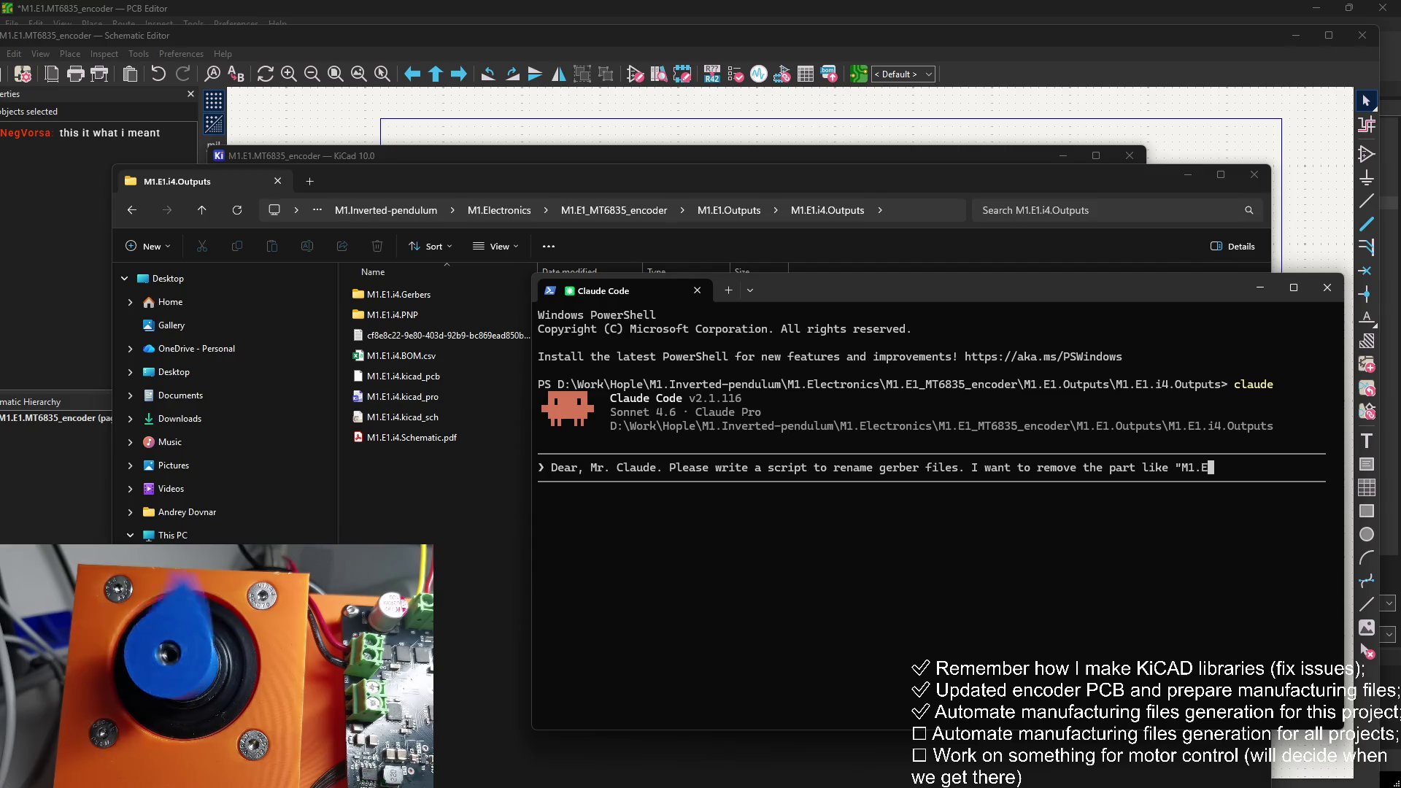
text(1.project_)
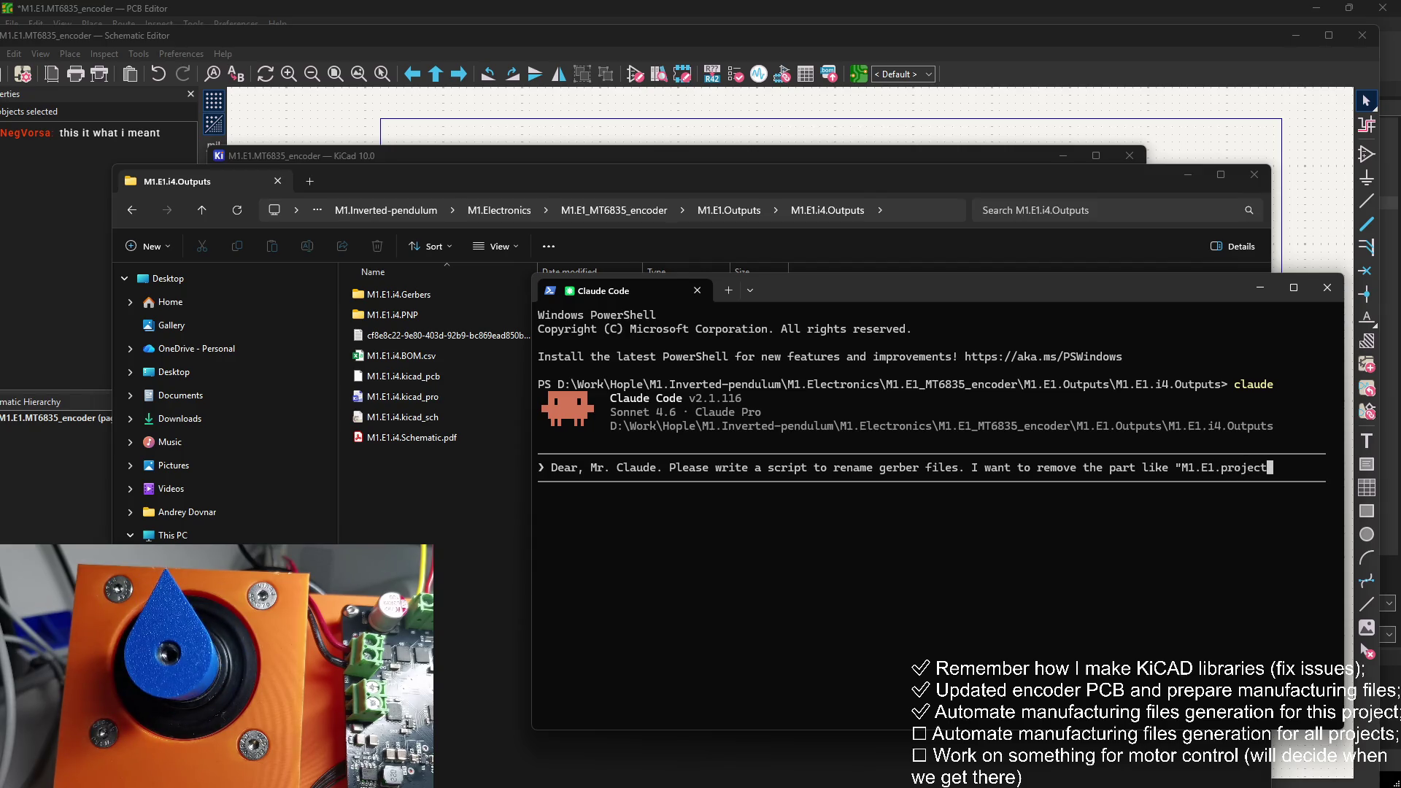
text(name" and switch it with another p)
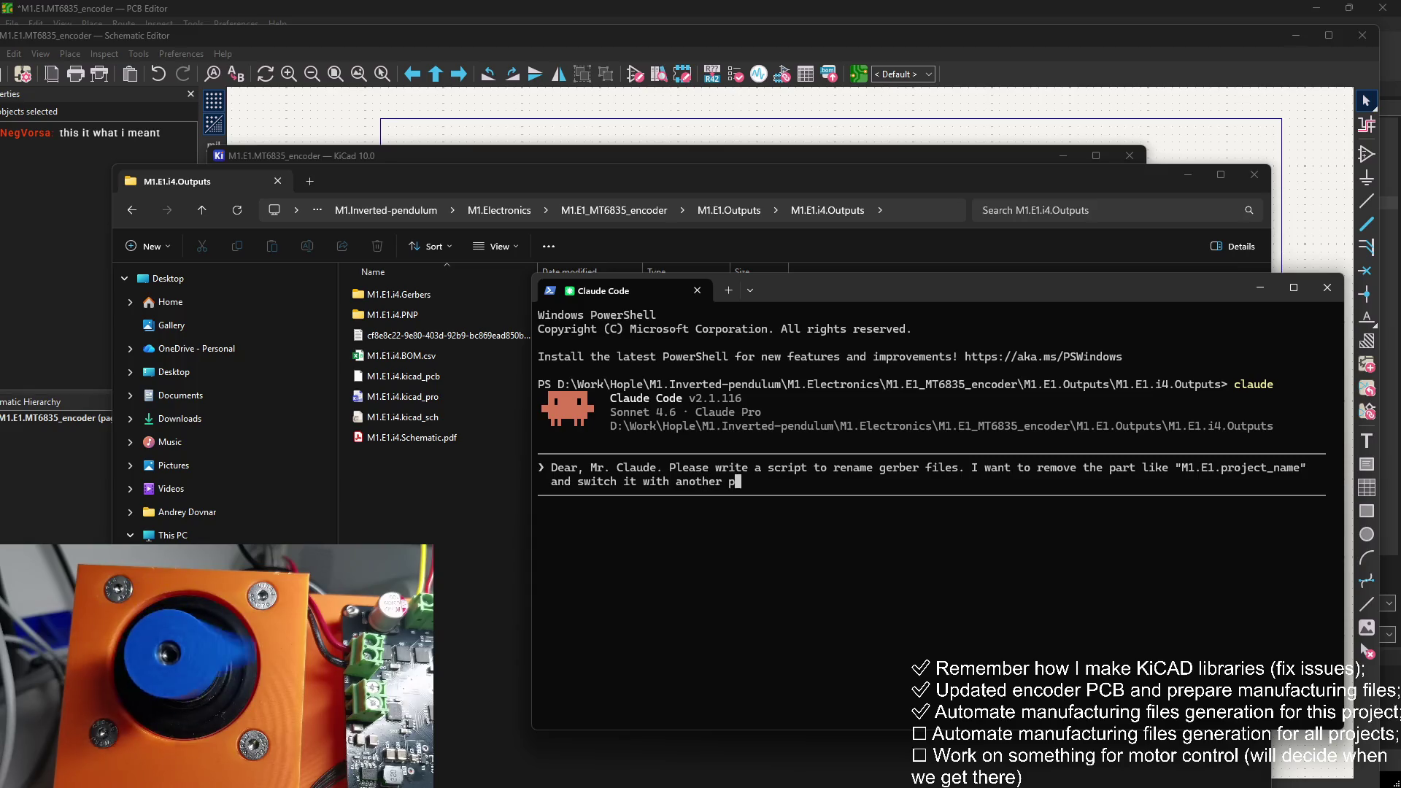
text(art. I)
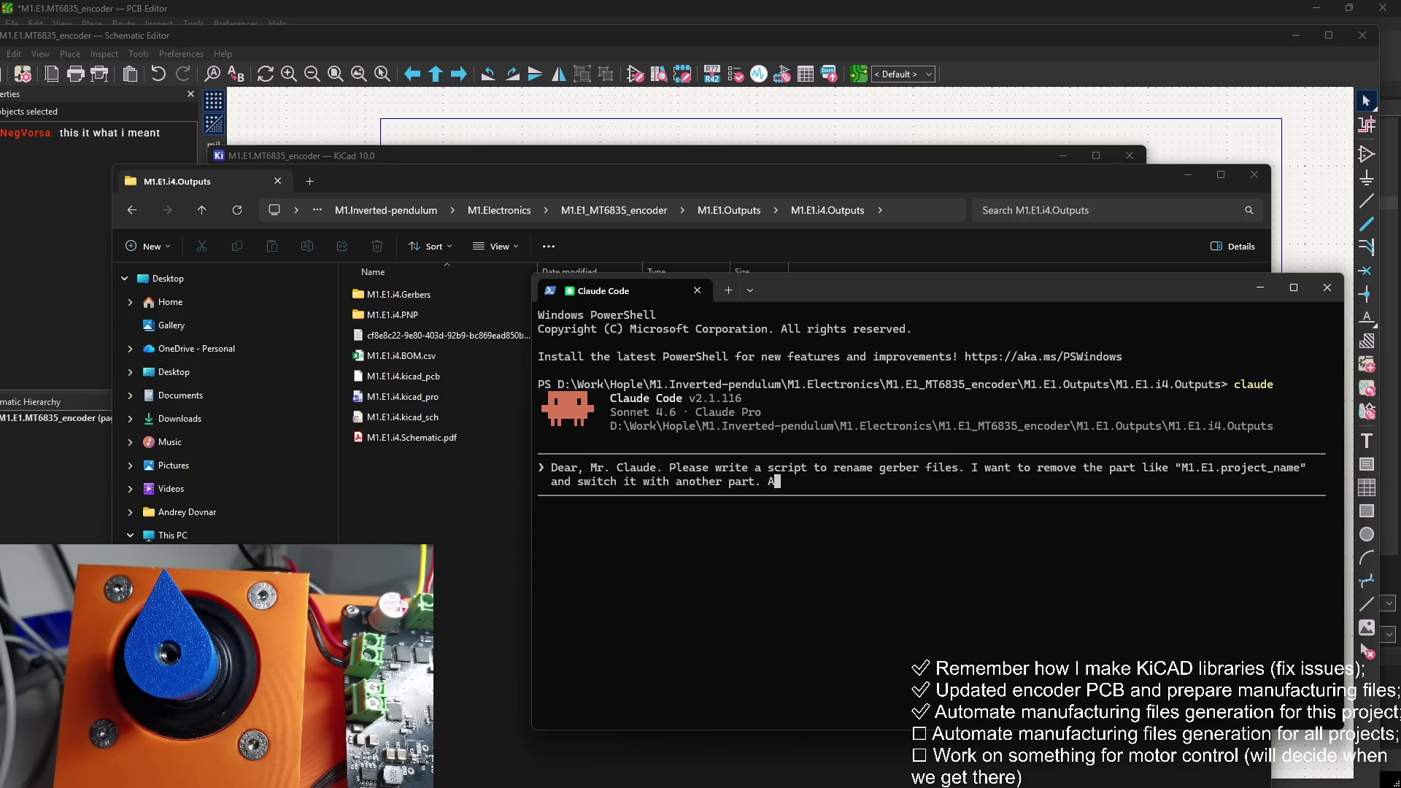
text( would like to proivde)
key(BackSpace)
key(BackSpace)
key(BackSpace)
text(ovid)
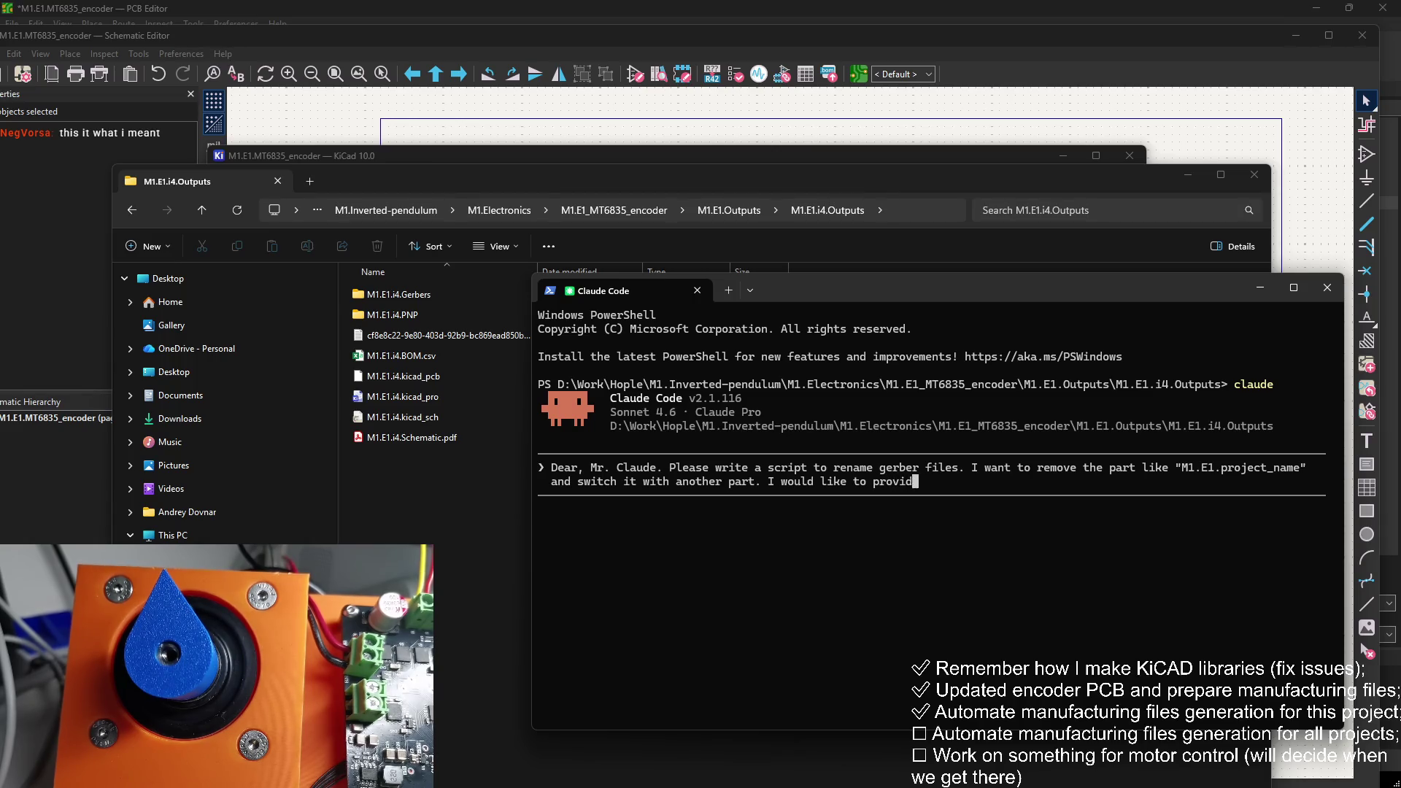
text(e the part I would )
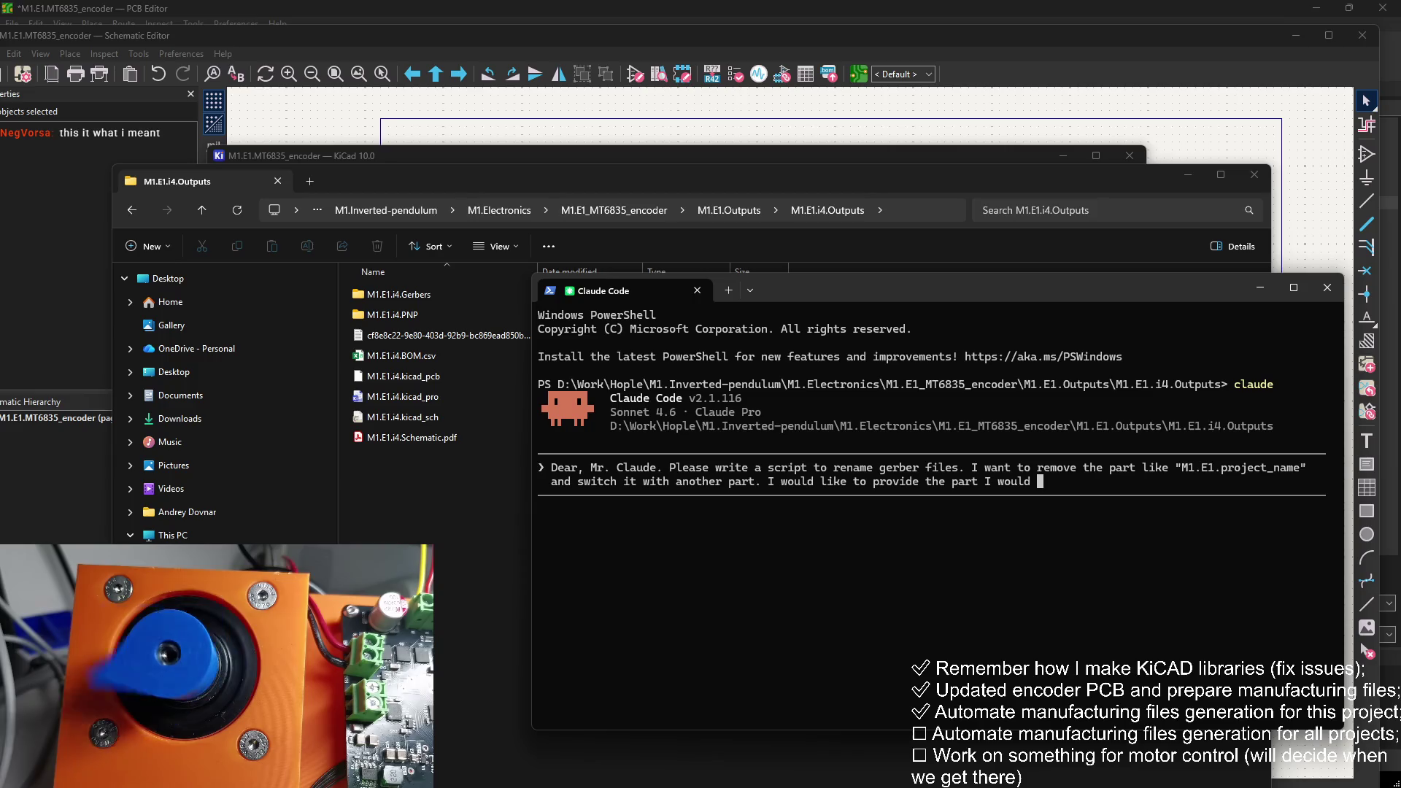
text(want to remove a)
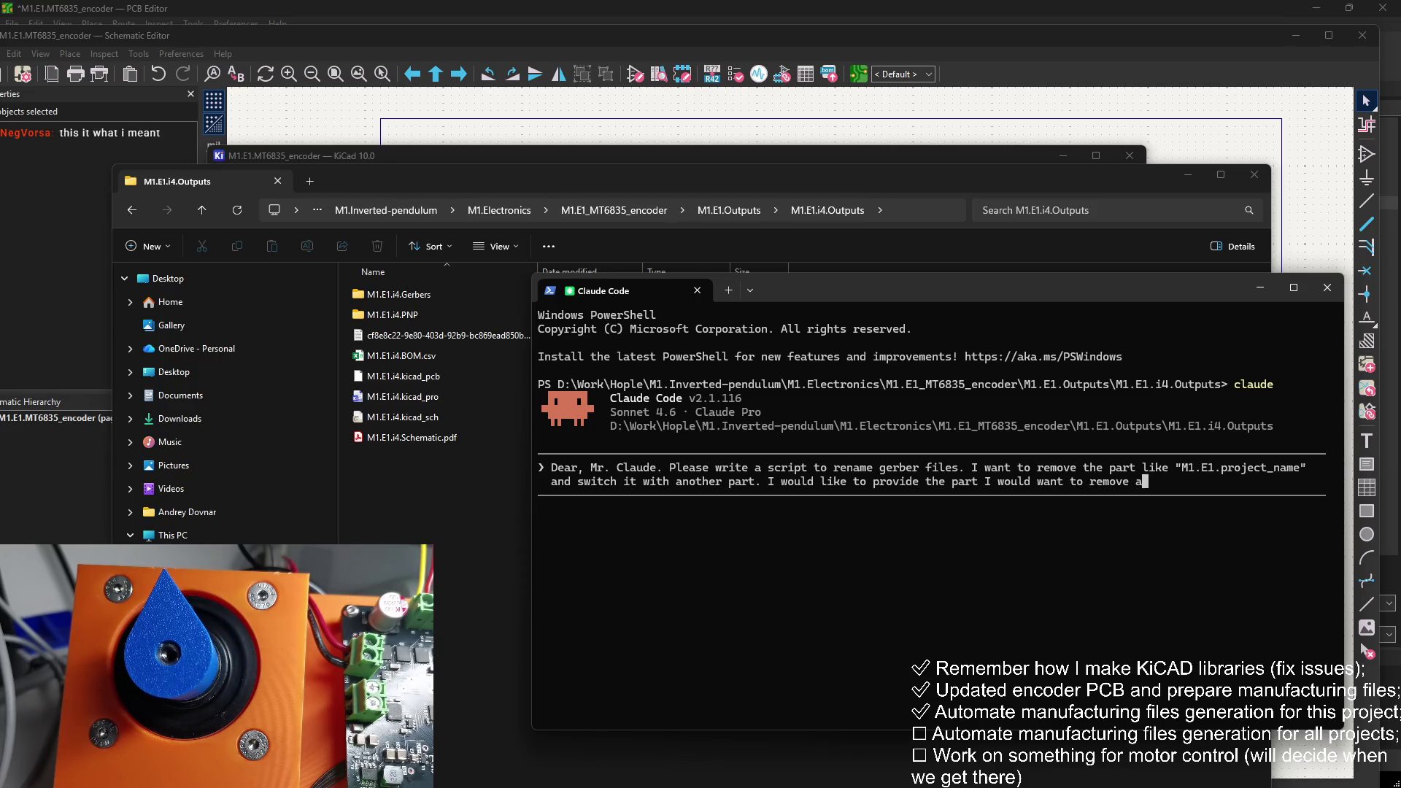
text(nd the part I )
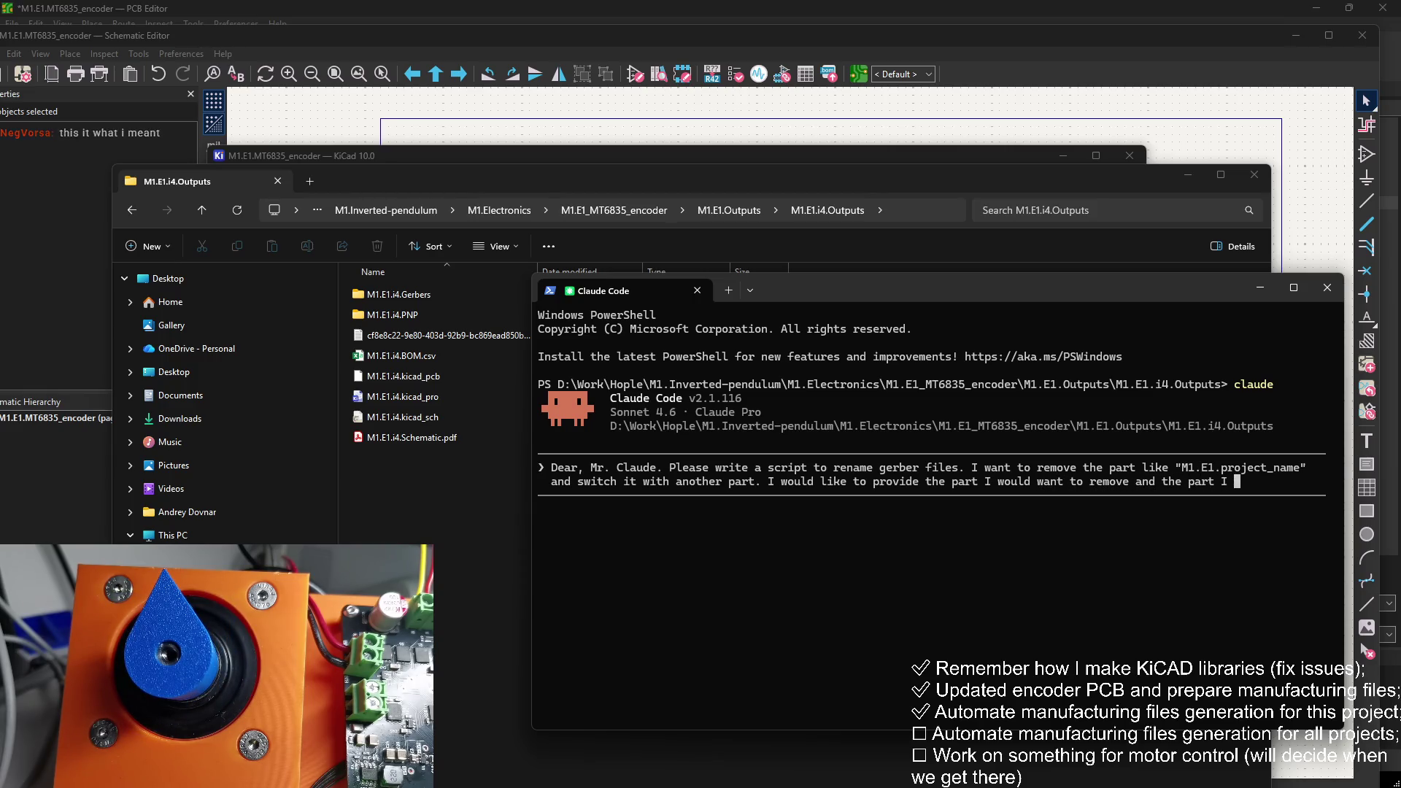
text(would like to c)
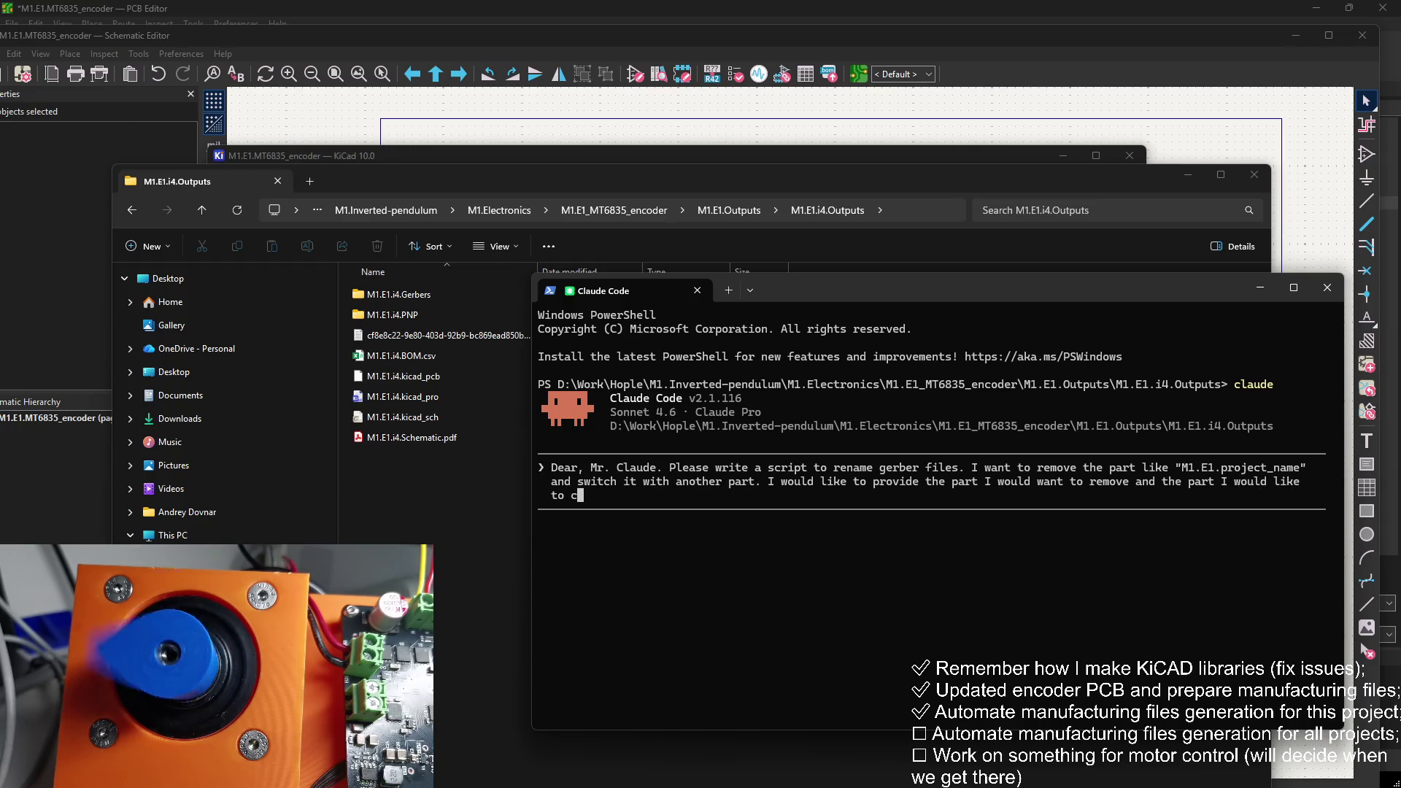
text(hange it )
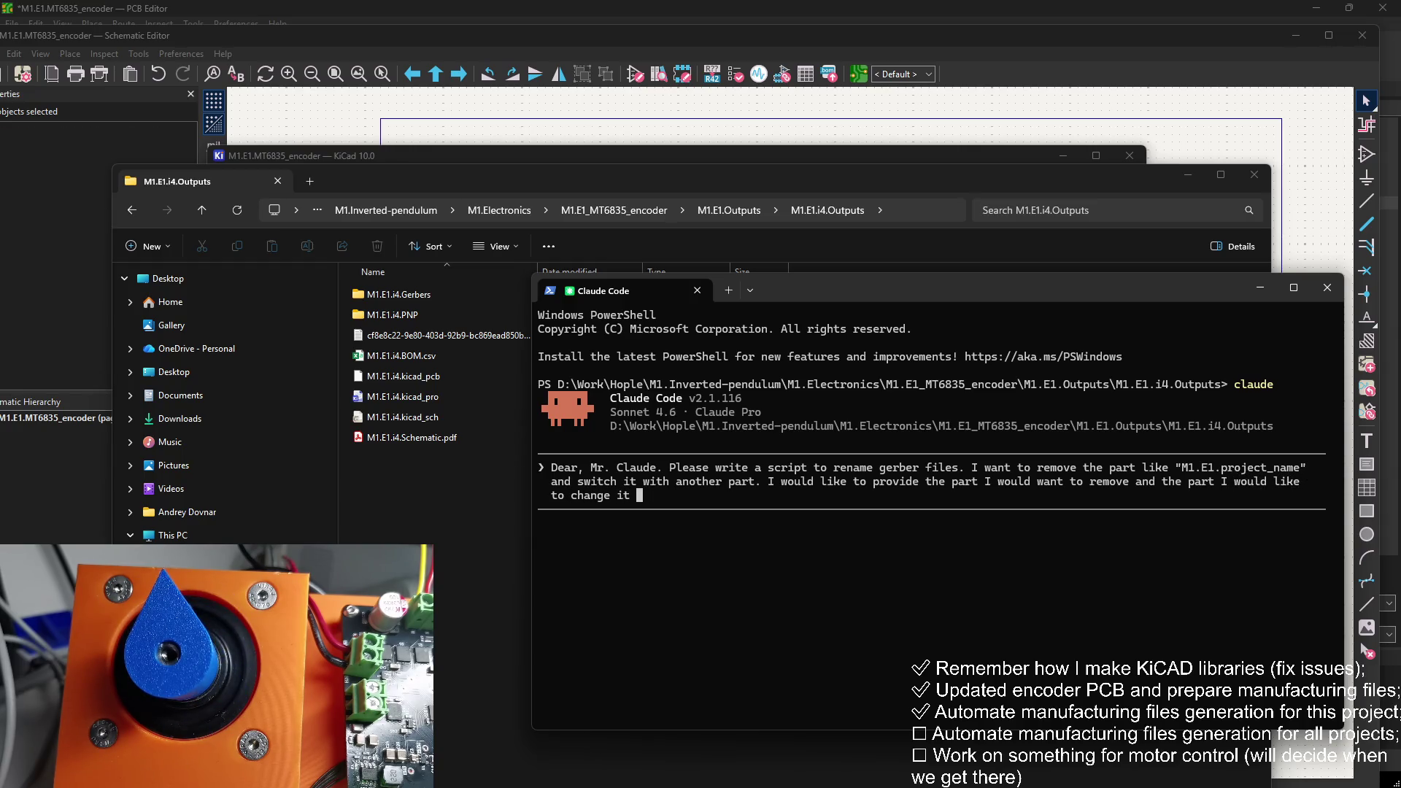
text(to as command line ar)
text(guments)
key(Return)
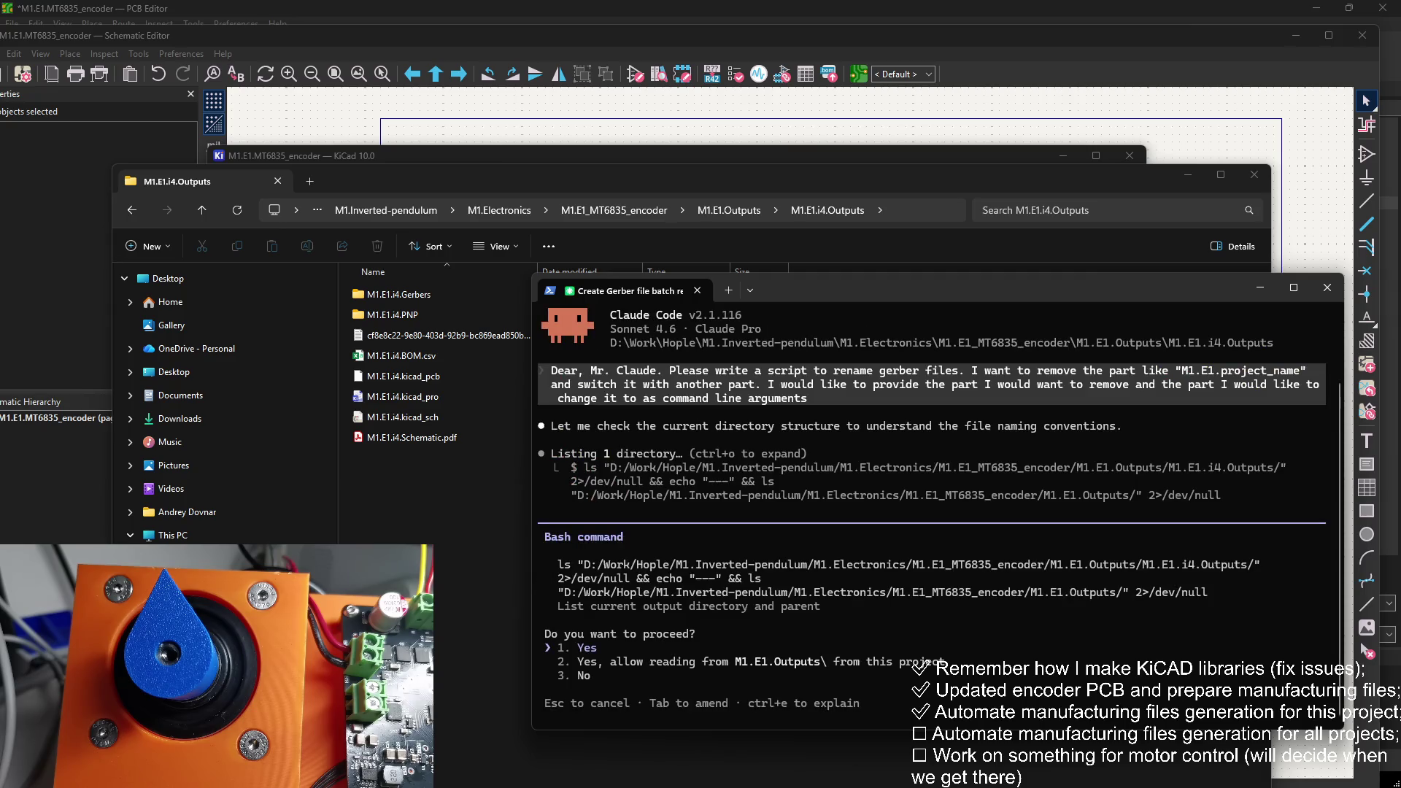
key(Return)
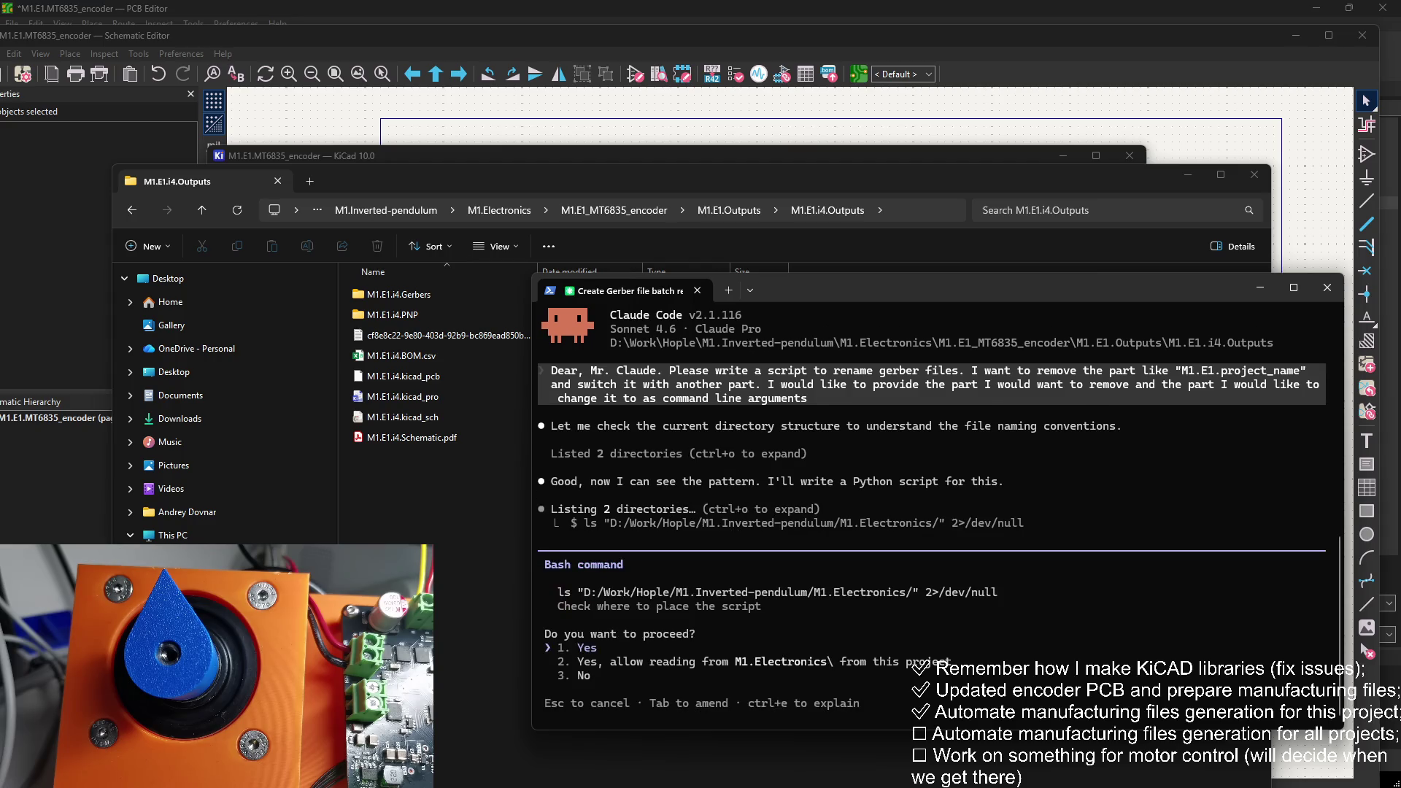
key(Return)
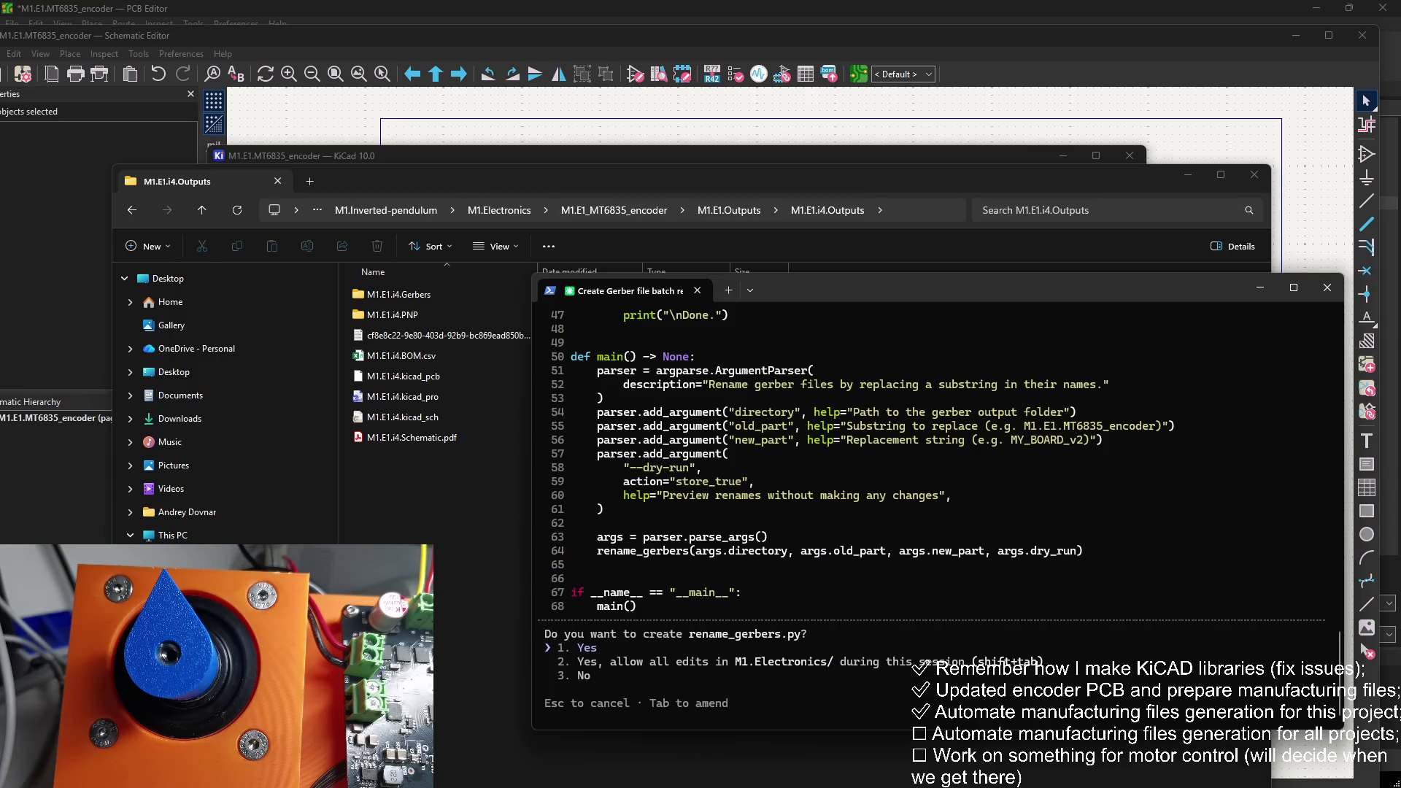
Step: Approve creating rename_gerbers.py and always allow python so its dry run previews 12 Gerber renames
key(shift+Tab)
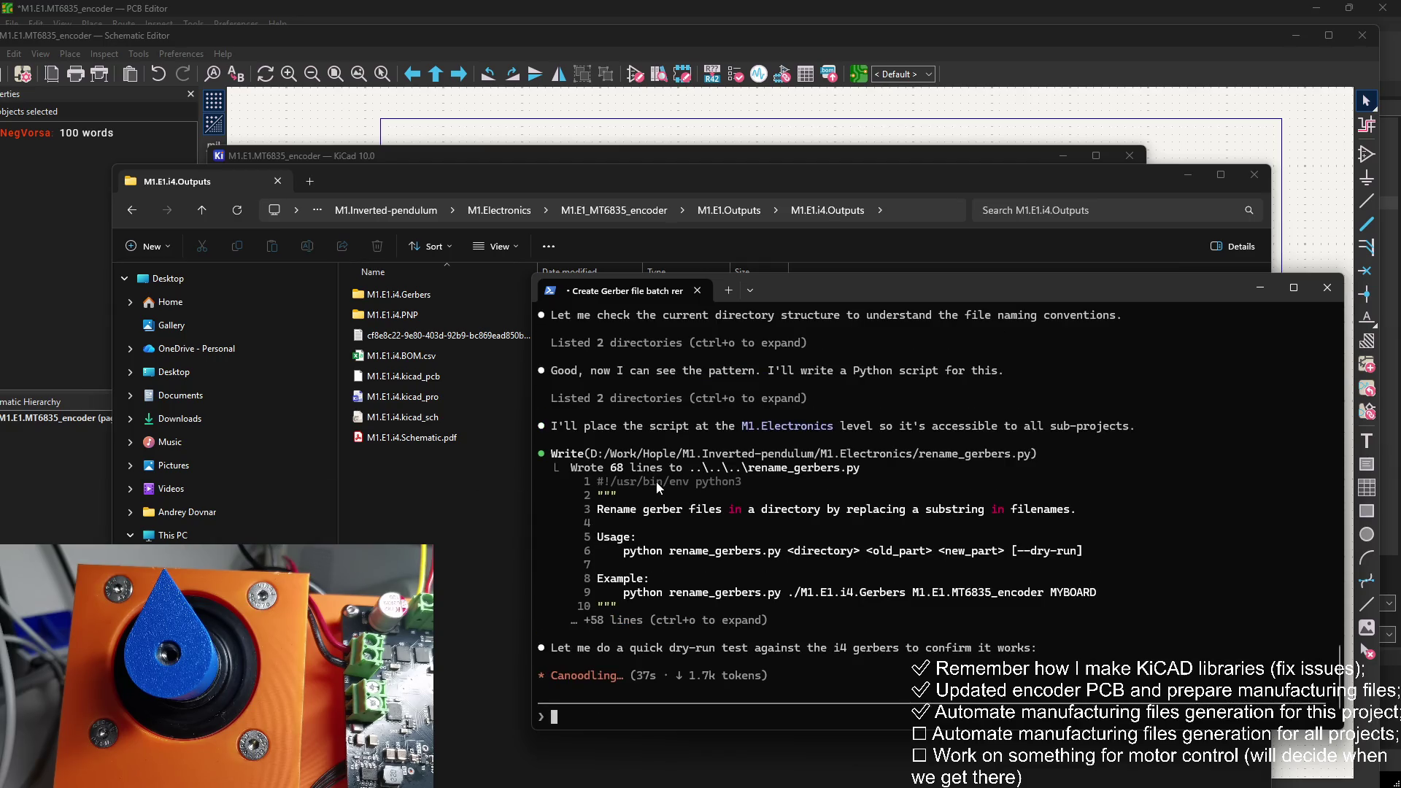
drag(762, 619, 578, 607)
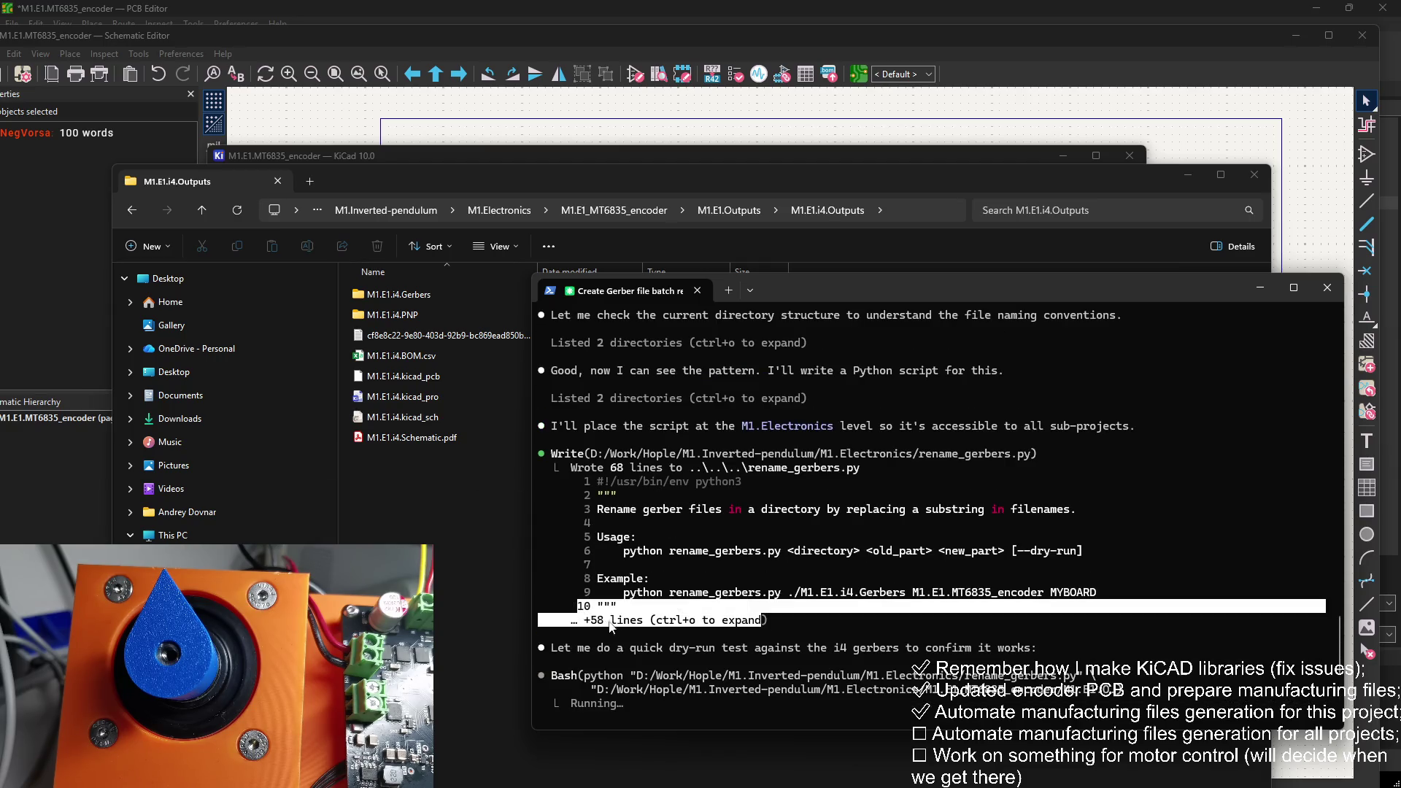
scroll(641, 609, up, 2)
scroll(626, 580, down, 10)
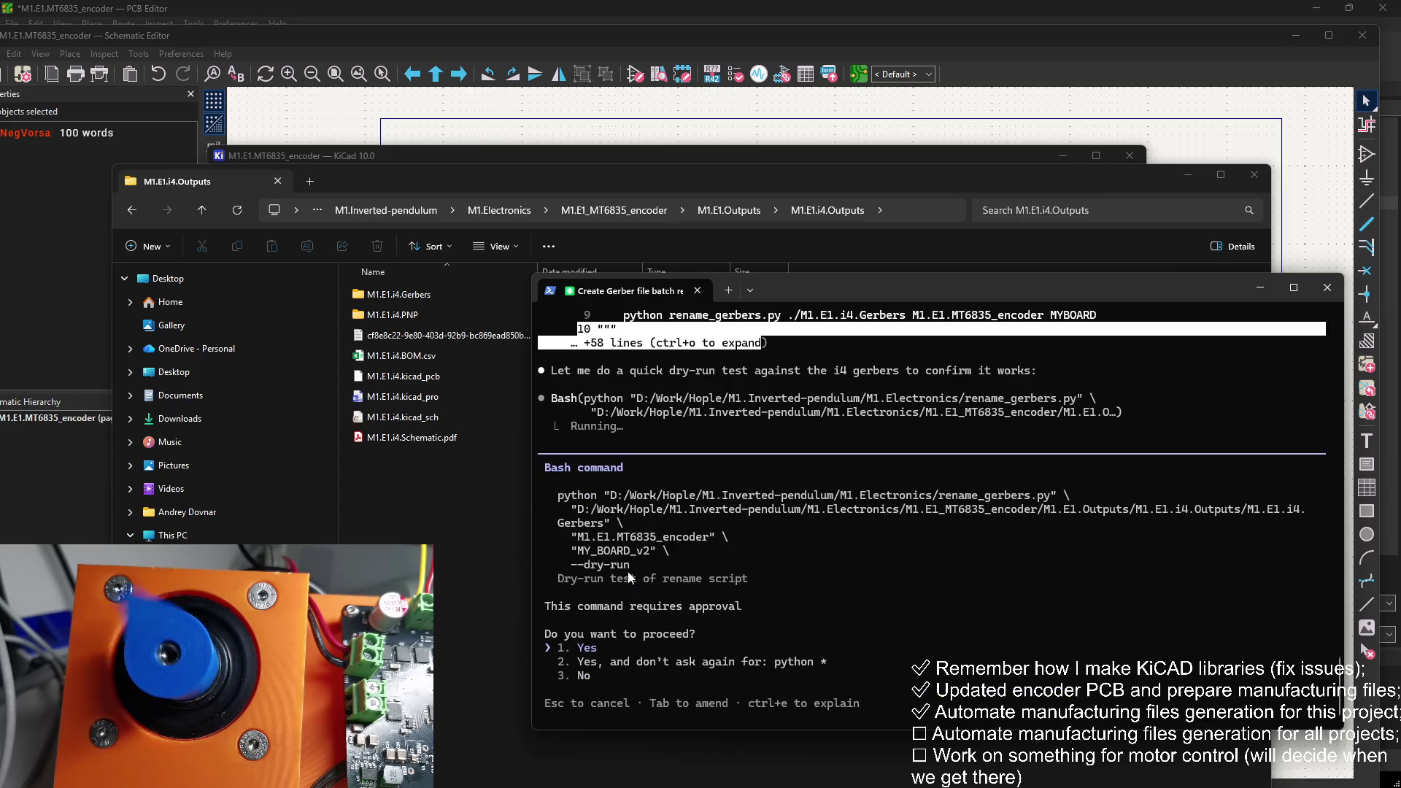
key(Down)
key(Return)
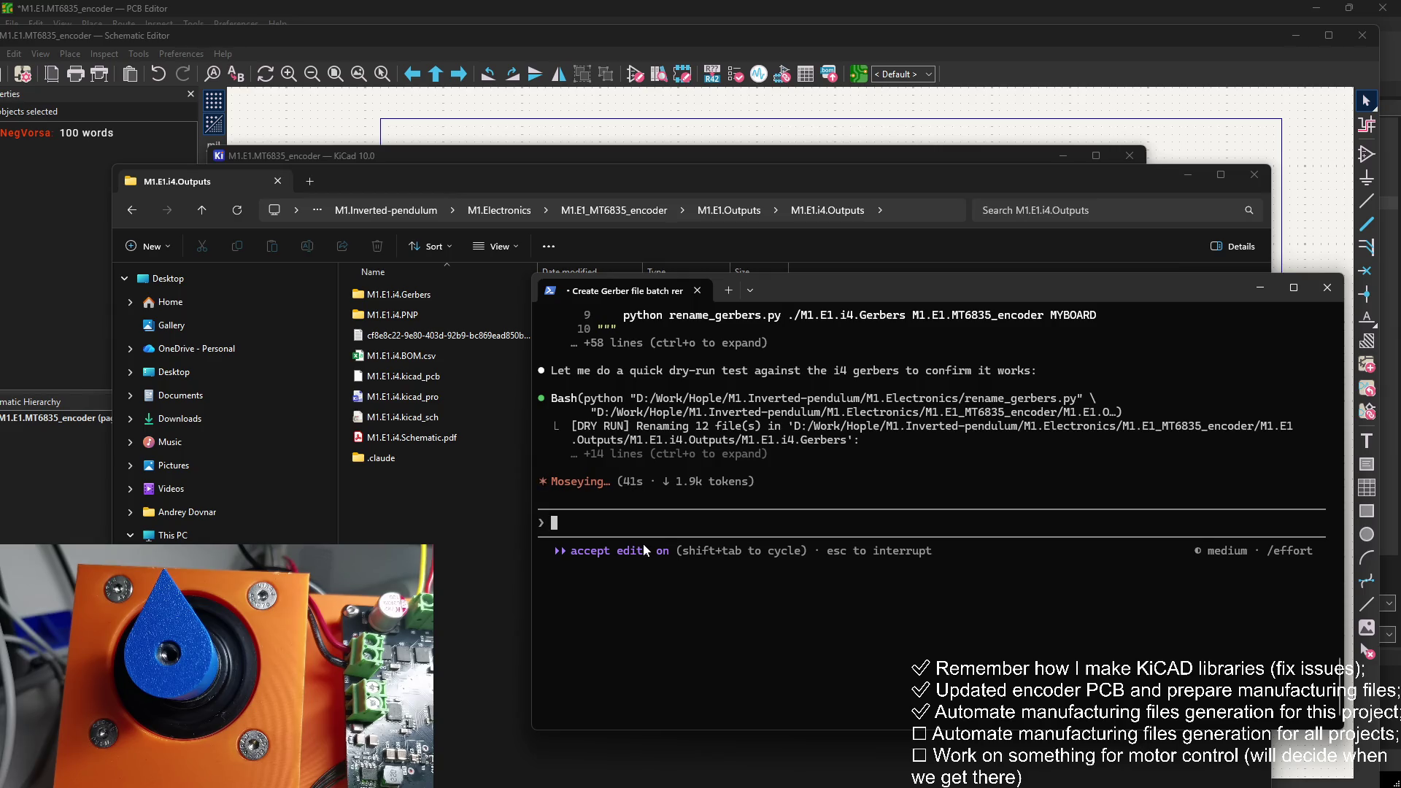
scroll(642, 554, up, 4)
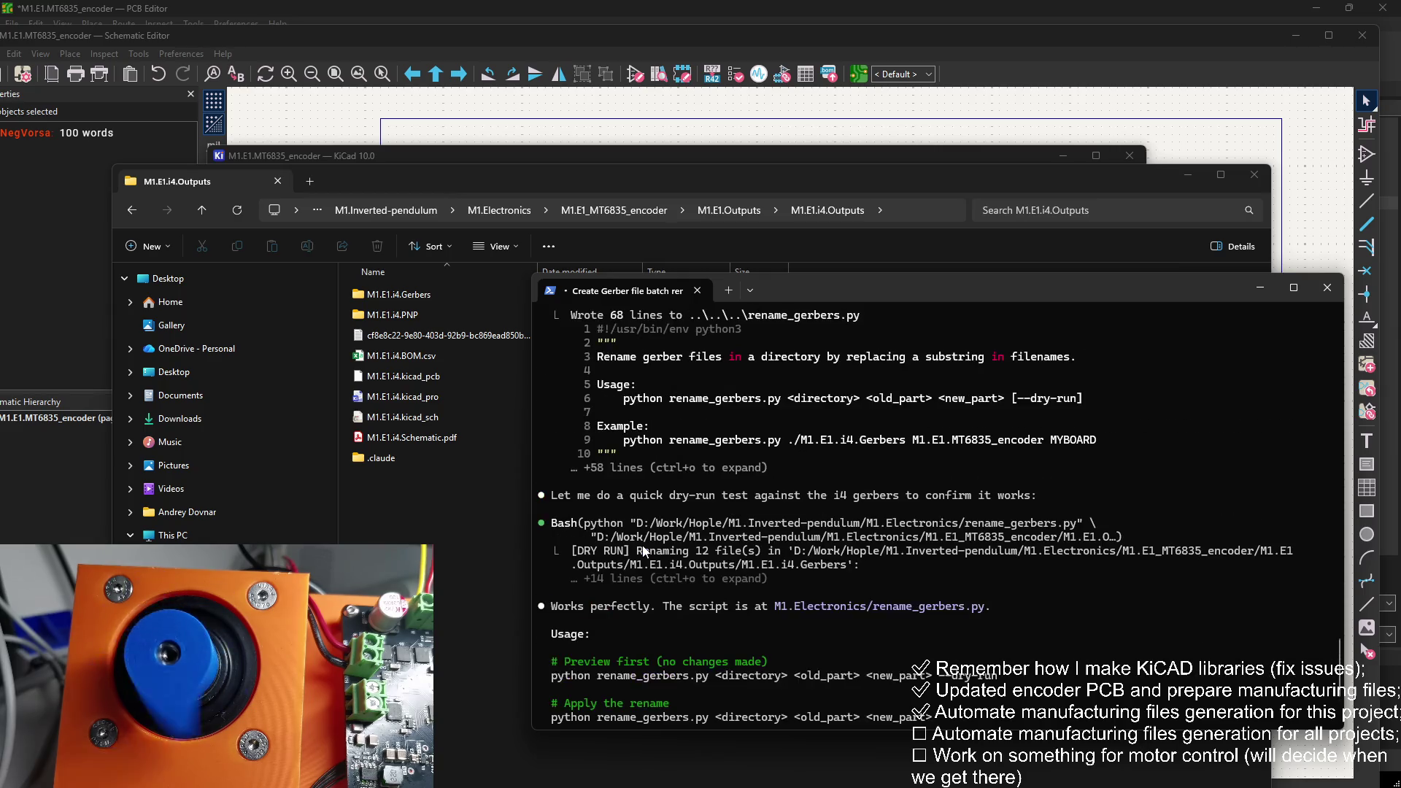
scroll(641, 559, down, 6)
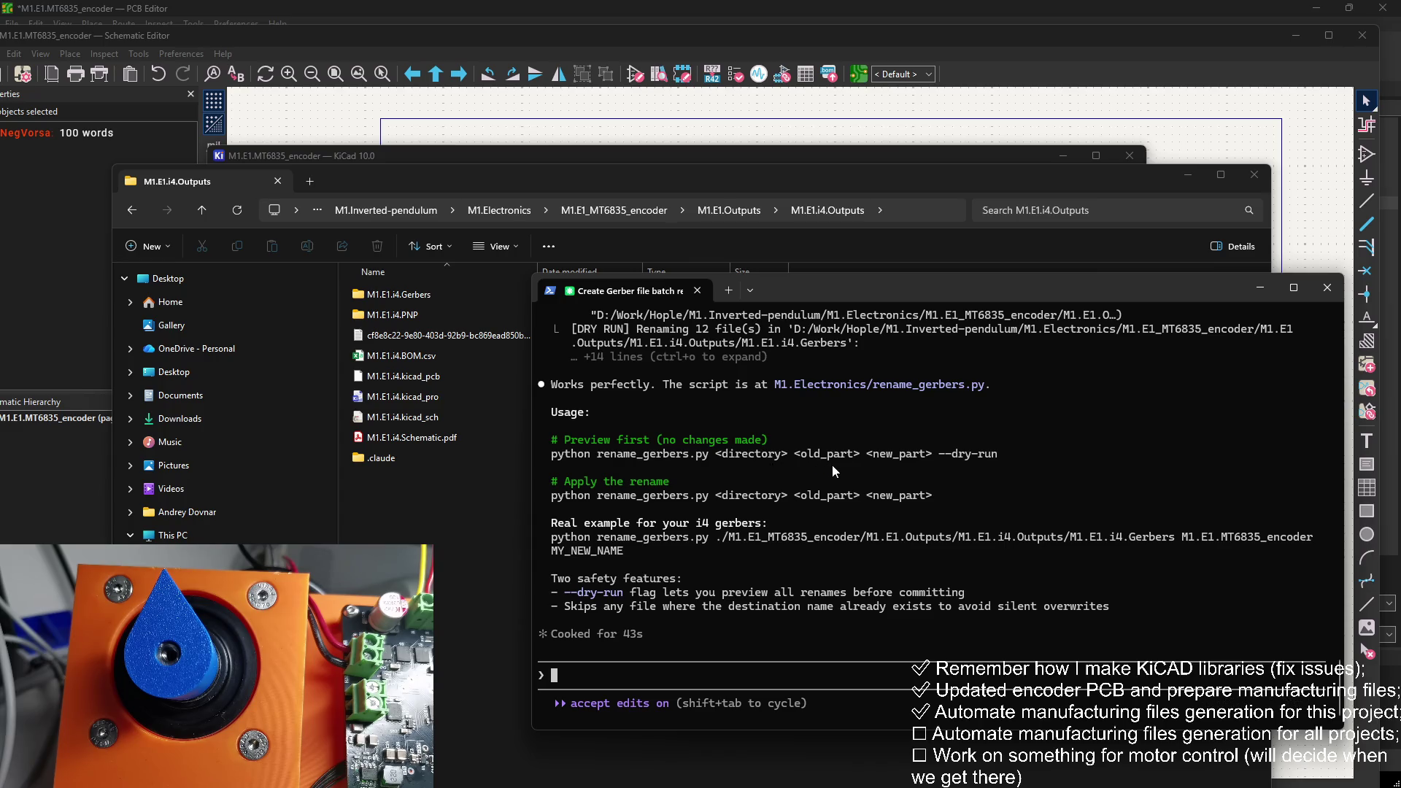
drag(921, 456, 825, 456)
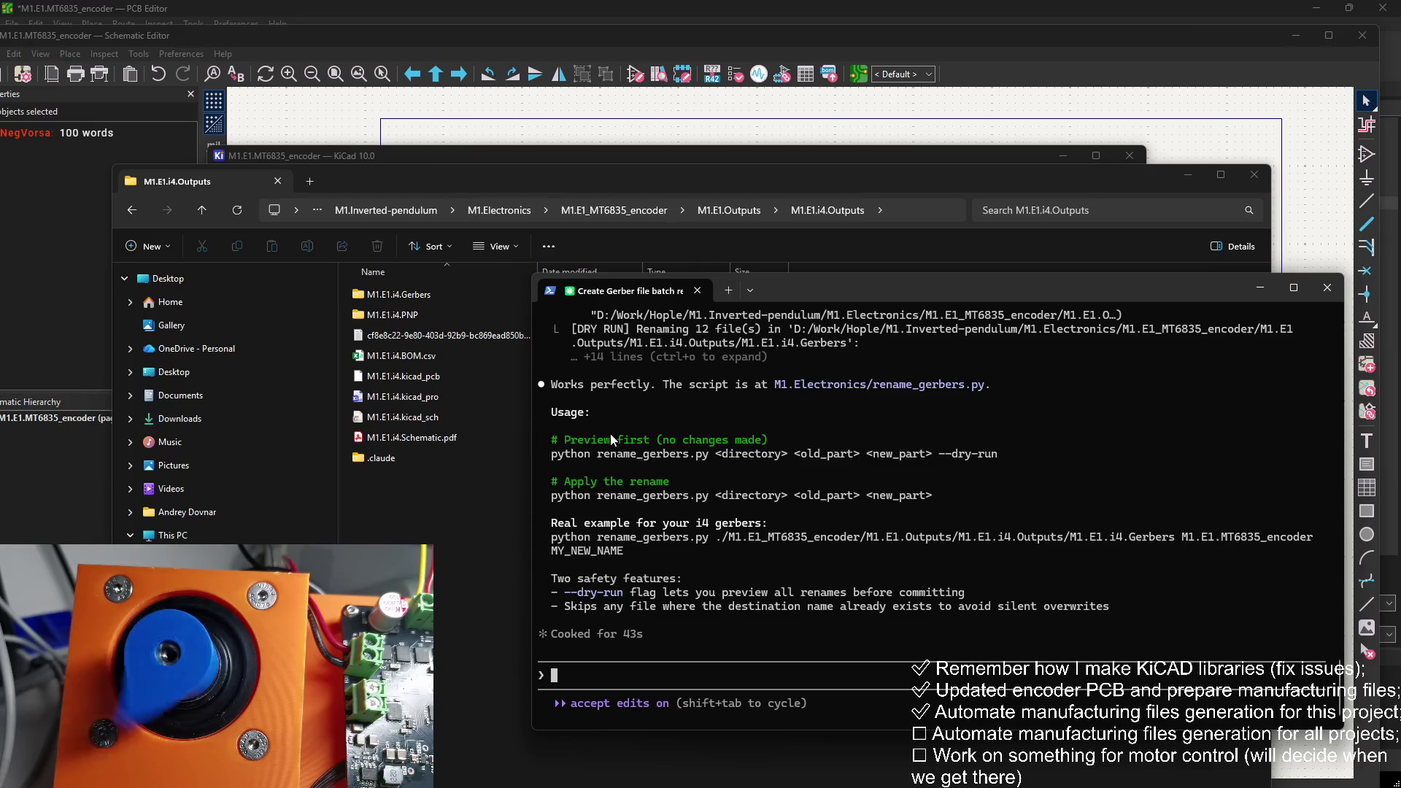
Step: Open the M1.Electronics folder in Visual Studio Code and show rename_gerbers.py maximized
click(1259, 288)
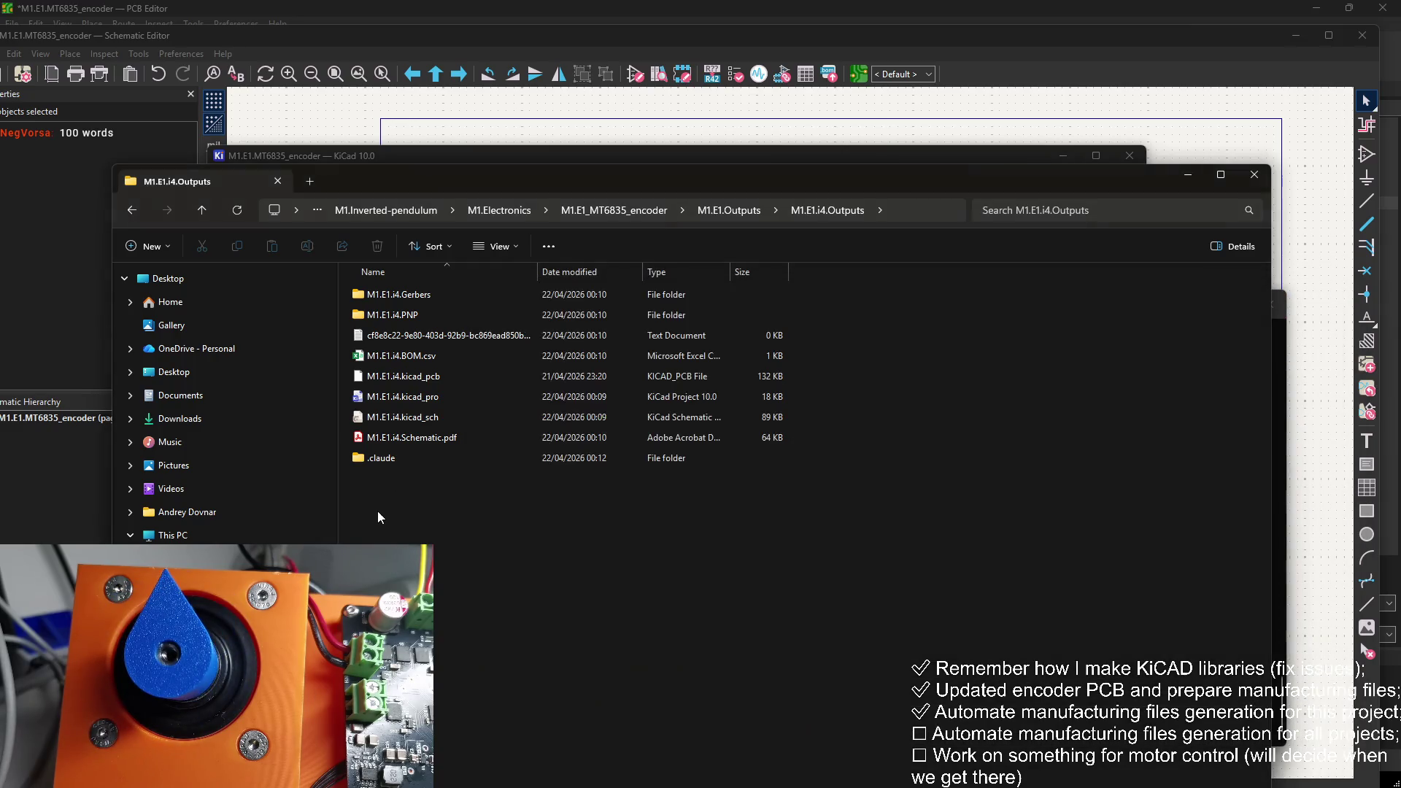
right_click(371, 523)
click(371, 523)
click(620, 210)
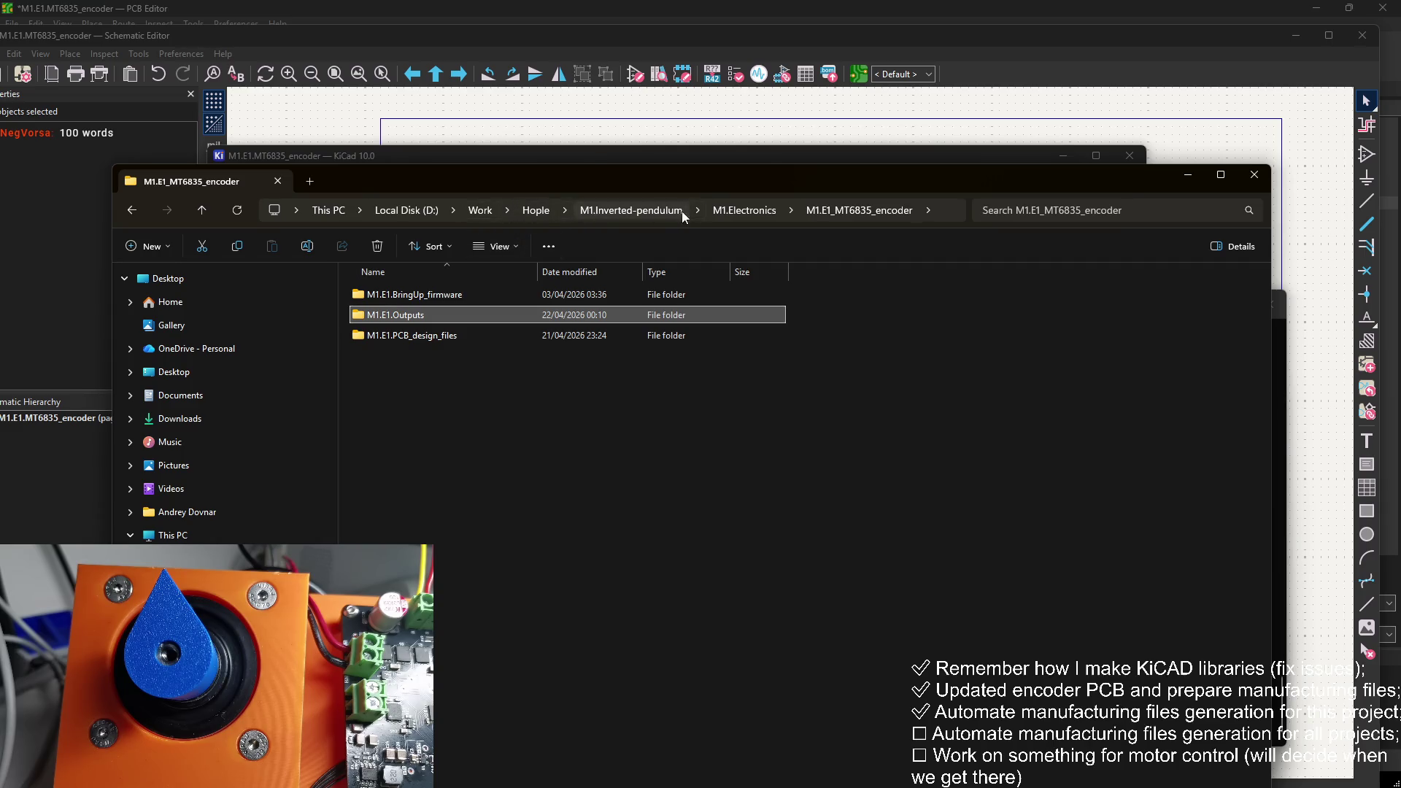
click(744, 210)
right_click(410, 438)
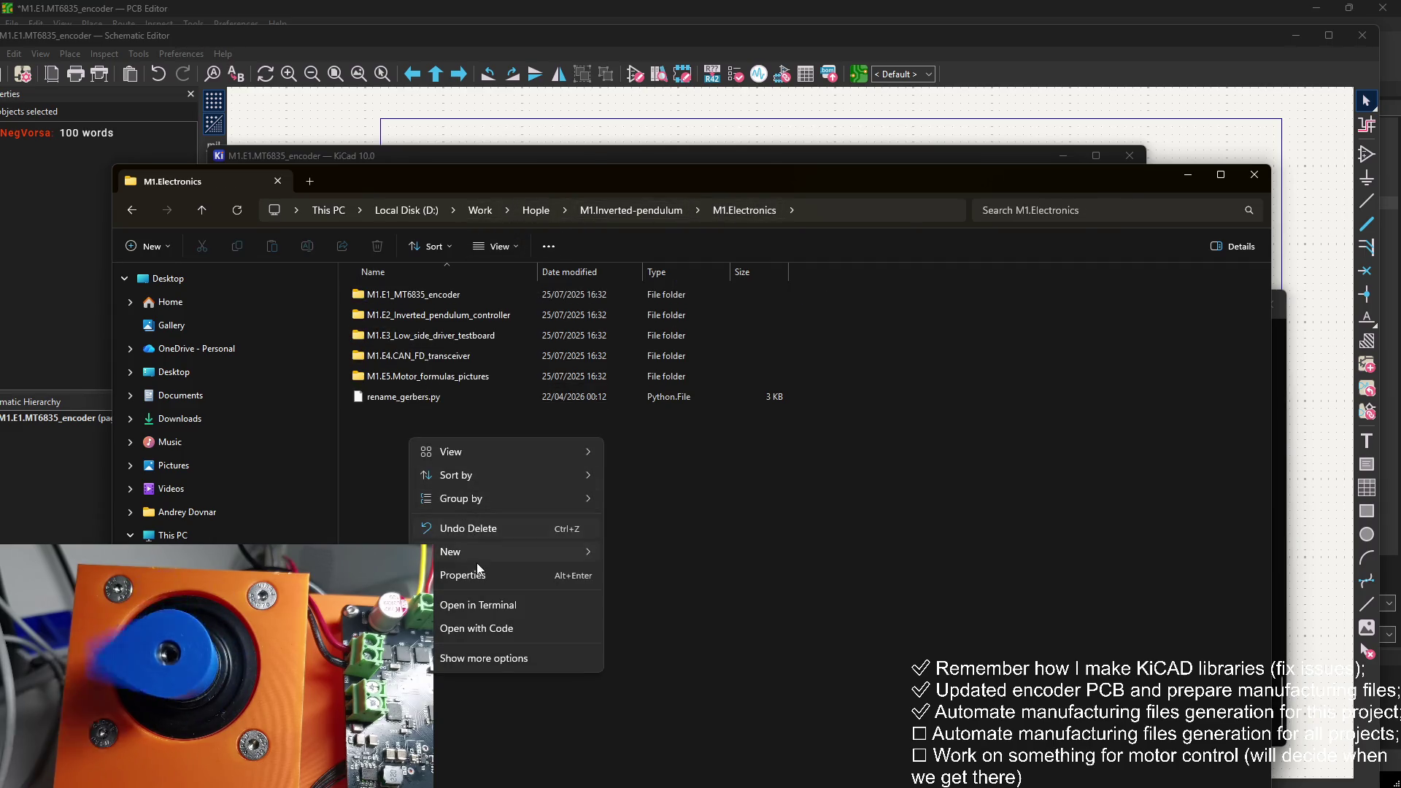
click(483, 629)
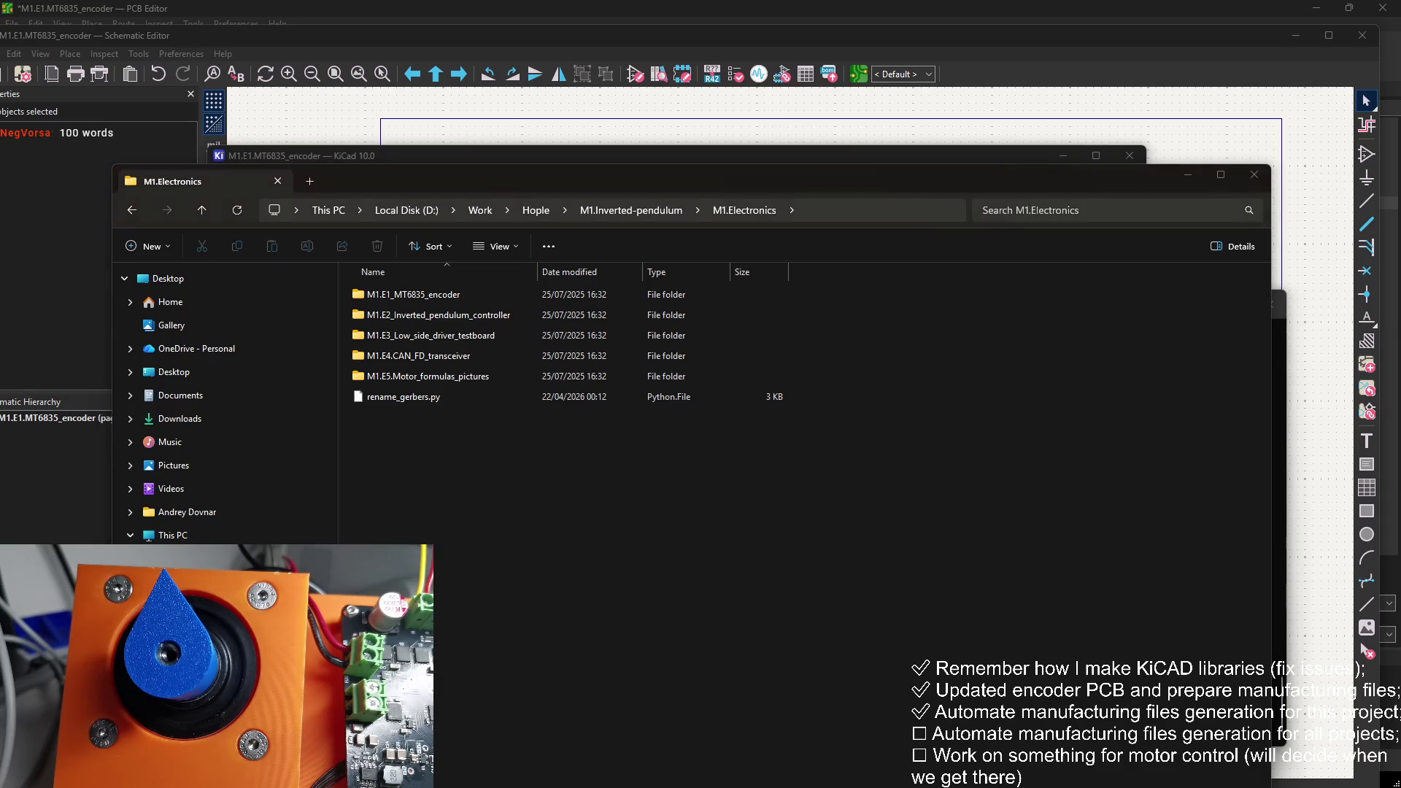
click(317, 318)
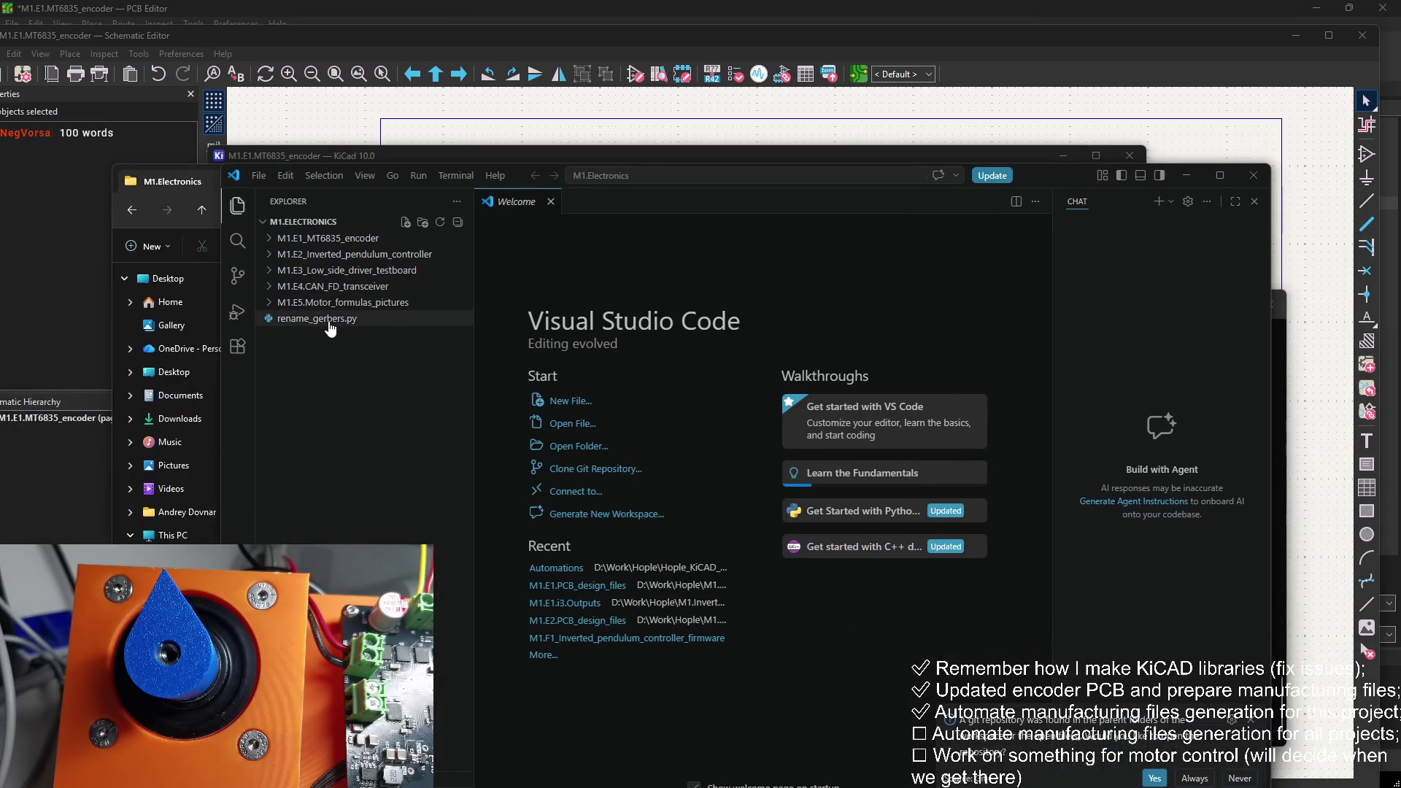
click(1220, 175)
scroll(548, 301, down, 10)
Step: Drop 'gerber' from the docstring description, change the usage script name to rename_files, and save
scroll(548, 301, up, 10)
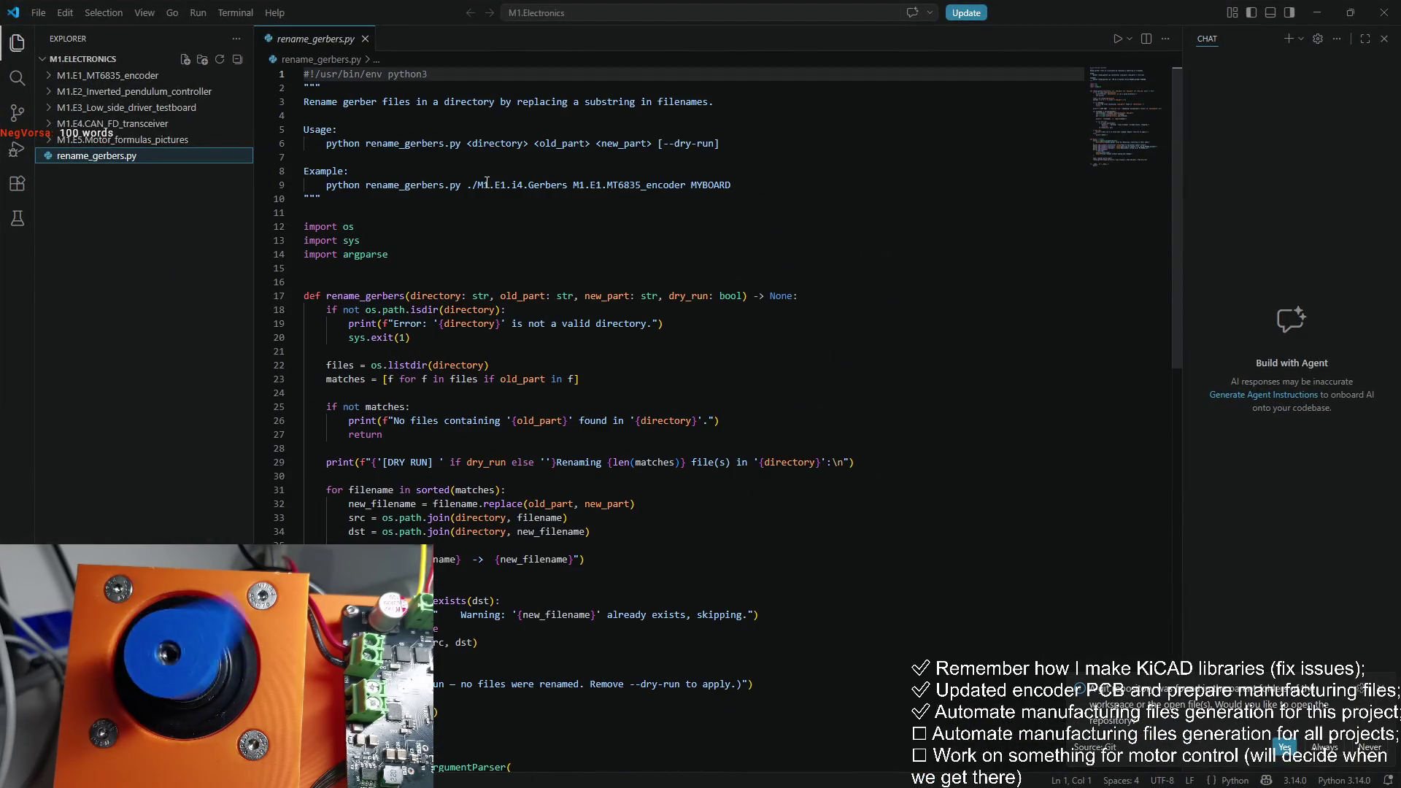
double_click(366, 102)
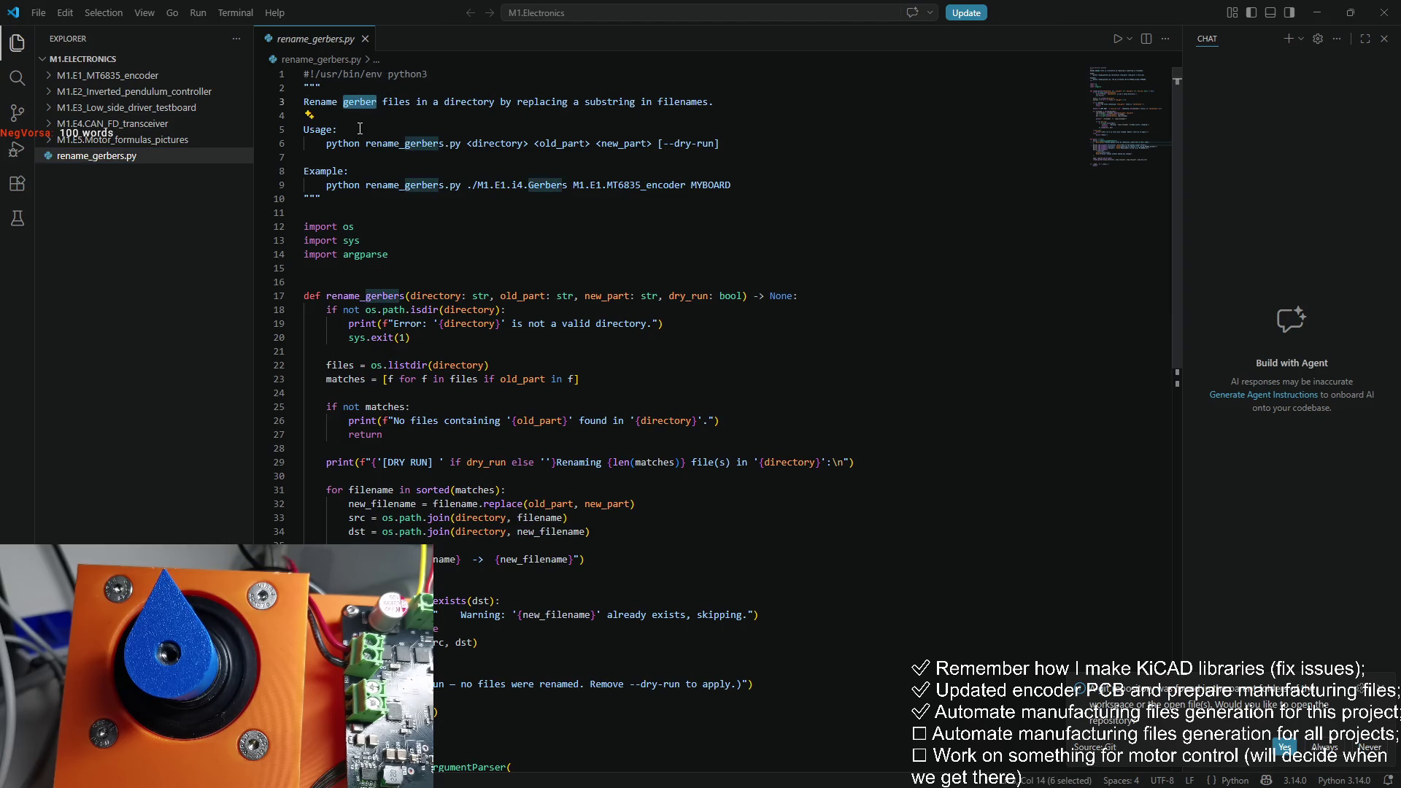
key(Delete)
key(Delete)
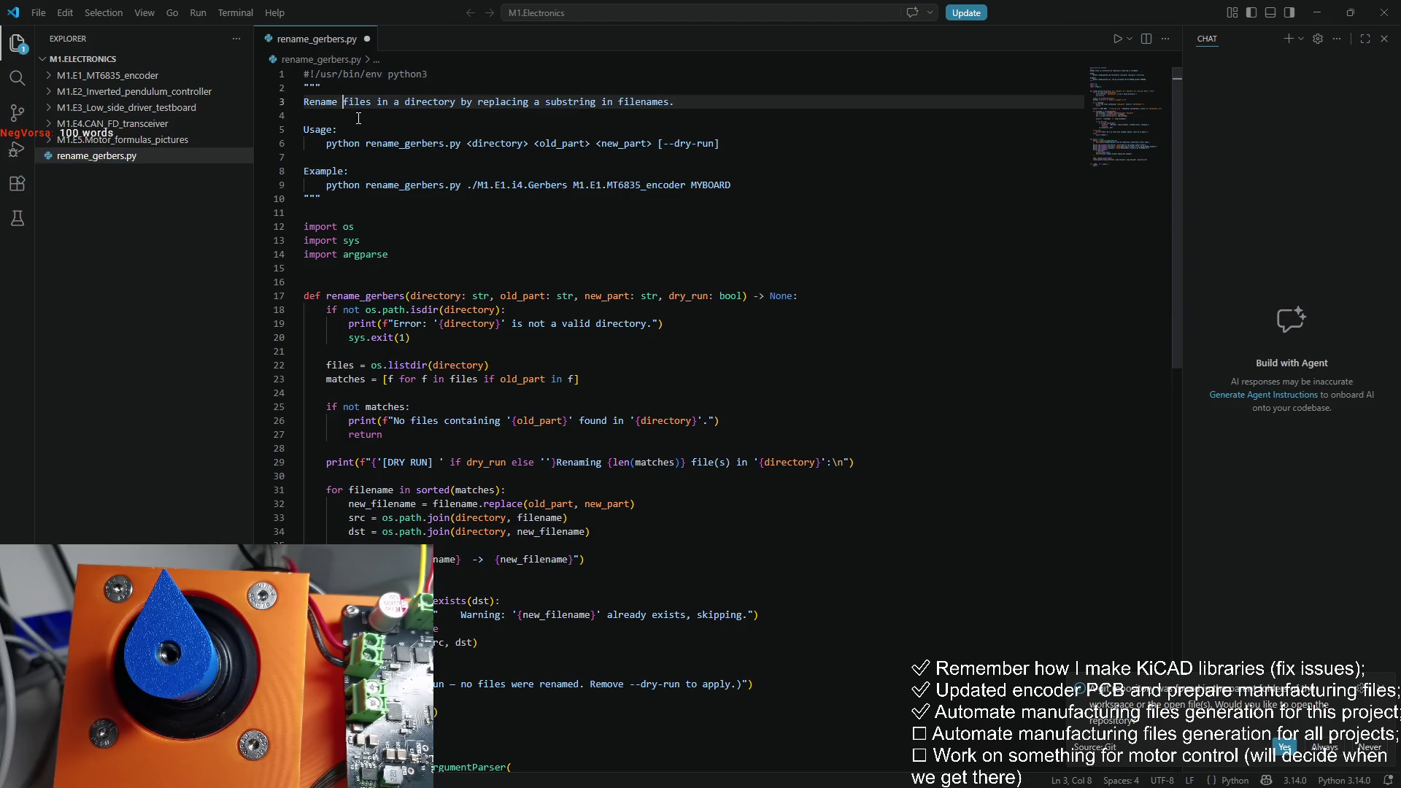
key(Right)
key(Right)
key(Right)
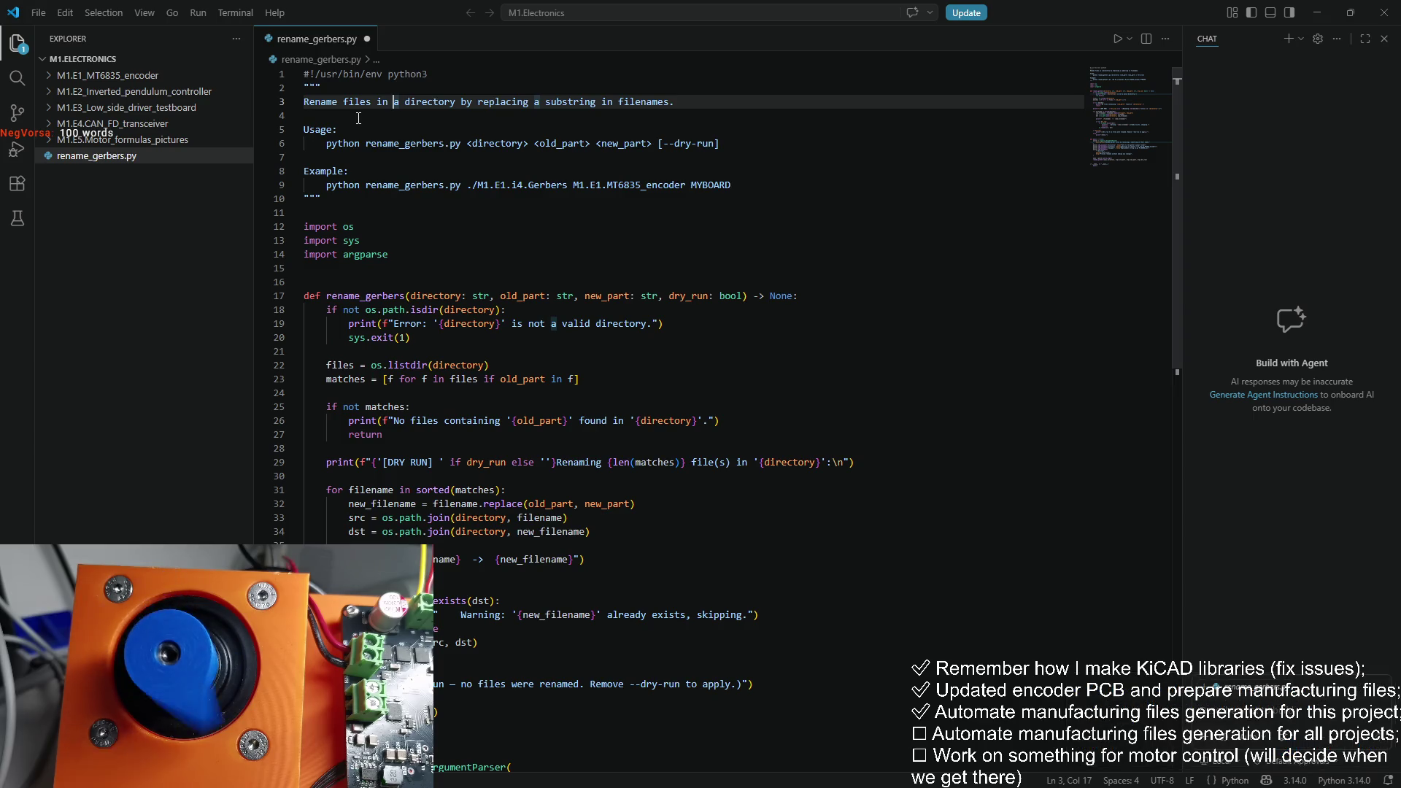
key(Right)
key(Right)
key(Right)
key(Down)
key(Down)
key(Down)
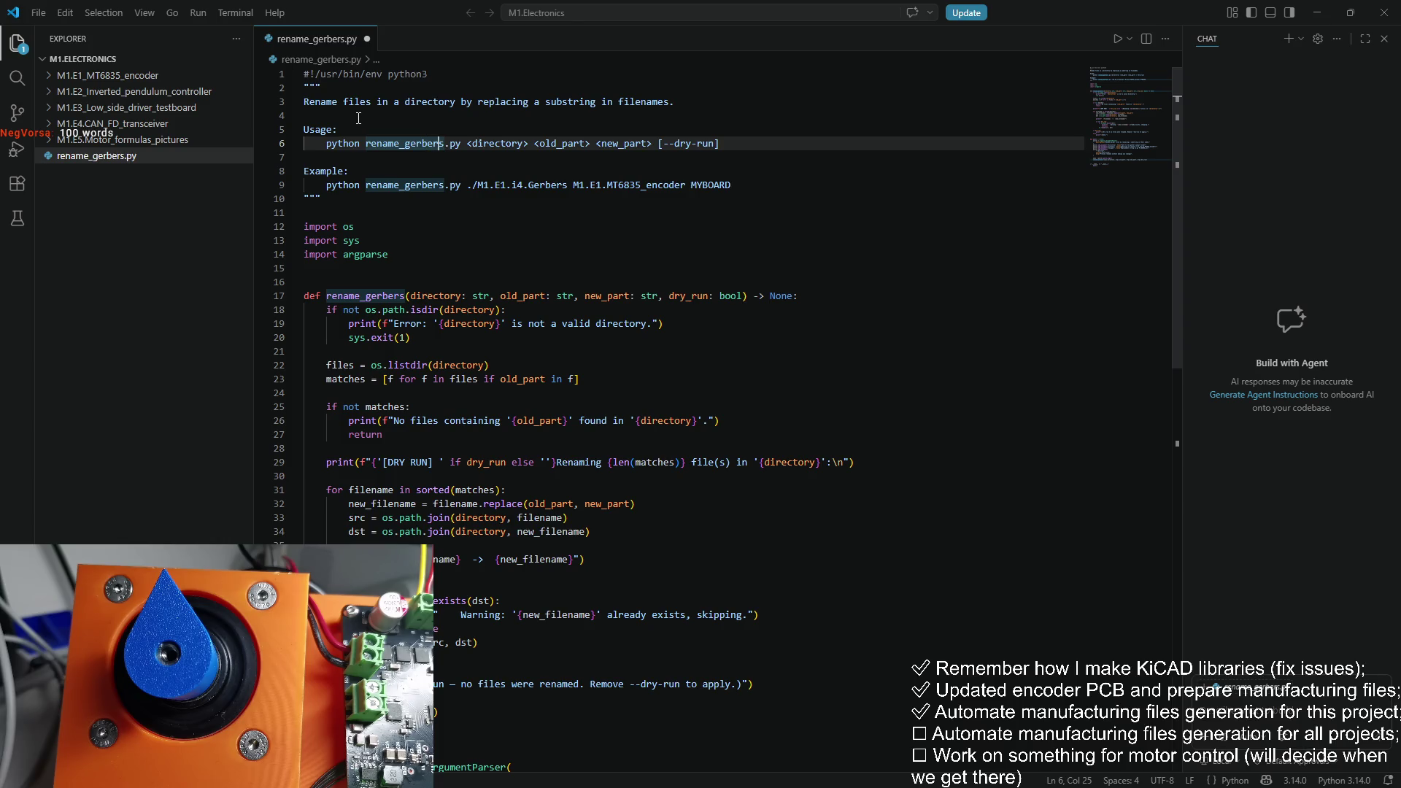
key(BackSpace)
key(BackSpace)
key(BackSpace)
text(files)
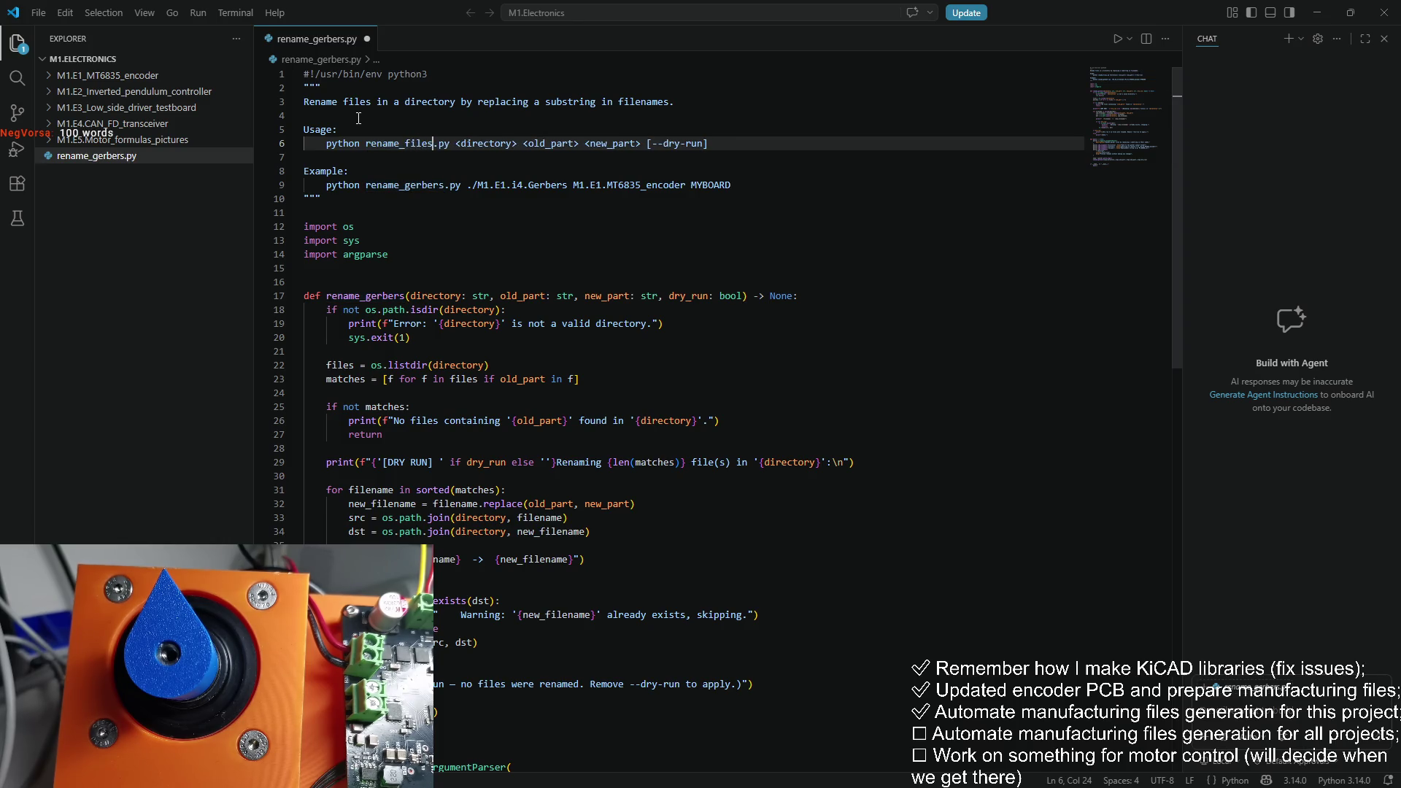
key(ctrl+s)
Step: Rename the file rename_gerbers.py to rename_files.py in the Explorer sidebar
click(146, 160)
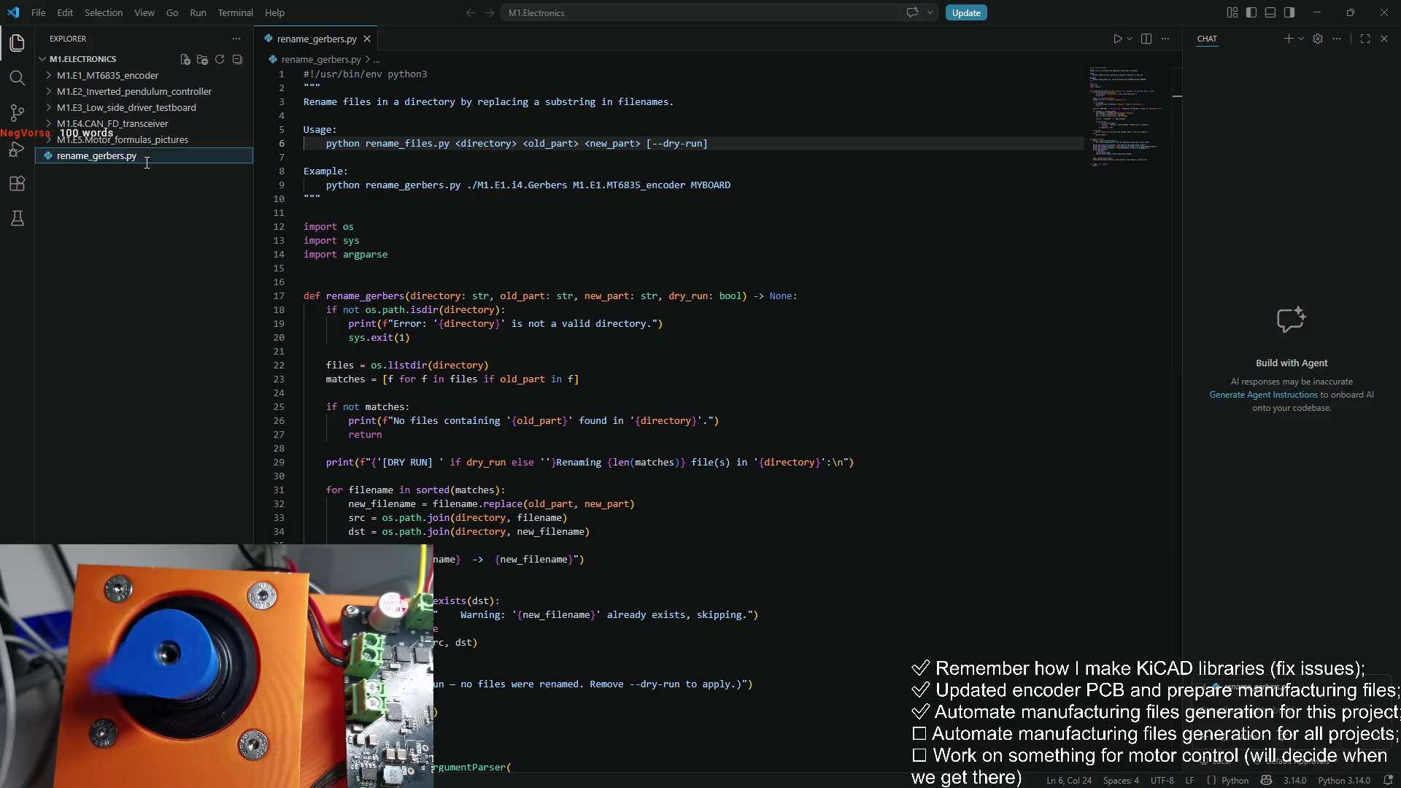
key(F2)
key(BackSpace)
key(BackSpace)
key(BackSpace)
text(fil)
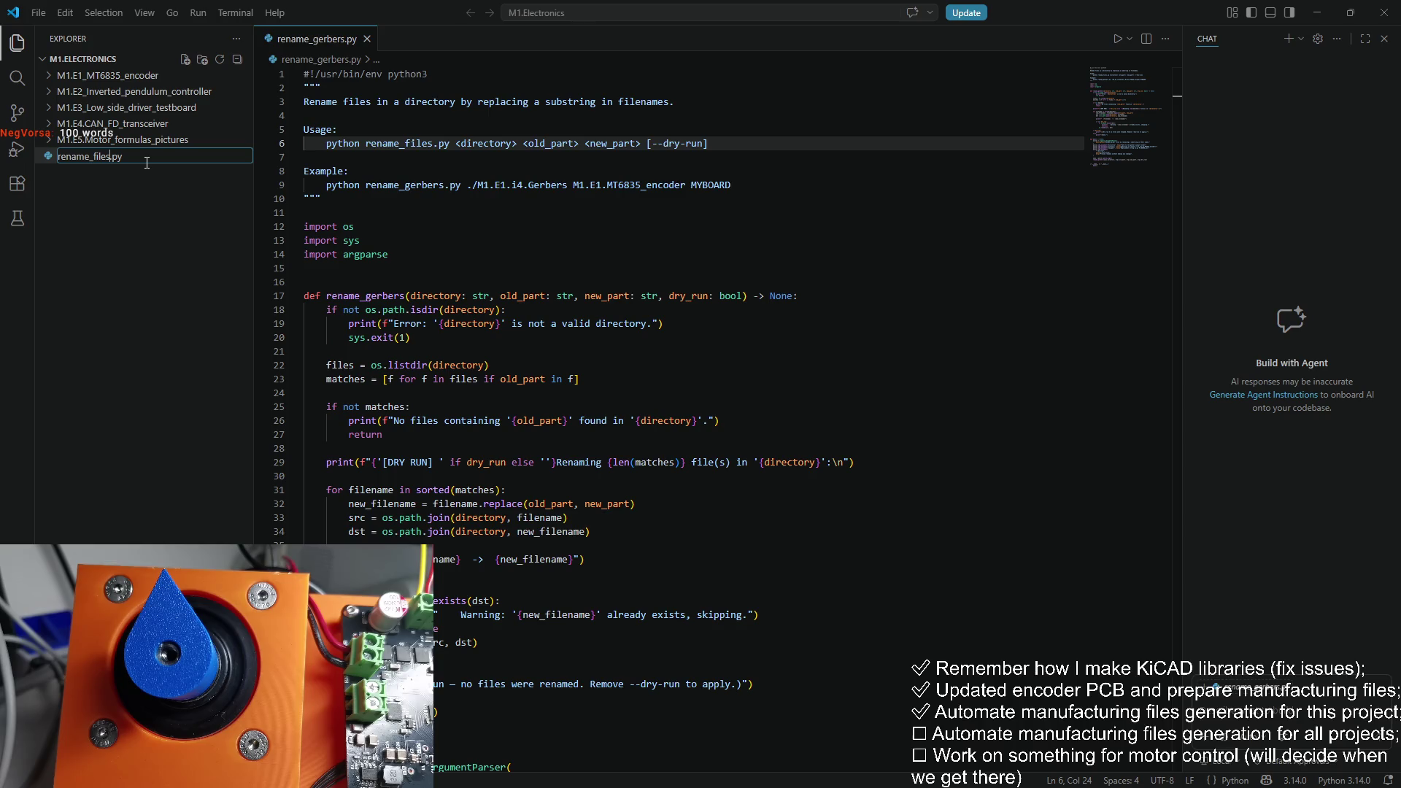
key(Return)
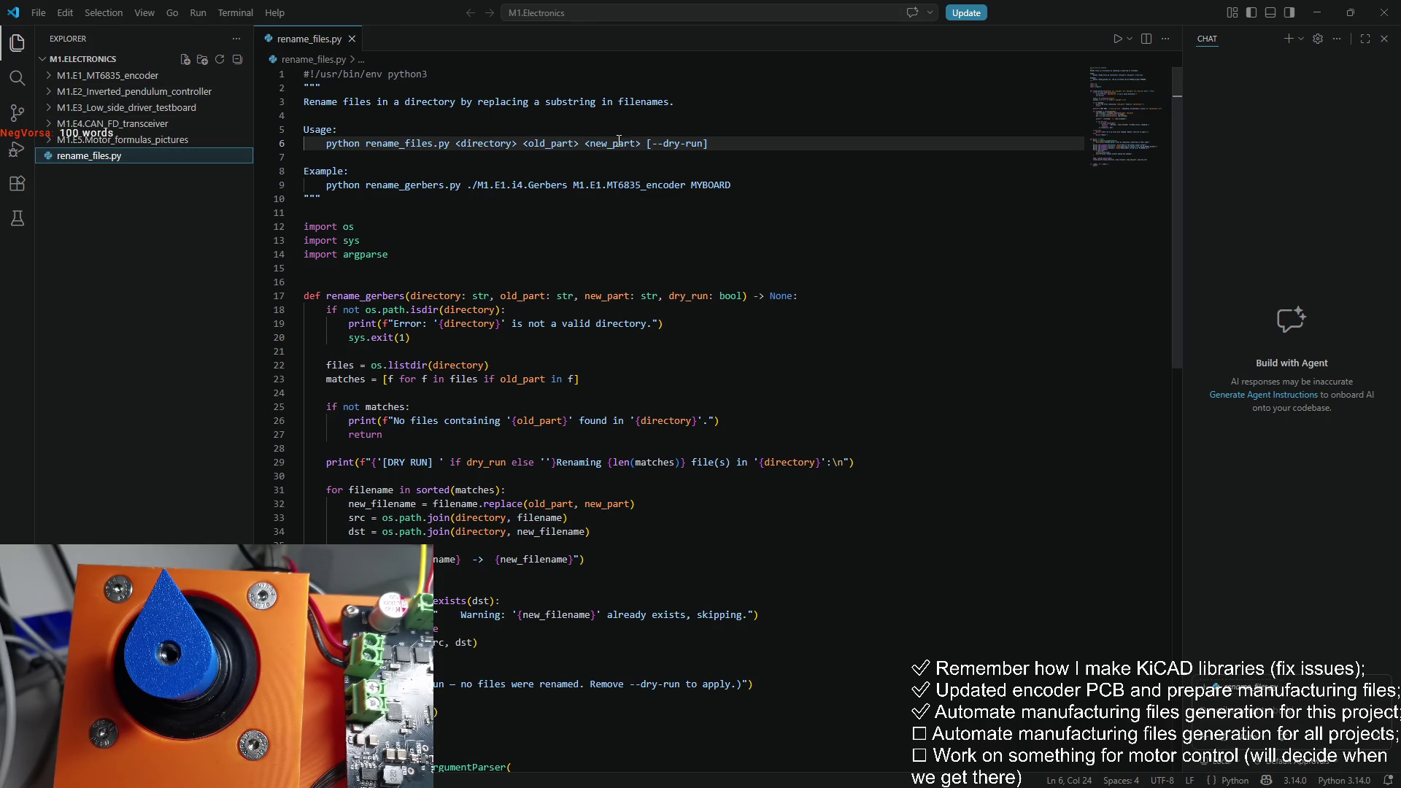
Step: Select the MYBOARD placeholder at the end of the docstring example line
drag(722, 144, 647, 144)
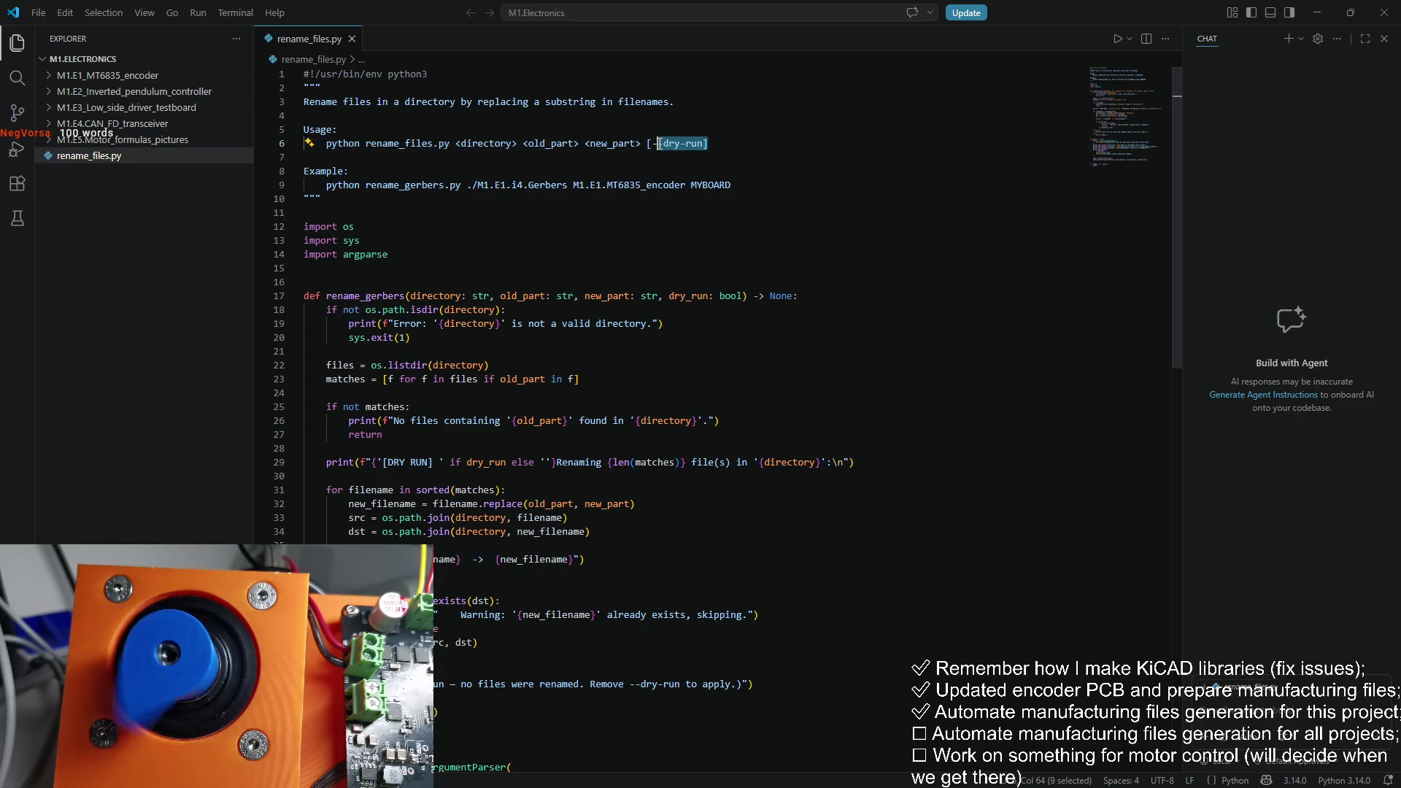
scroll(641, 155, down, 3)
scroll(642, 154, up, 3)
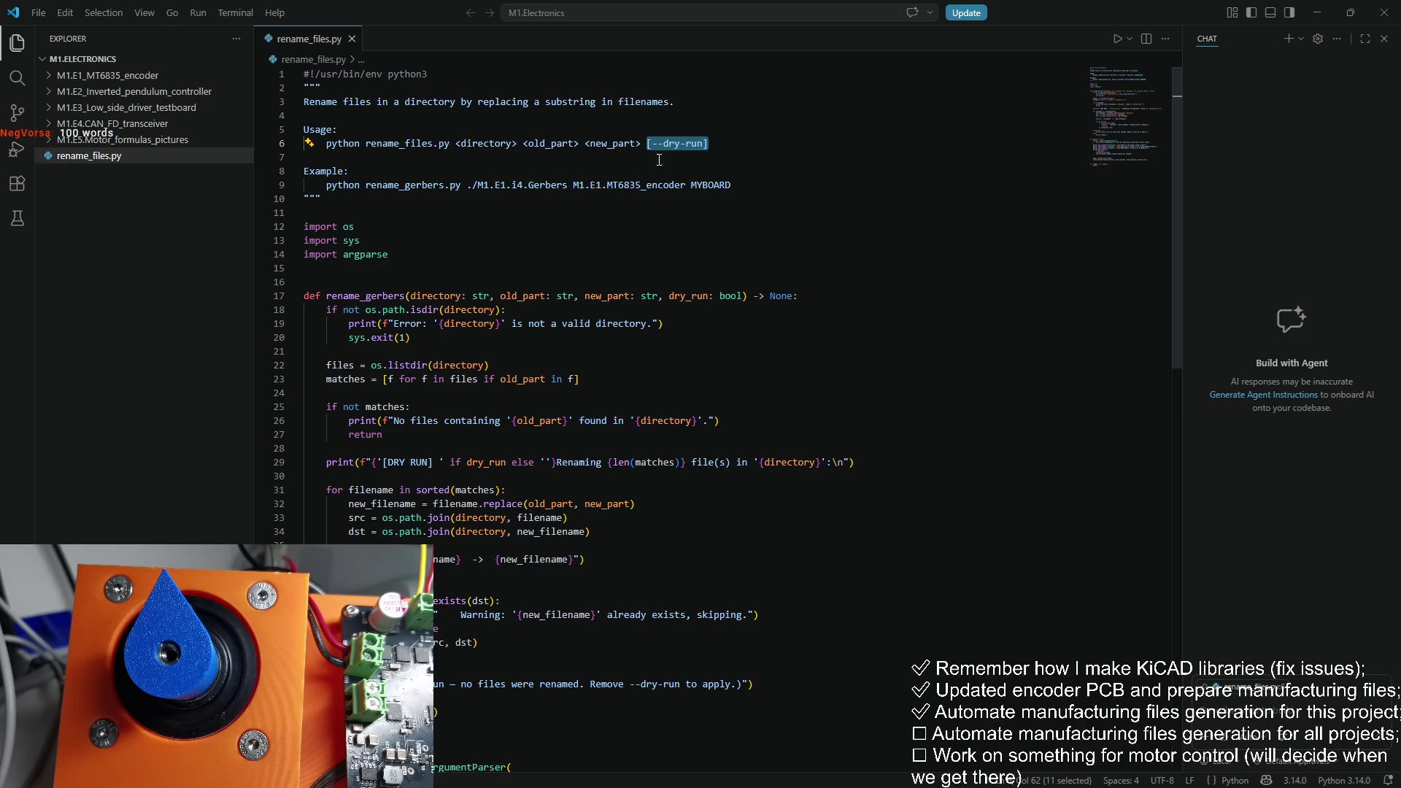
click(724, 185)
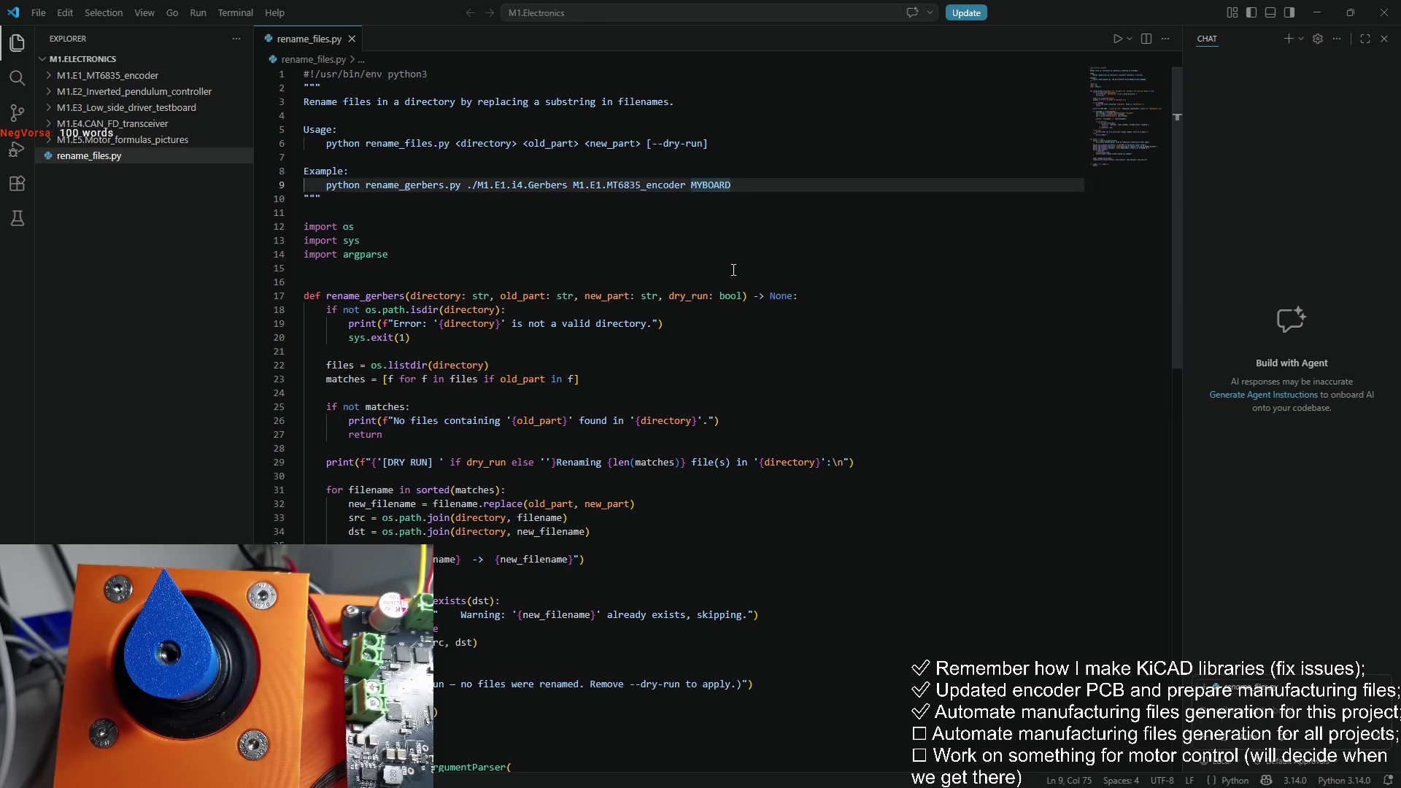
key(End)
key(ctrl+shift+Left)
key(shift+Left)
Step: Replace MYBOARD with M1.E1.i4 in the docstring example and save
text(M1.e)
text(1.)
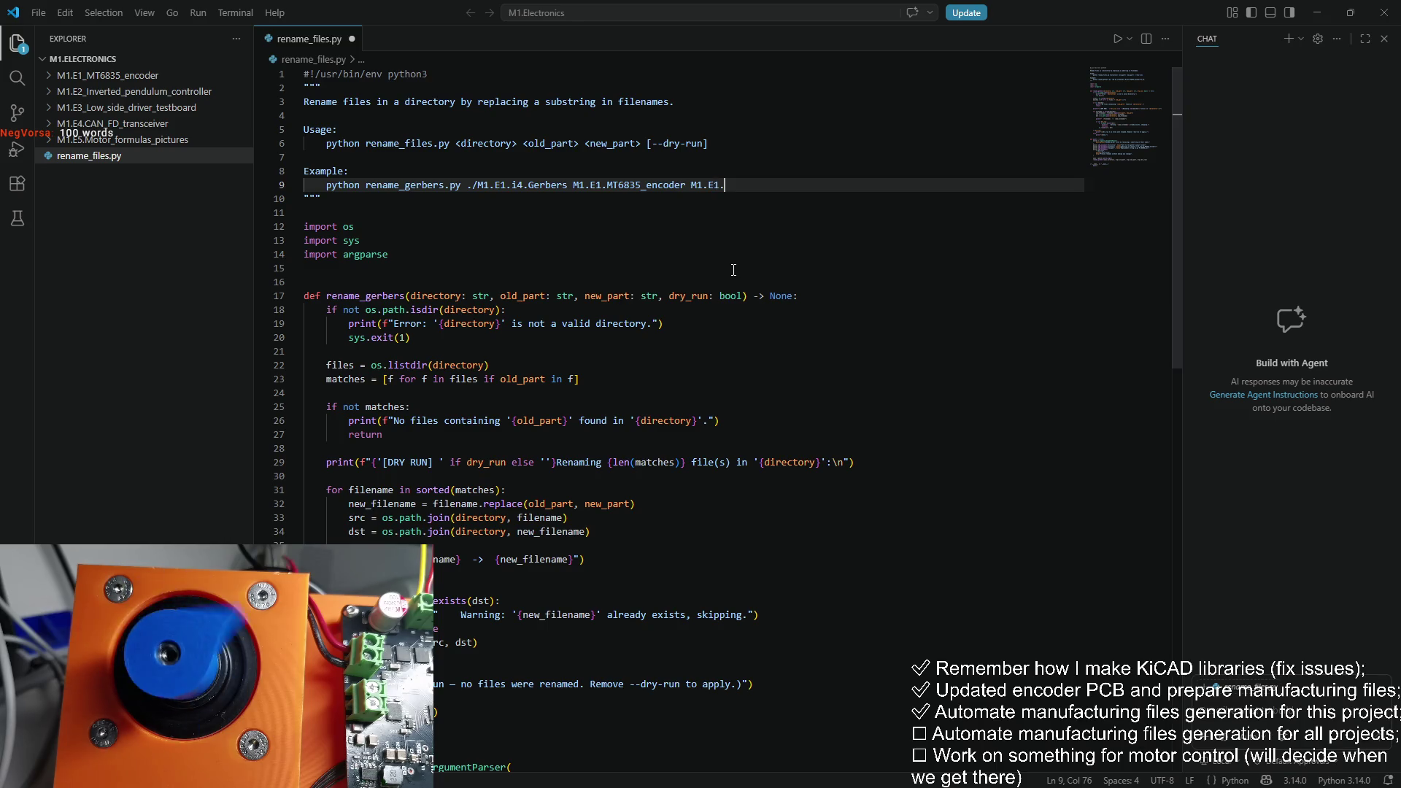
text(i4)
key(ctrl+s)
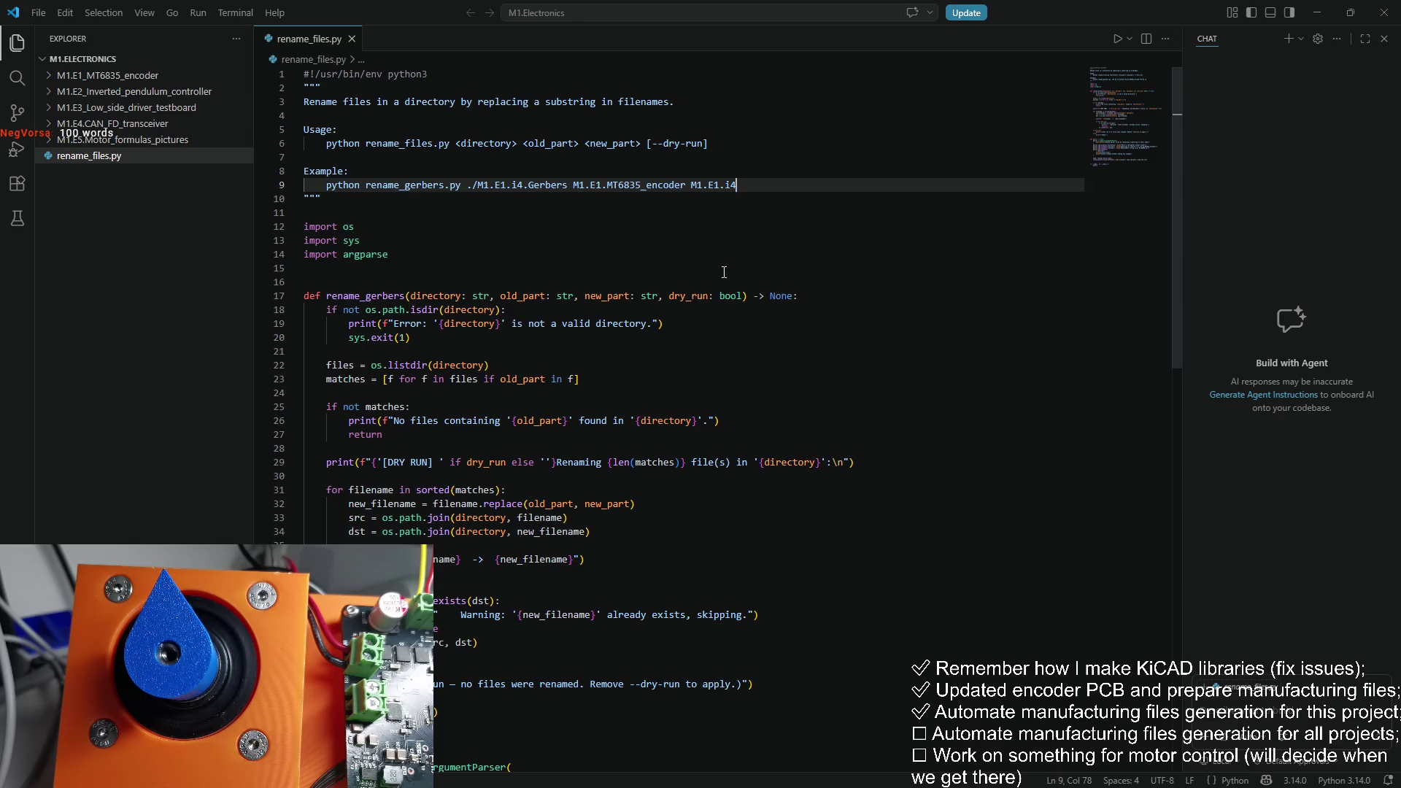
click(401, 244)
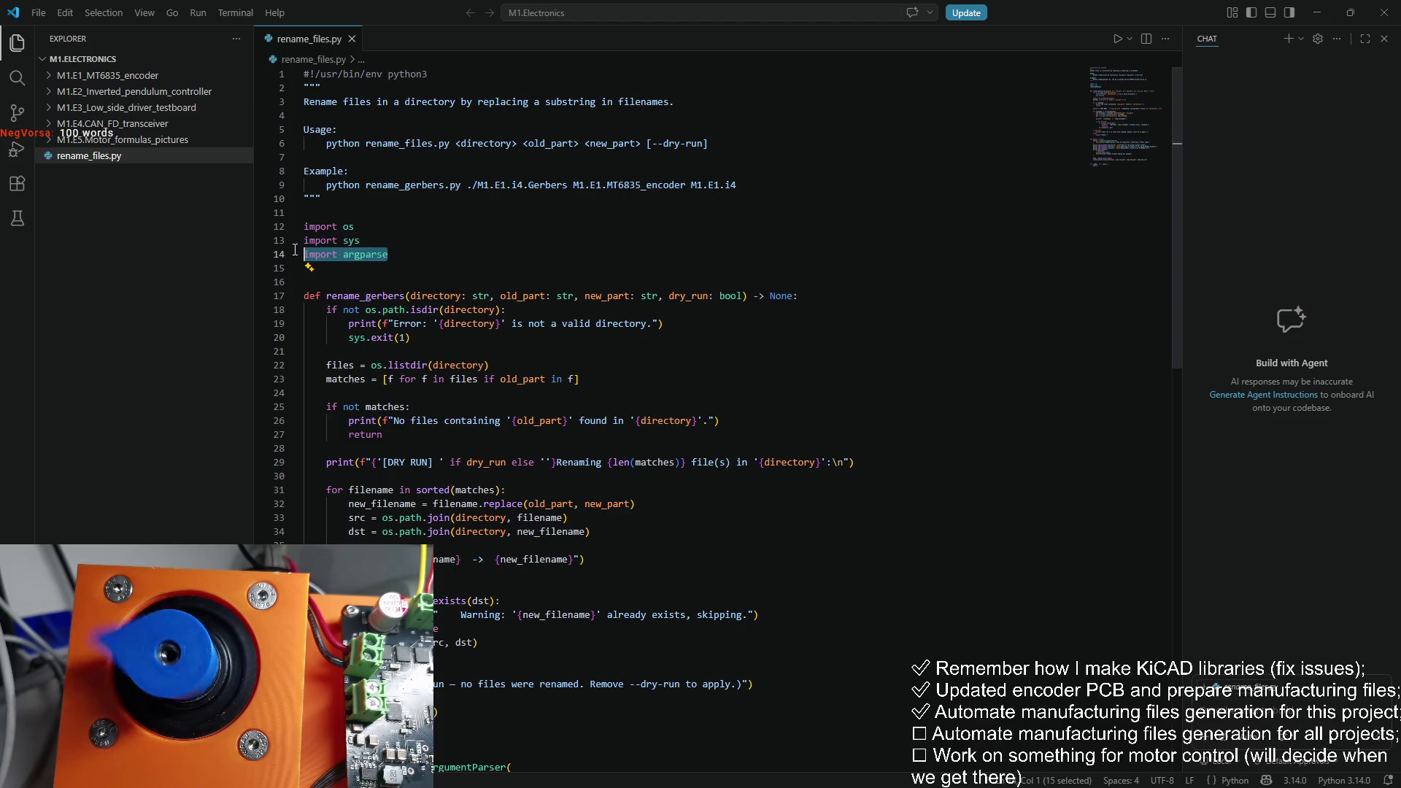
drag(714, 144, 648, 145)
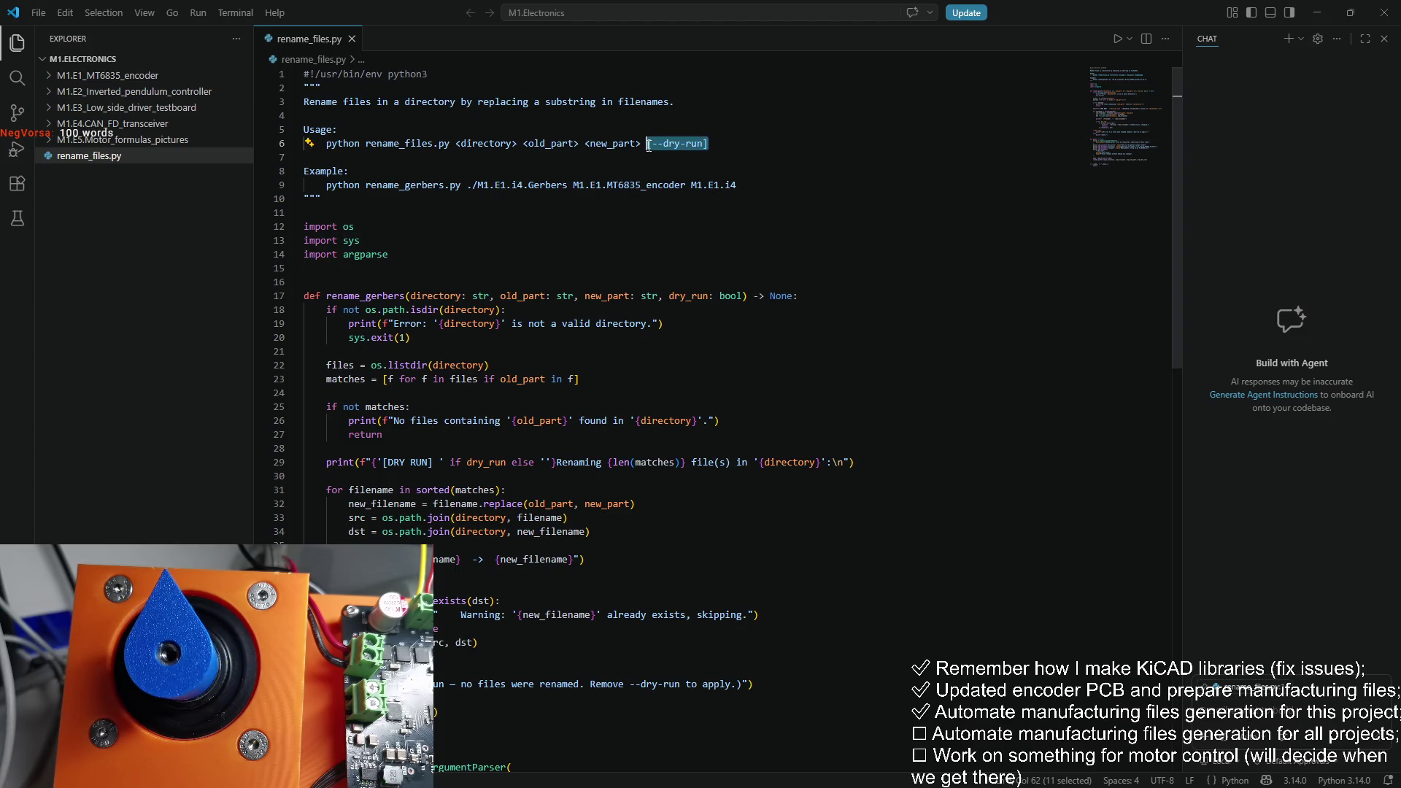
scroll(642, 144, down, 10)
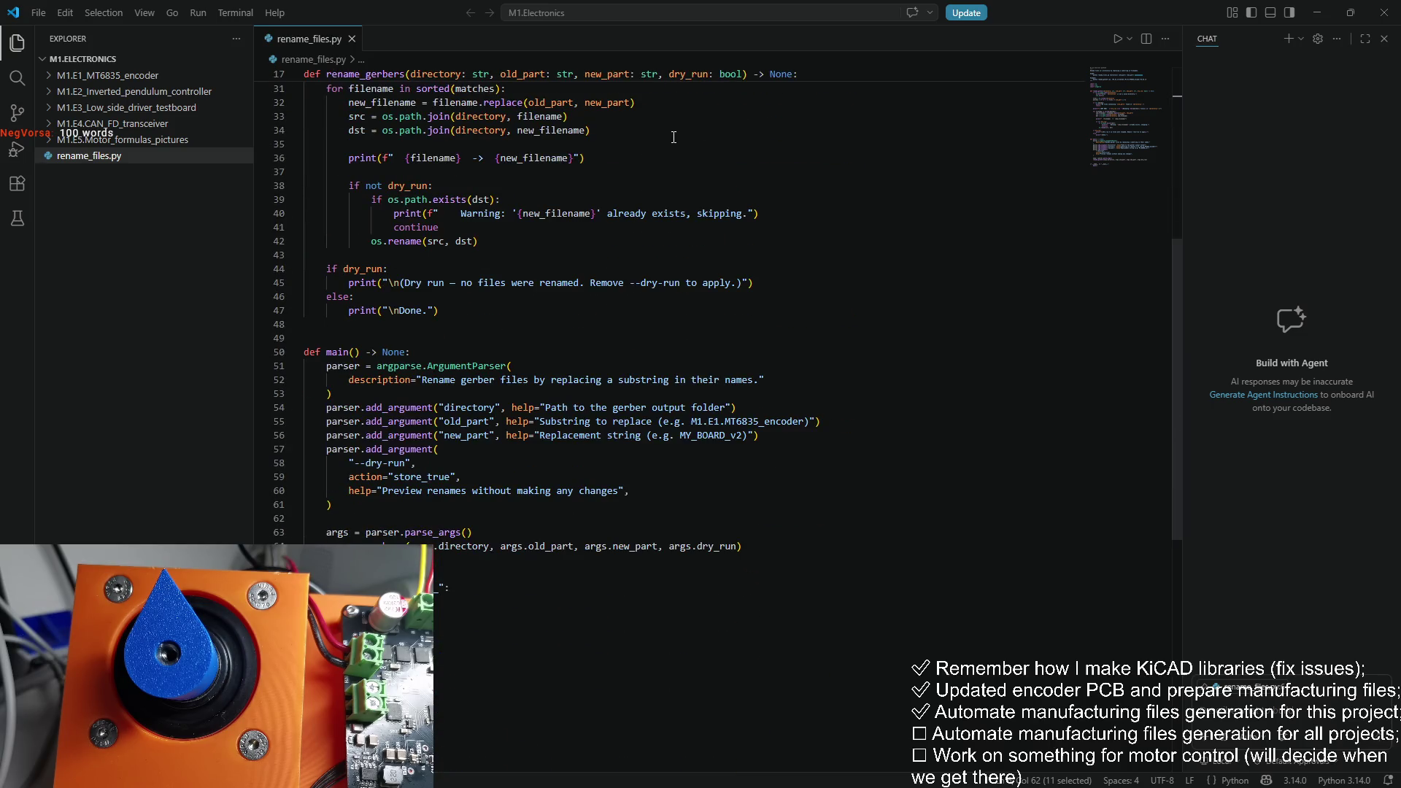
scroll(673, 138, up, 5)
scroll(674, 186, up, 2)
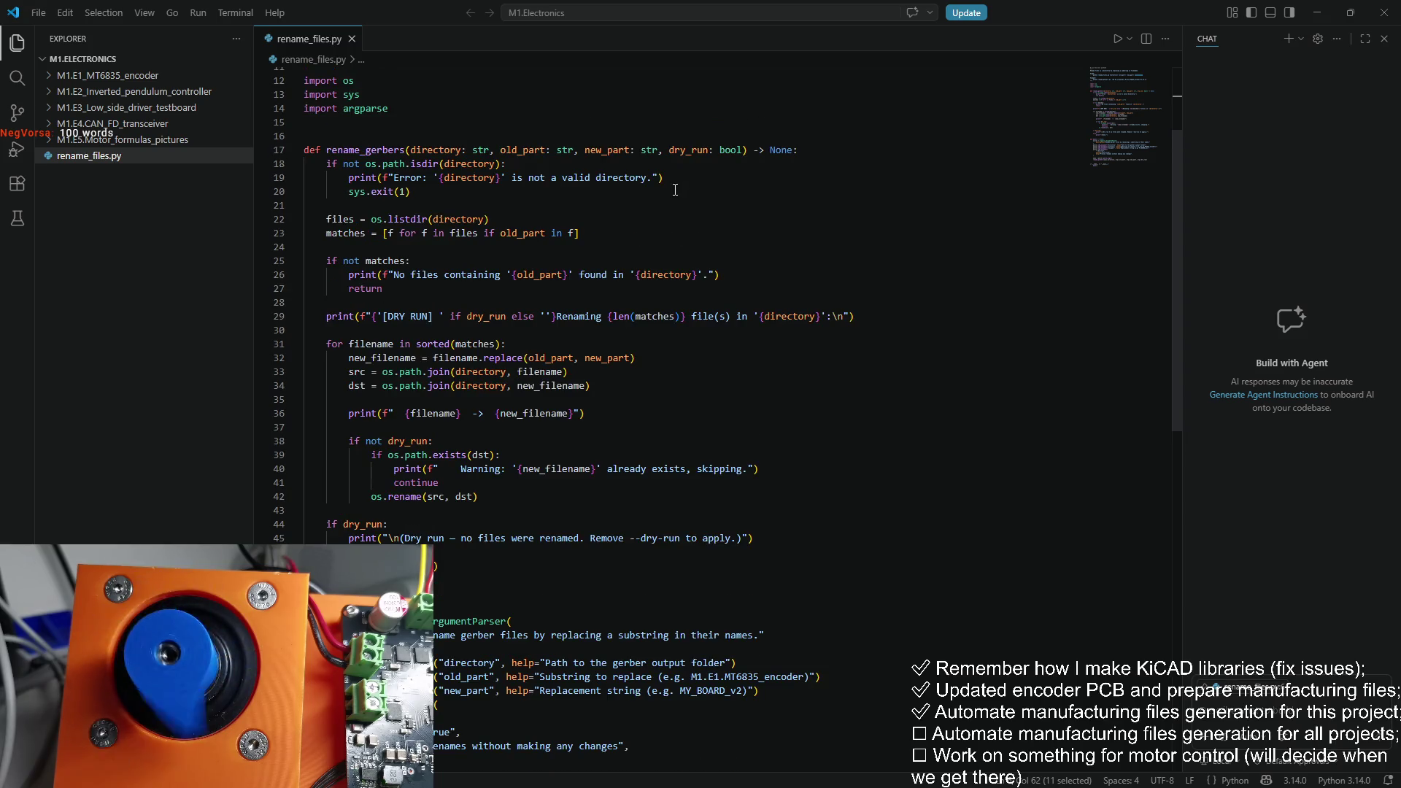
scroll(693, 204, down, 7)
scroll(709, 235, up, 5)
scroll(620, 234, up, 4)
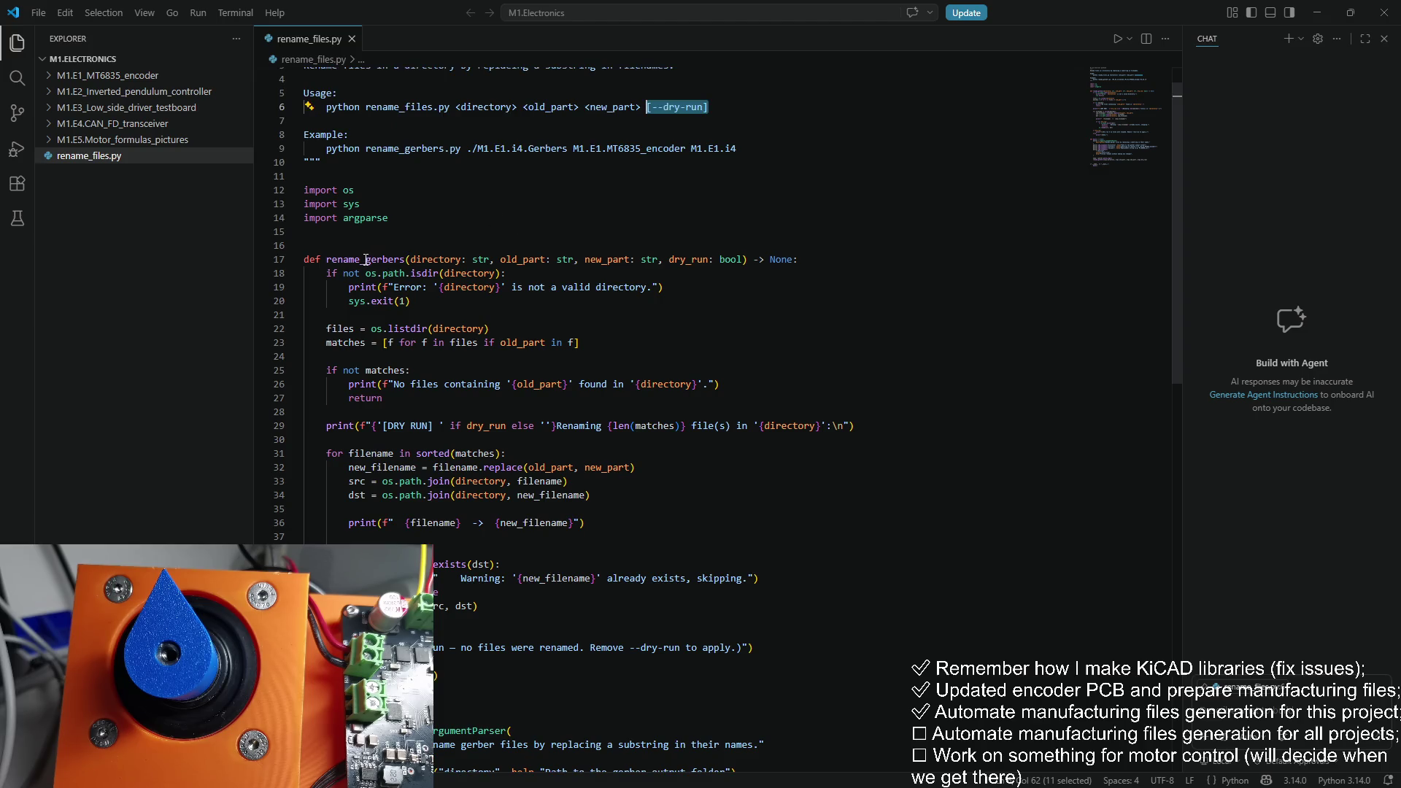
Step: Change the example's script name to rename_files.py and rename the function rename_gerbers to rename_files
double_click(381, 260)
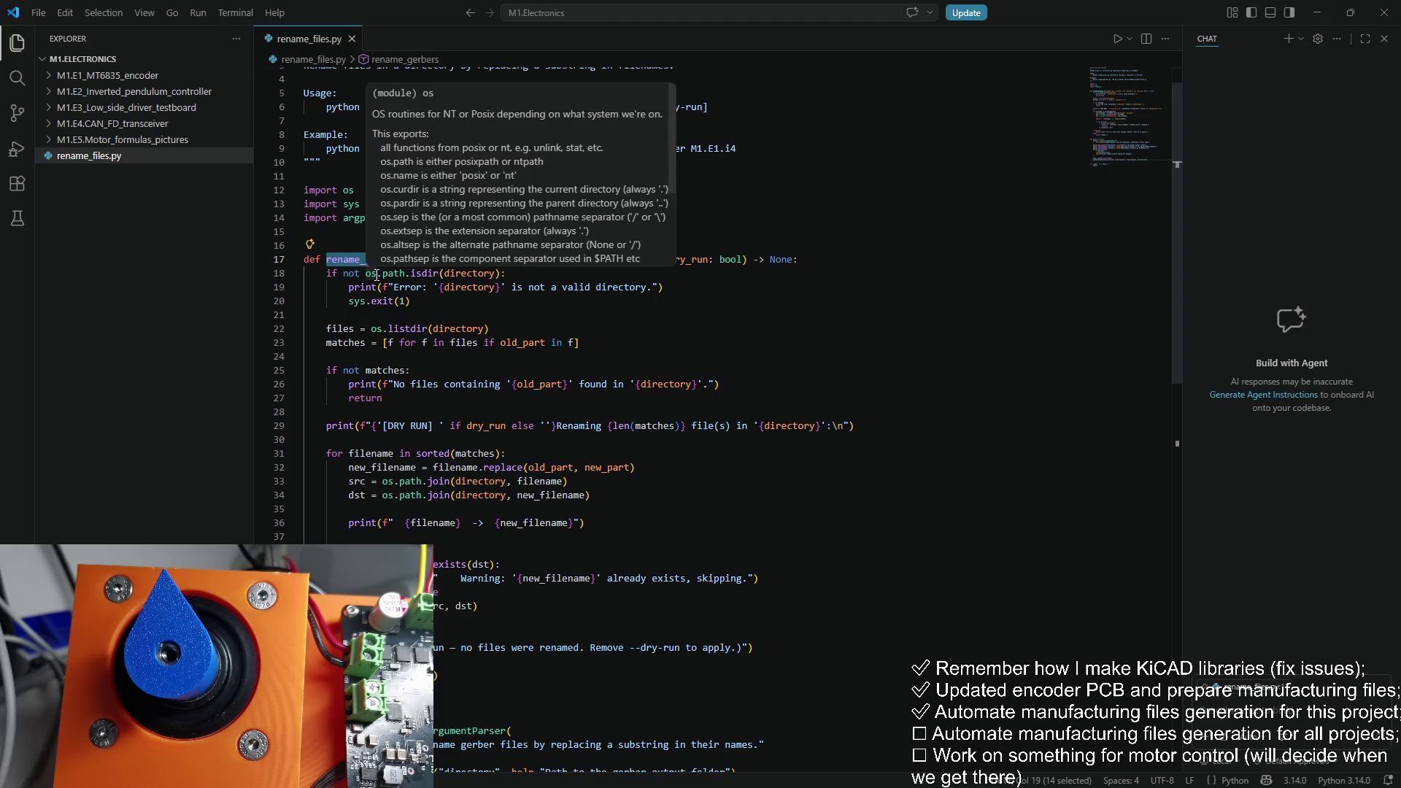
click(411, 149)
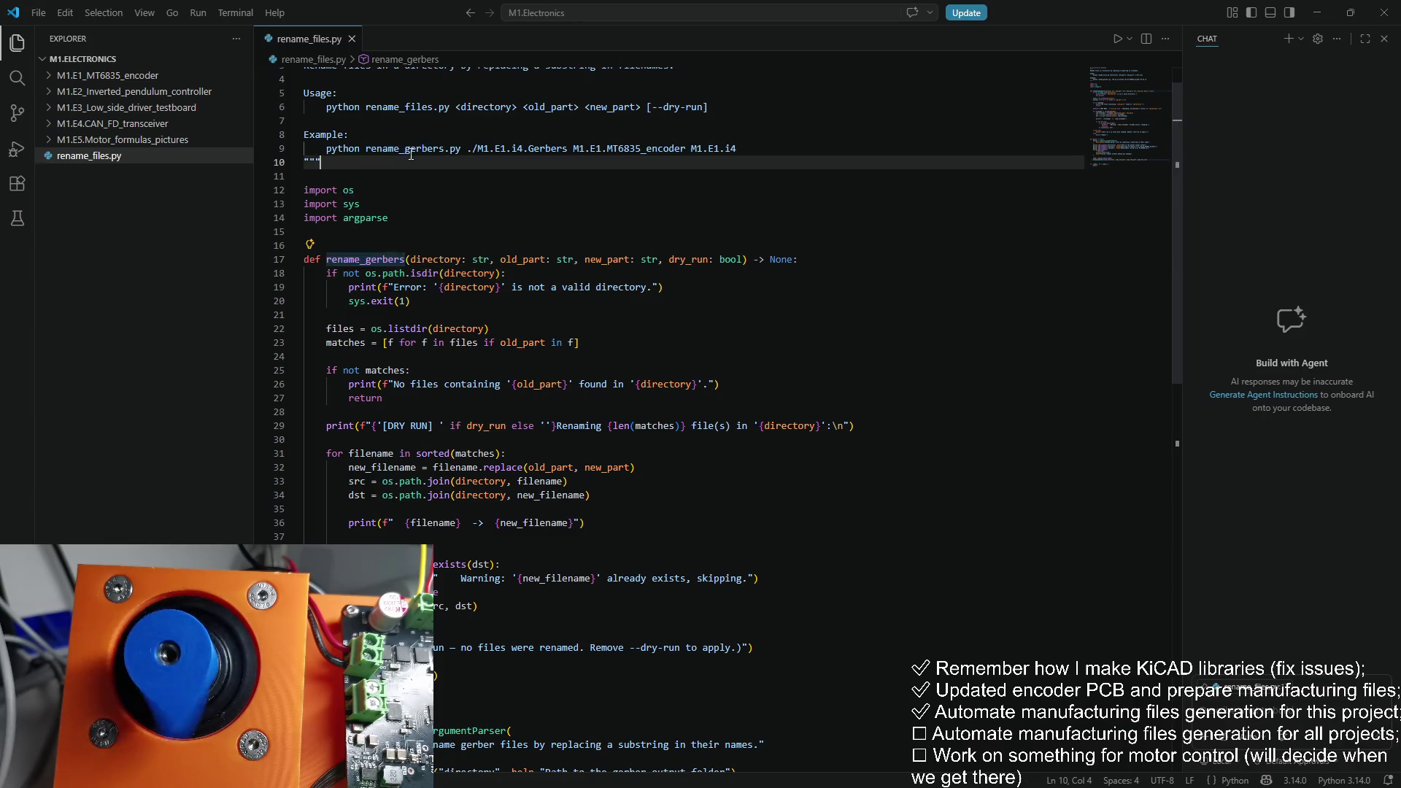
key(Delete)
key(Delete)
key(Delete)
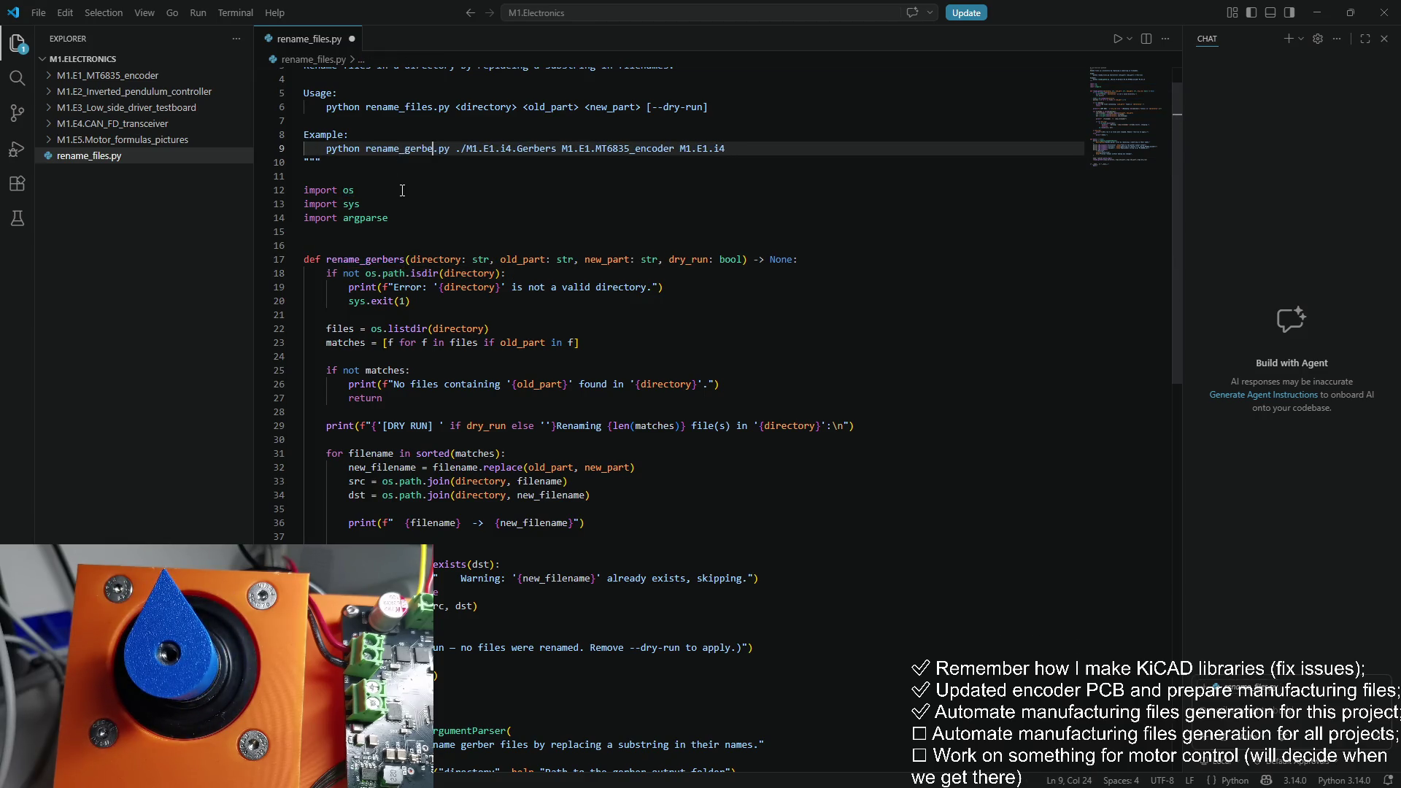
key(BackSpace)
text(files)
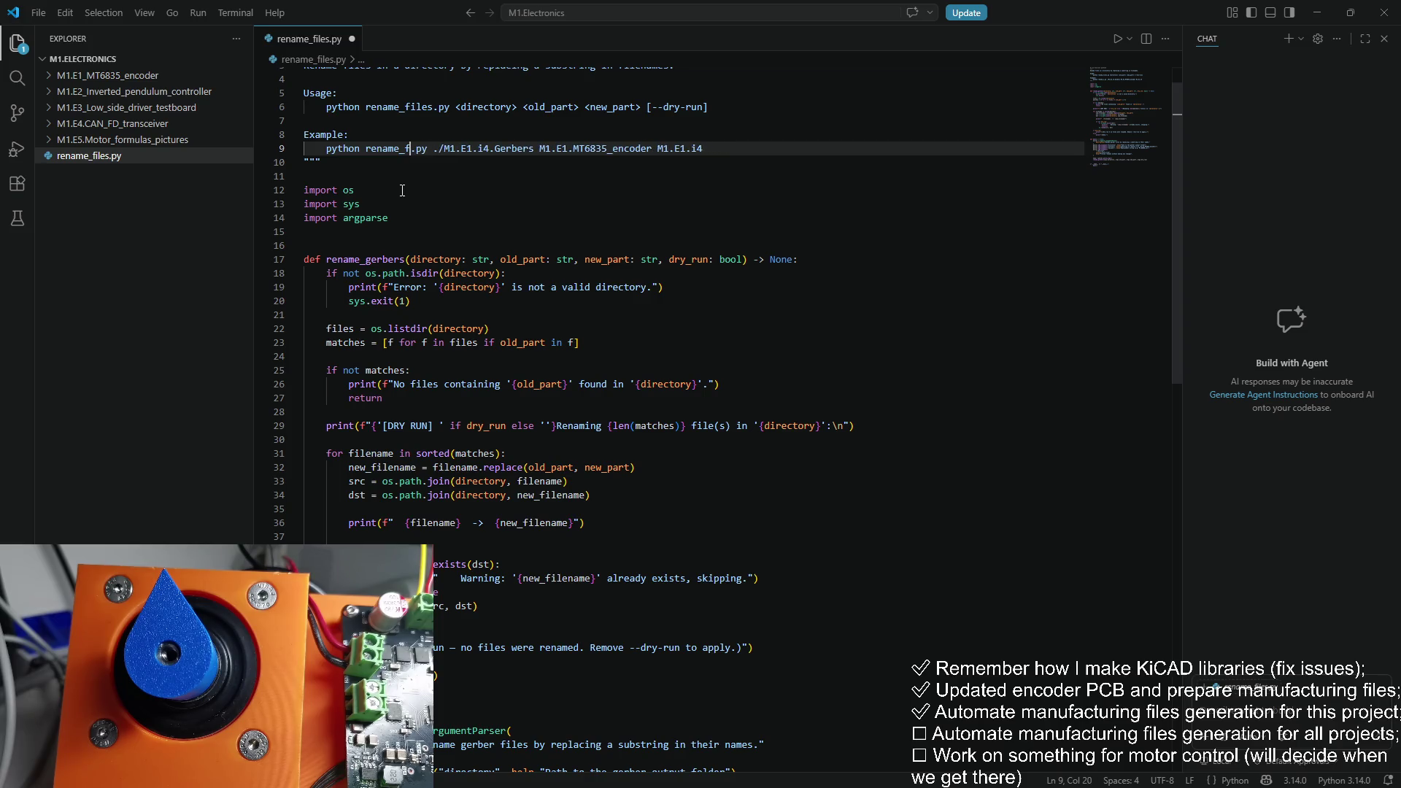
key(ctrl+shift+Left)
key(ctrl+c)
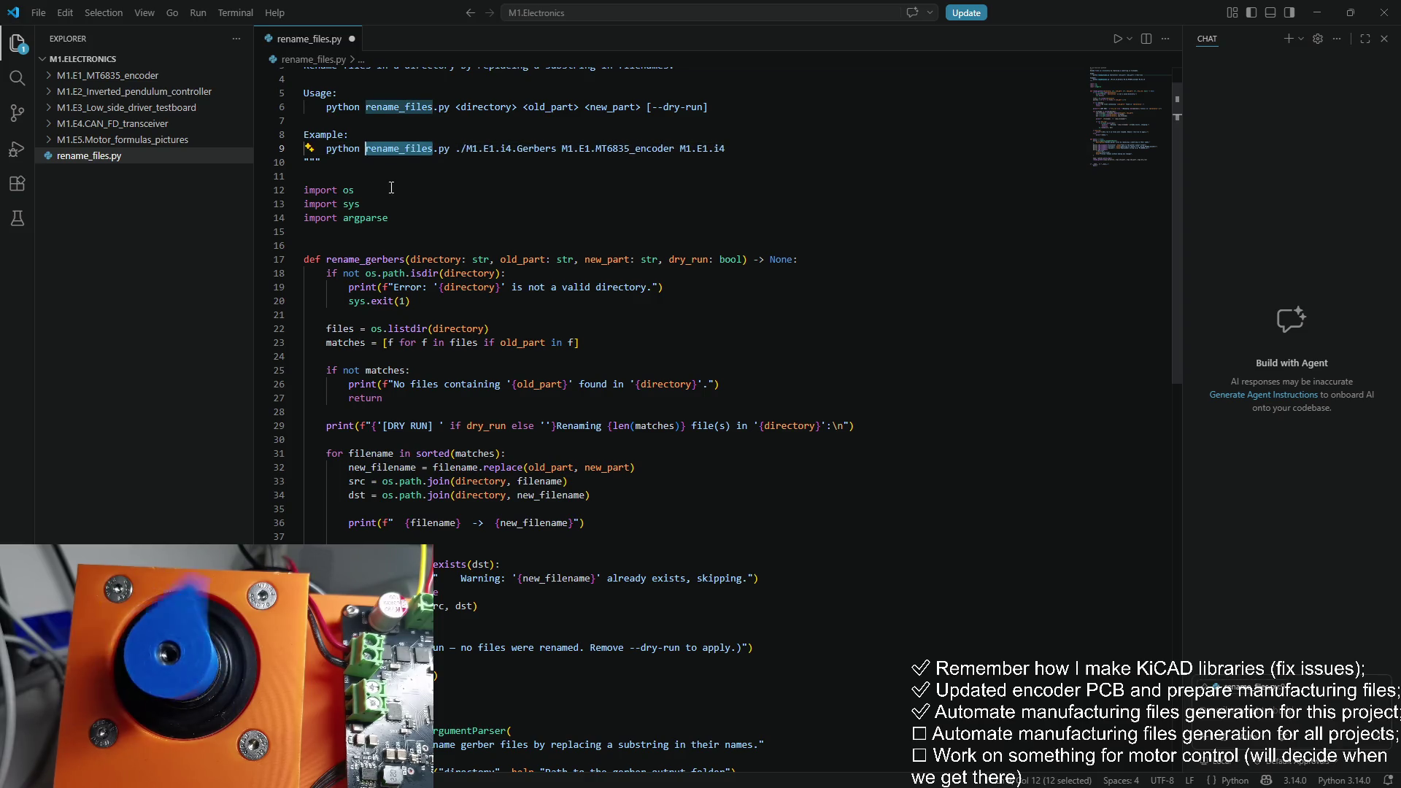
scroll(457, 199, up, 1)
double_click(402, 298)
key(ctrl+v)
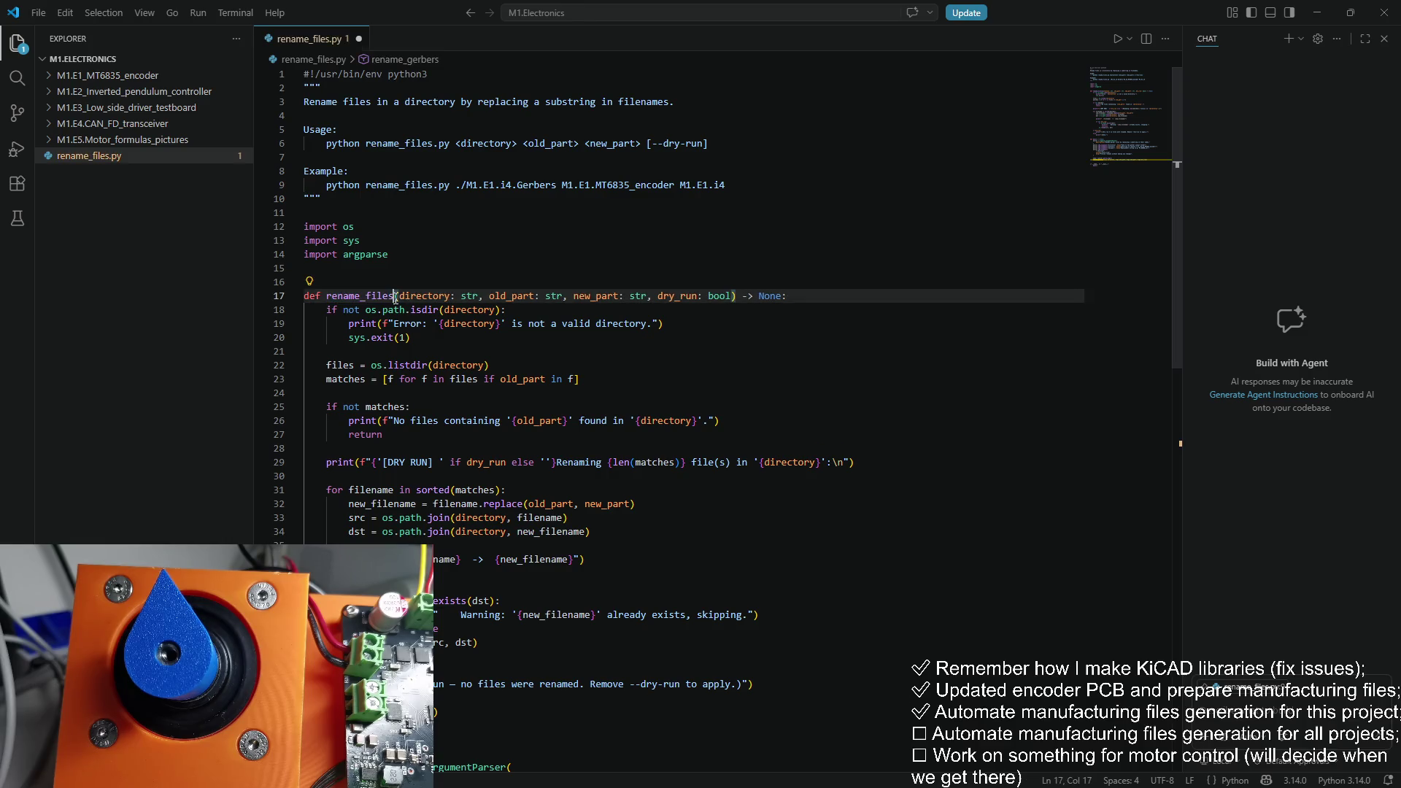
key(ctrl+s)
scroll(402, 300, down, 3)
scroll(402, 301, down, 5)
key(ctrl+f)
text(rename_ger)
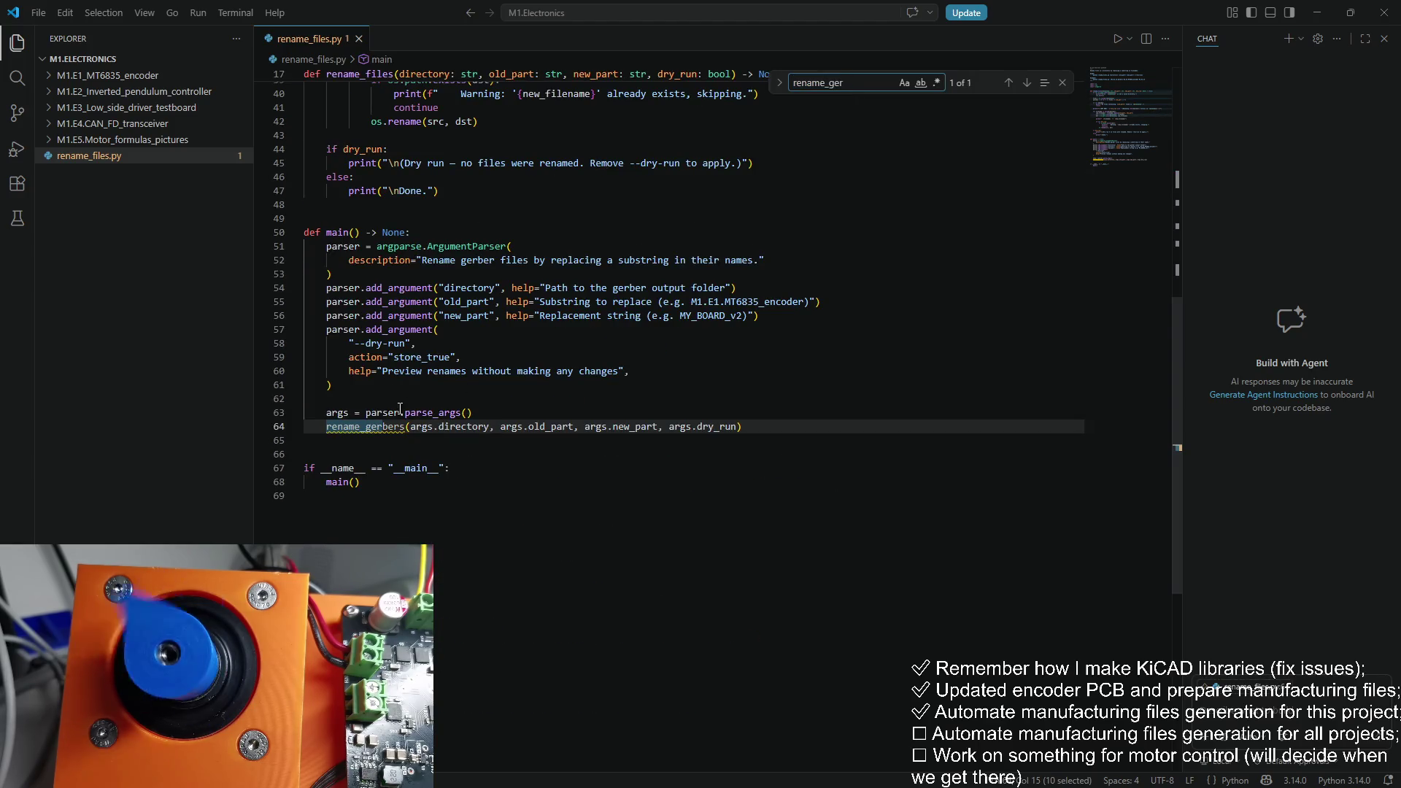
double_click(365, 426)
text(rename_files)
click(861, 96)
click(828, 82)
scroll(641, 312, up, 10)
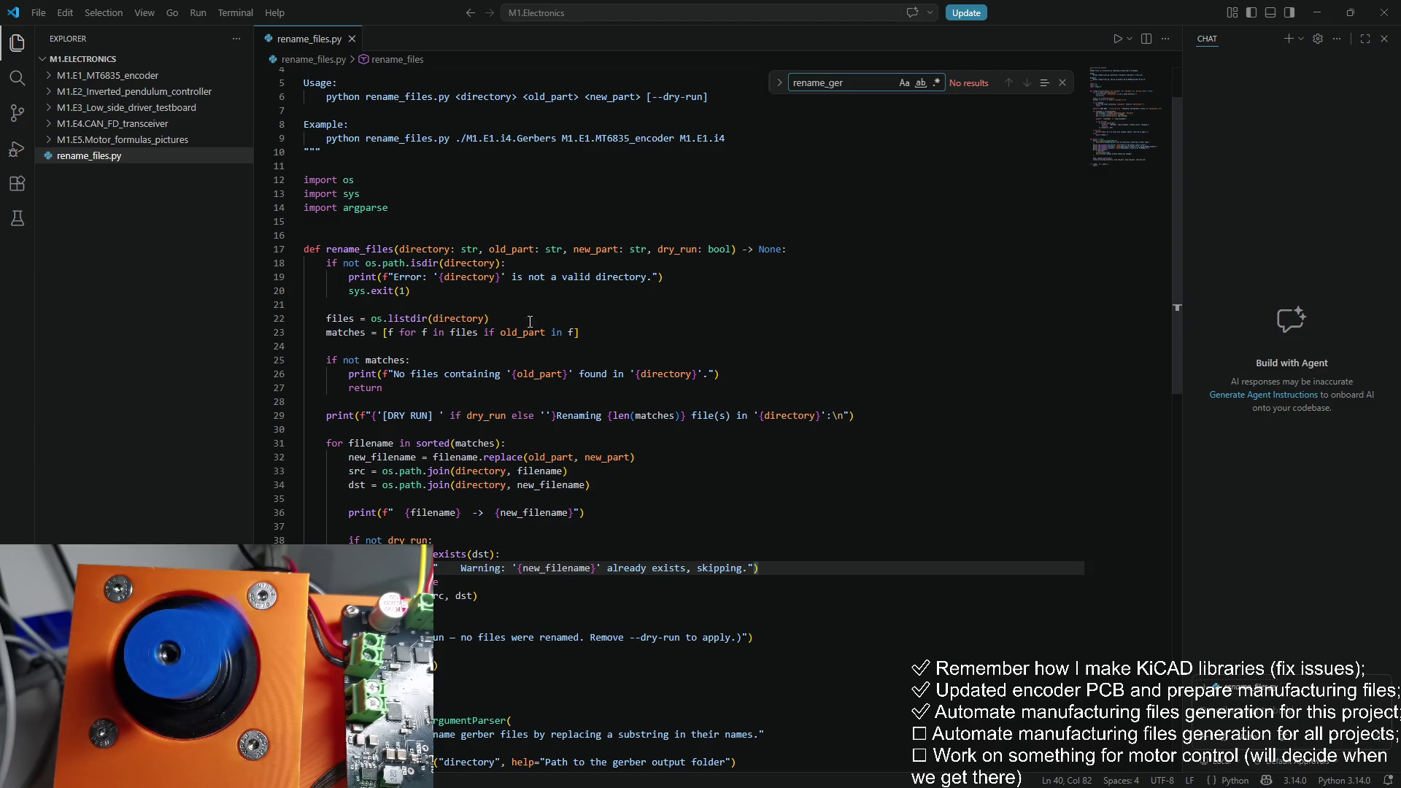
click(588, 333)
key(shift+Home)
key(shift+Home)
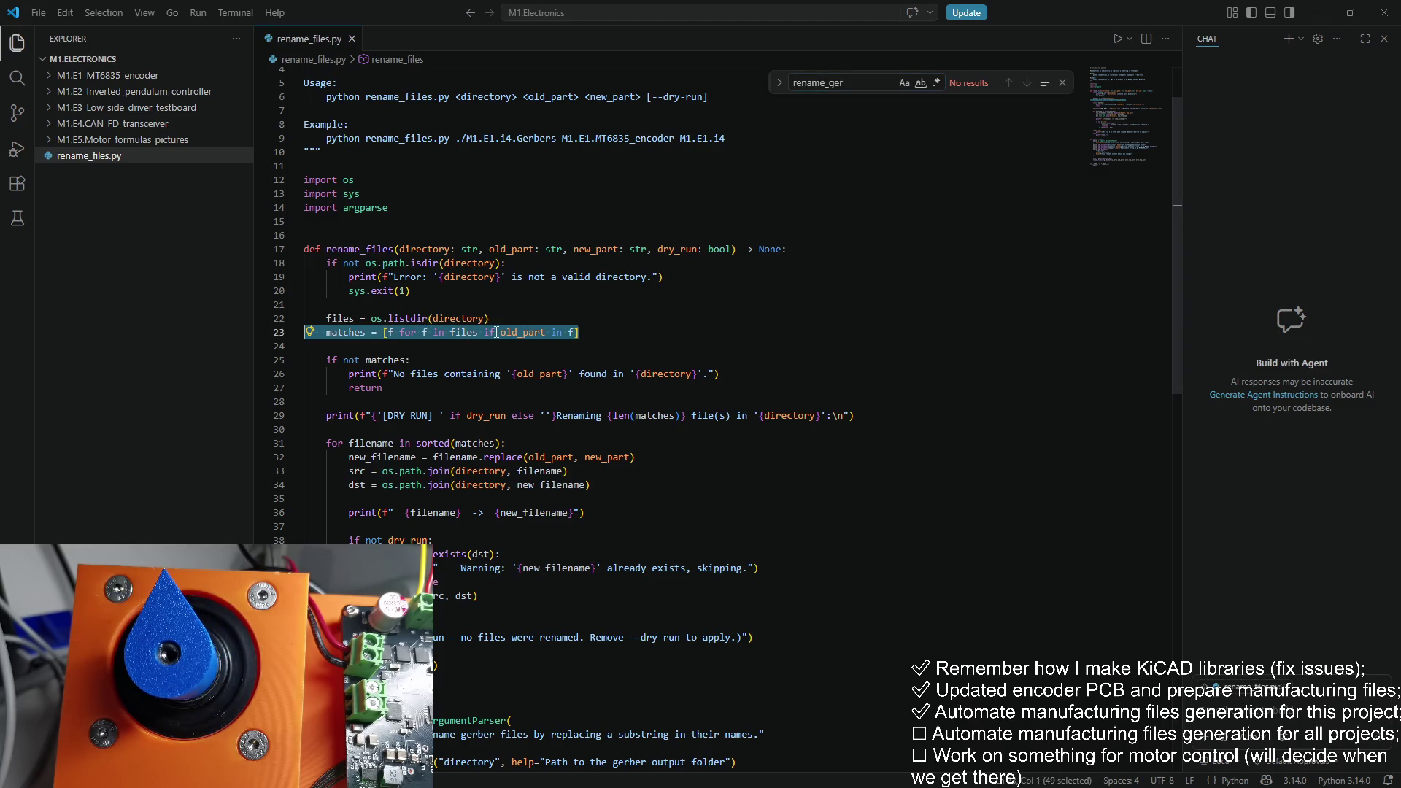
scroll(642, 258, up, 1)
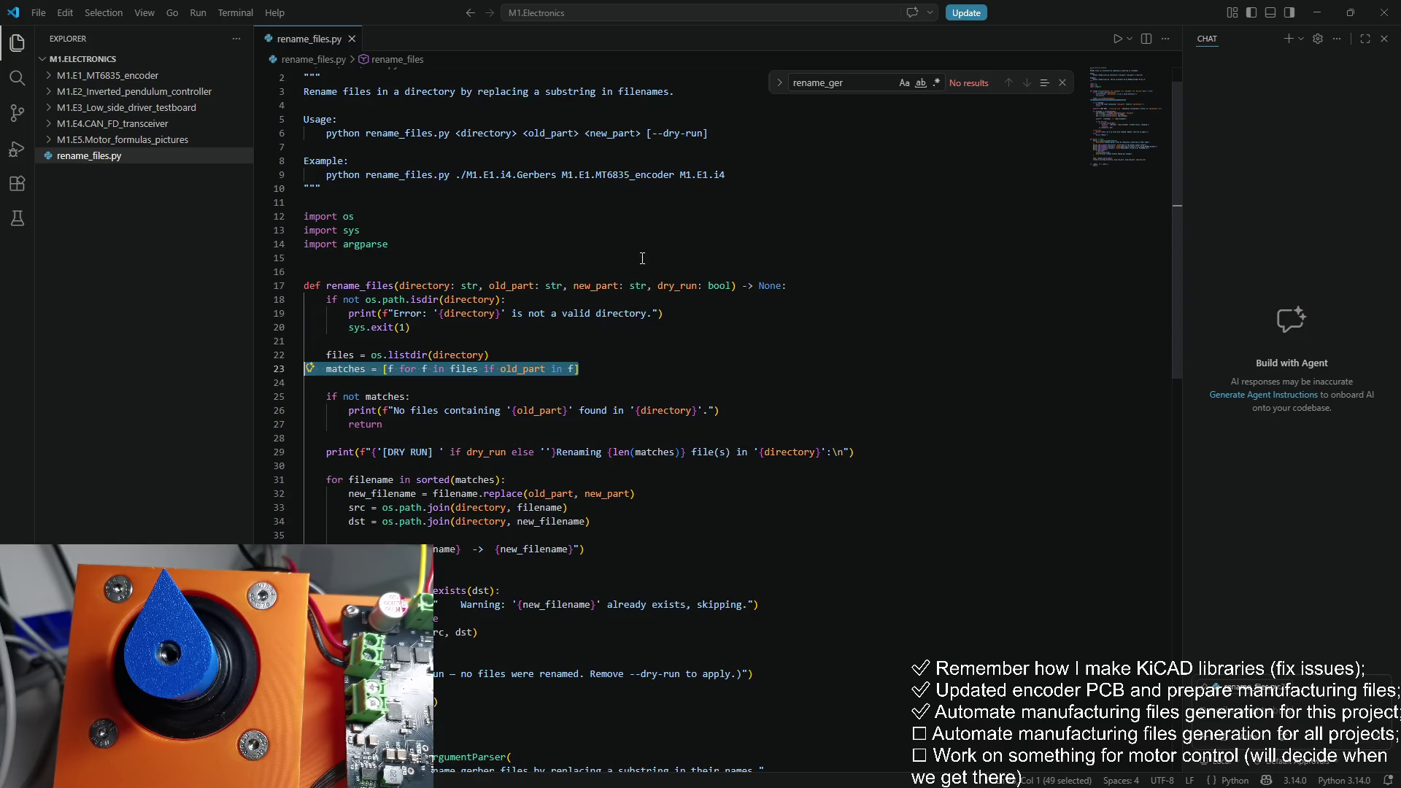
double_click(648, 174)
click(613, 202)
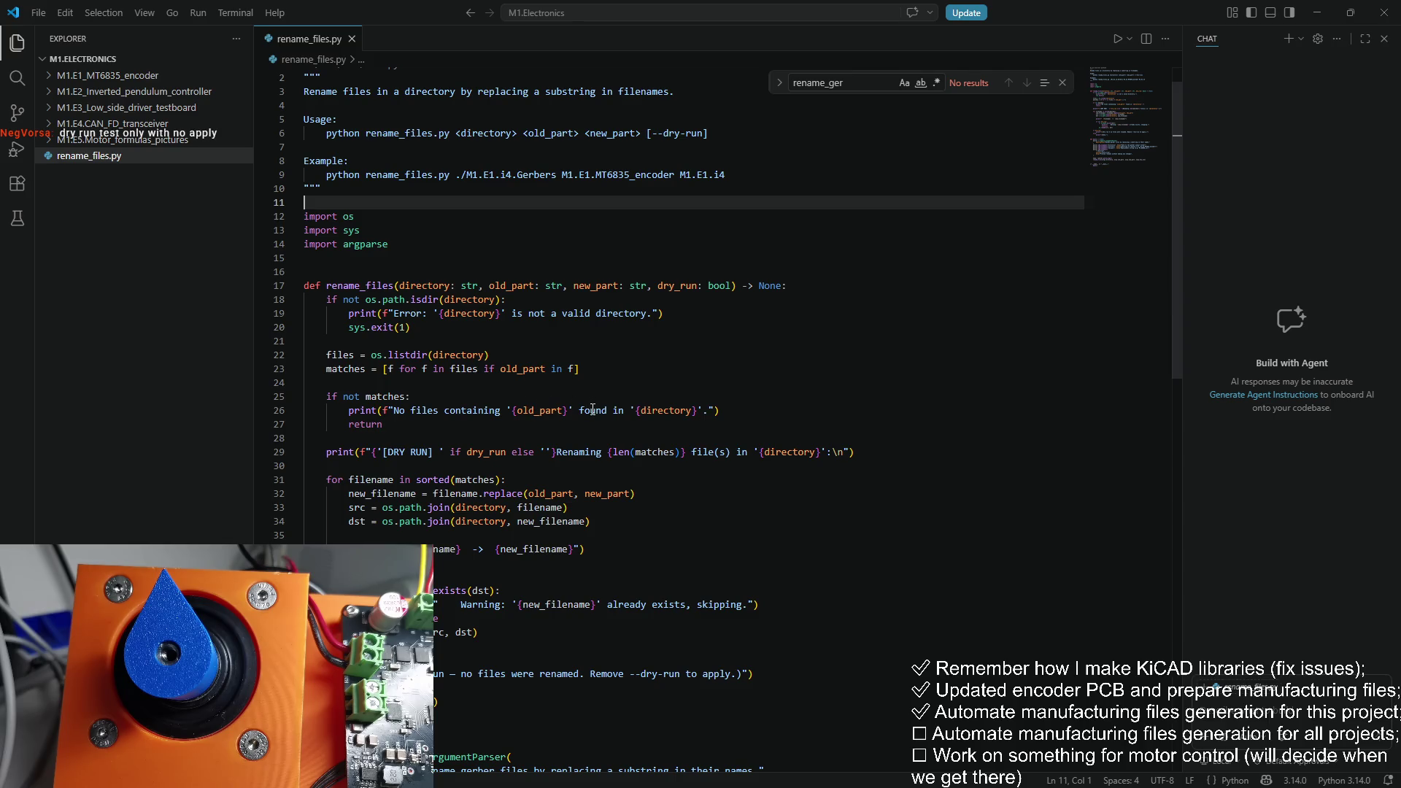
drag(697, 410, 625, 410)
click(518, 429)
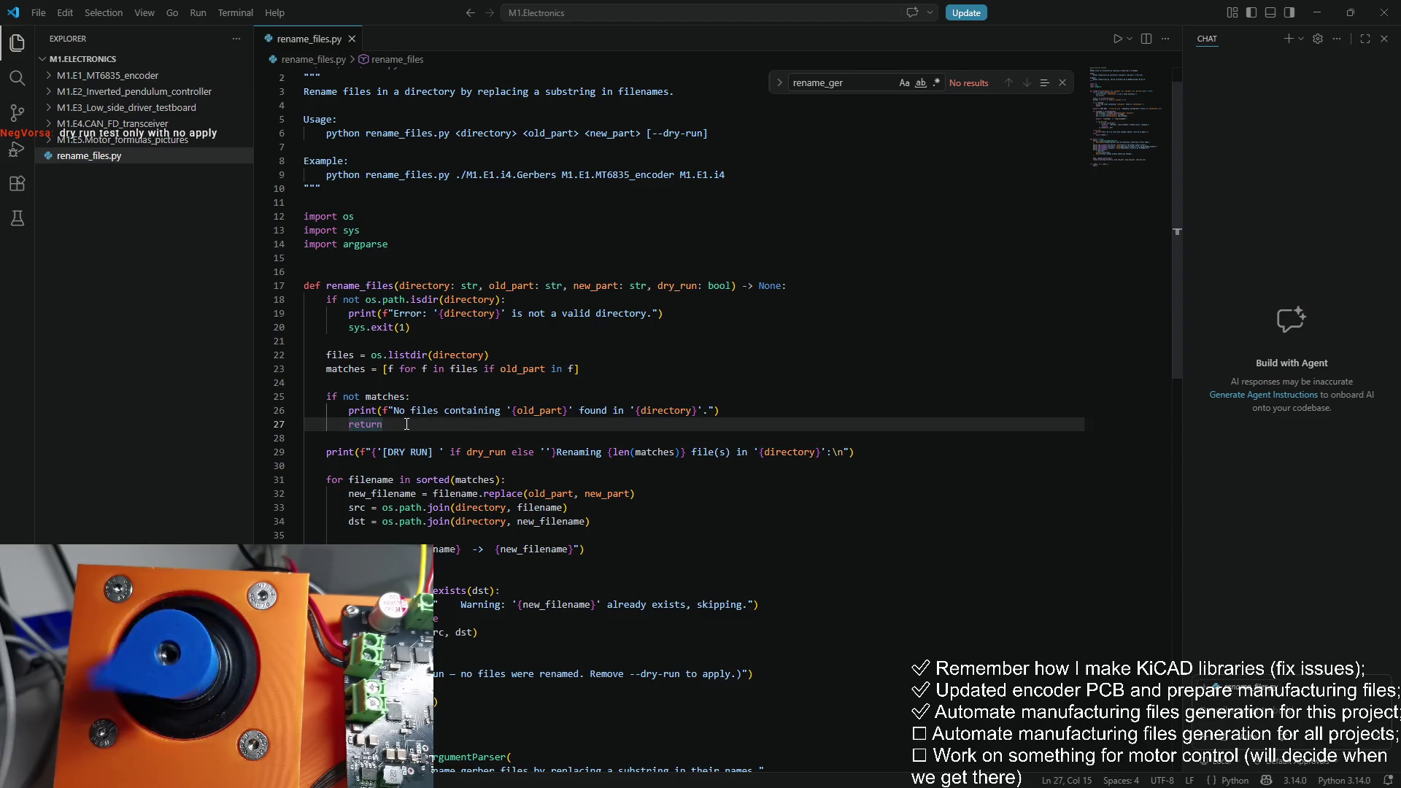
scroll(410, 442, down, 1)
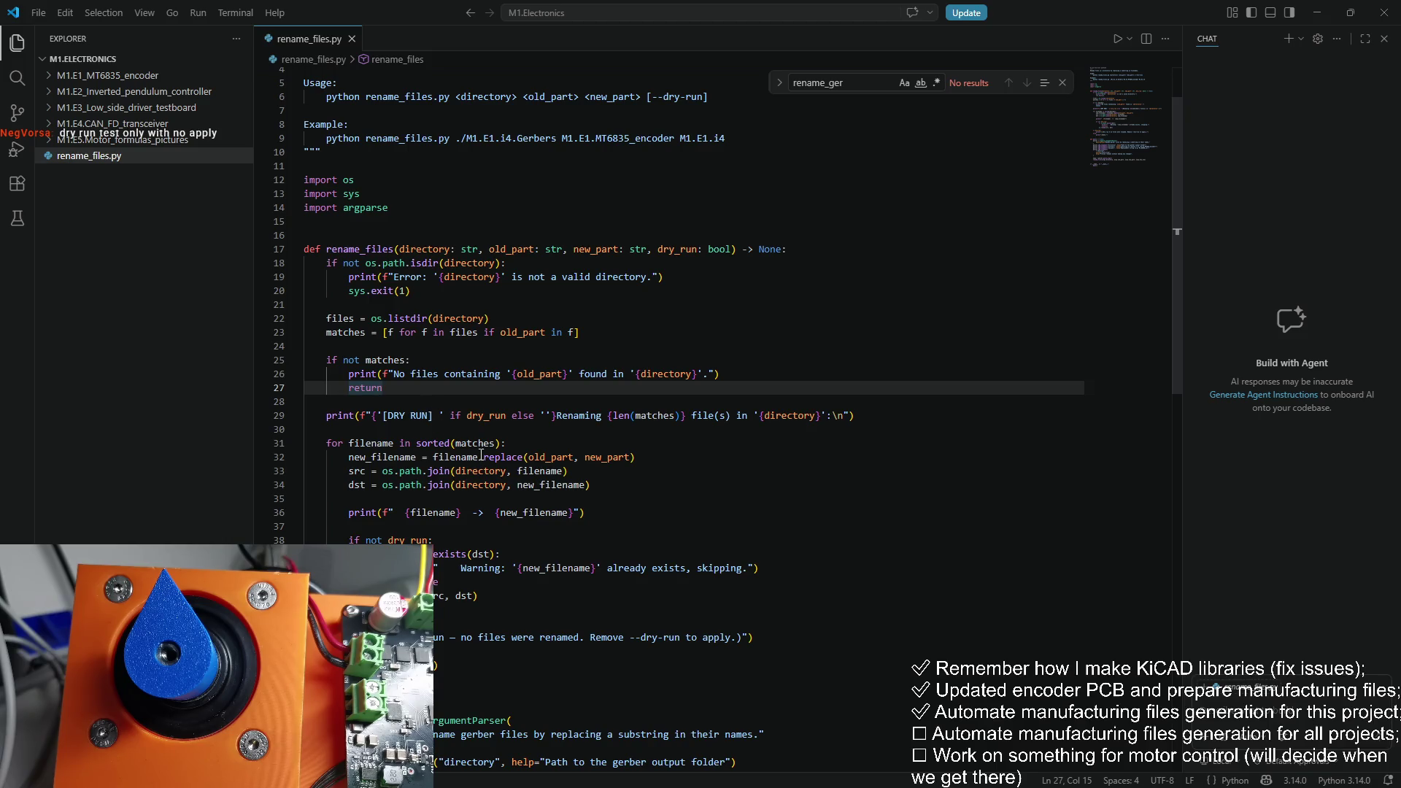
scroll(414, 412, down, 2)
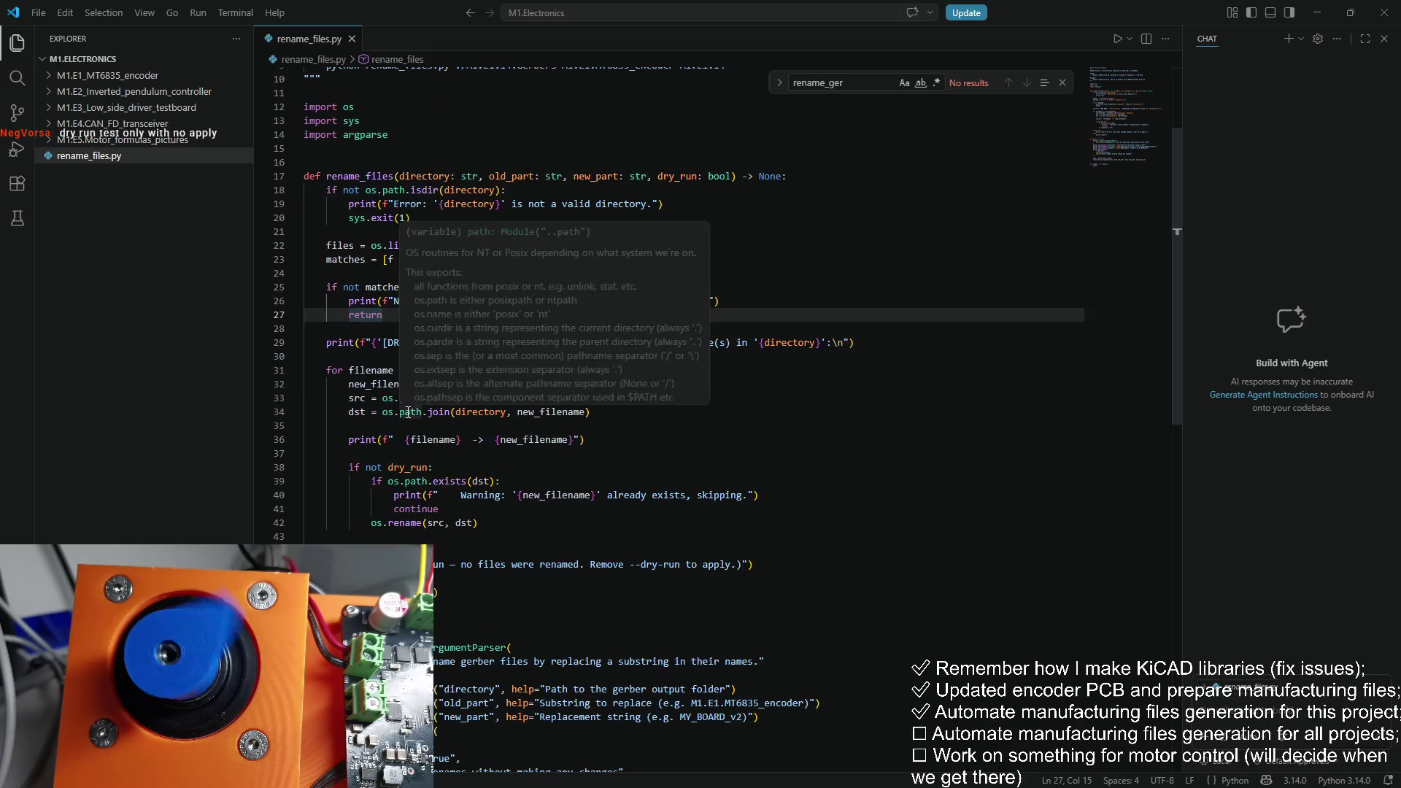
click(343, 287)
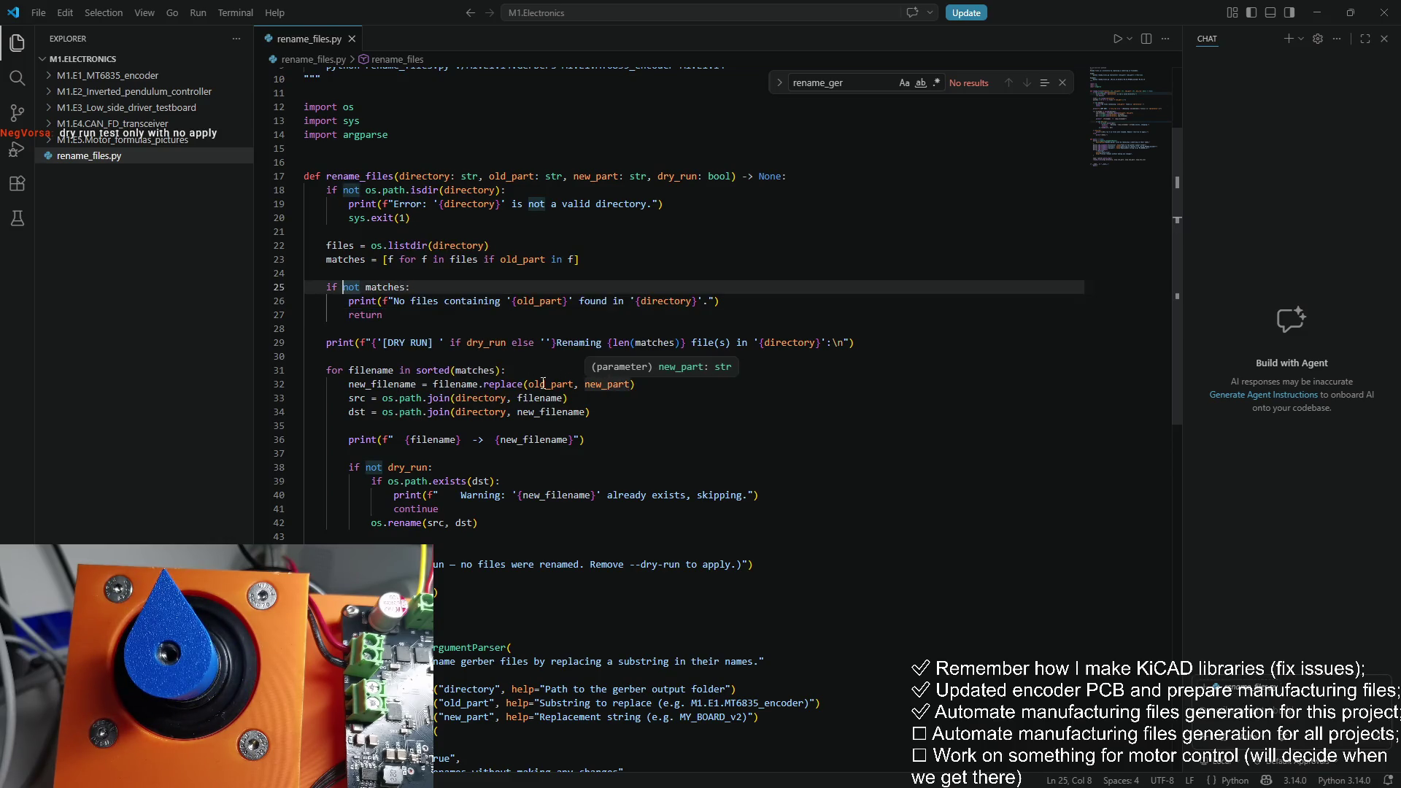
click(484, 384)
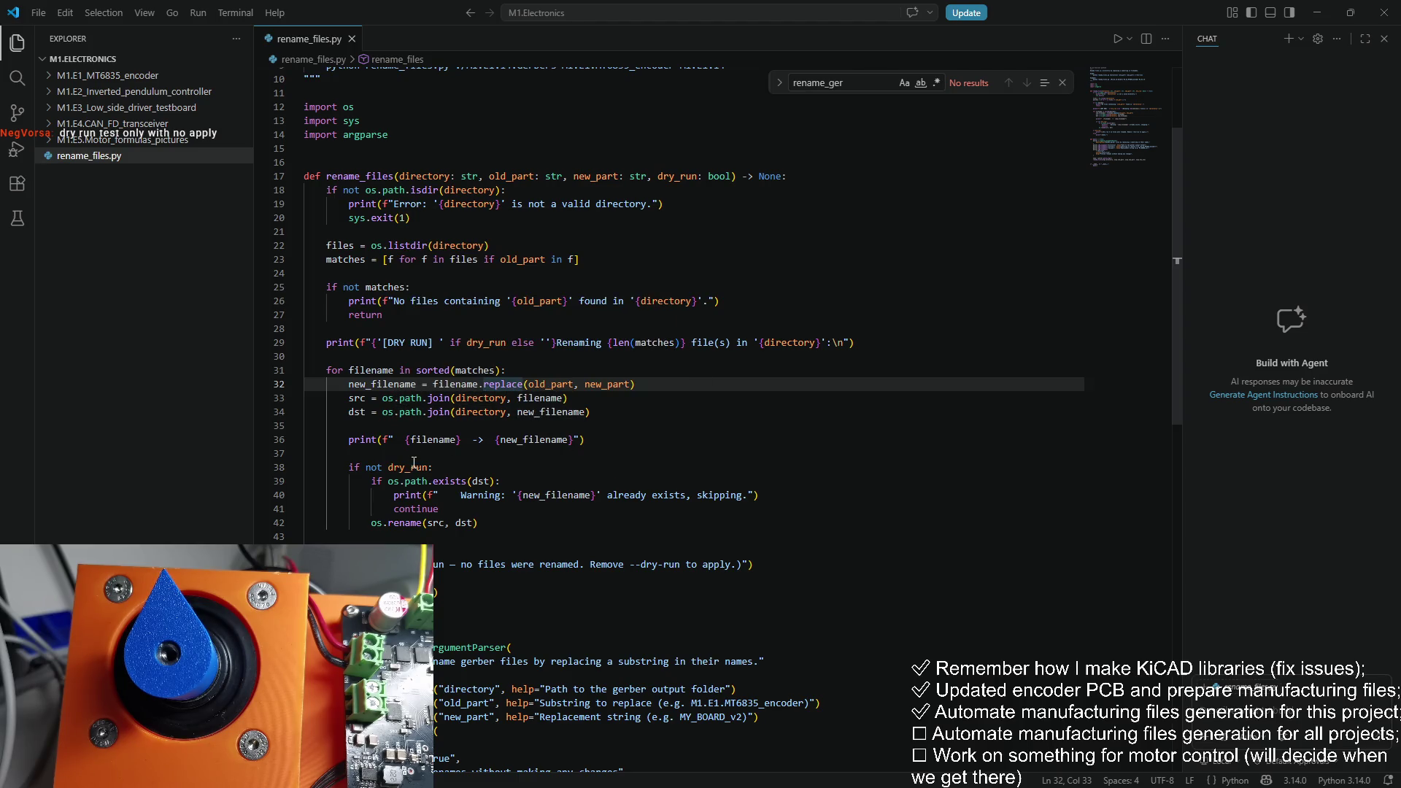
scroll(443, 456, down, 1)
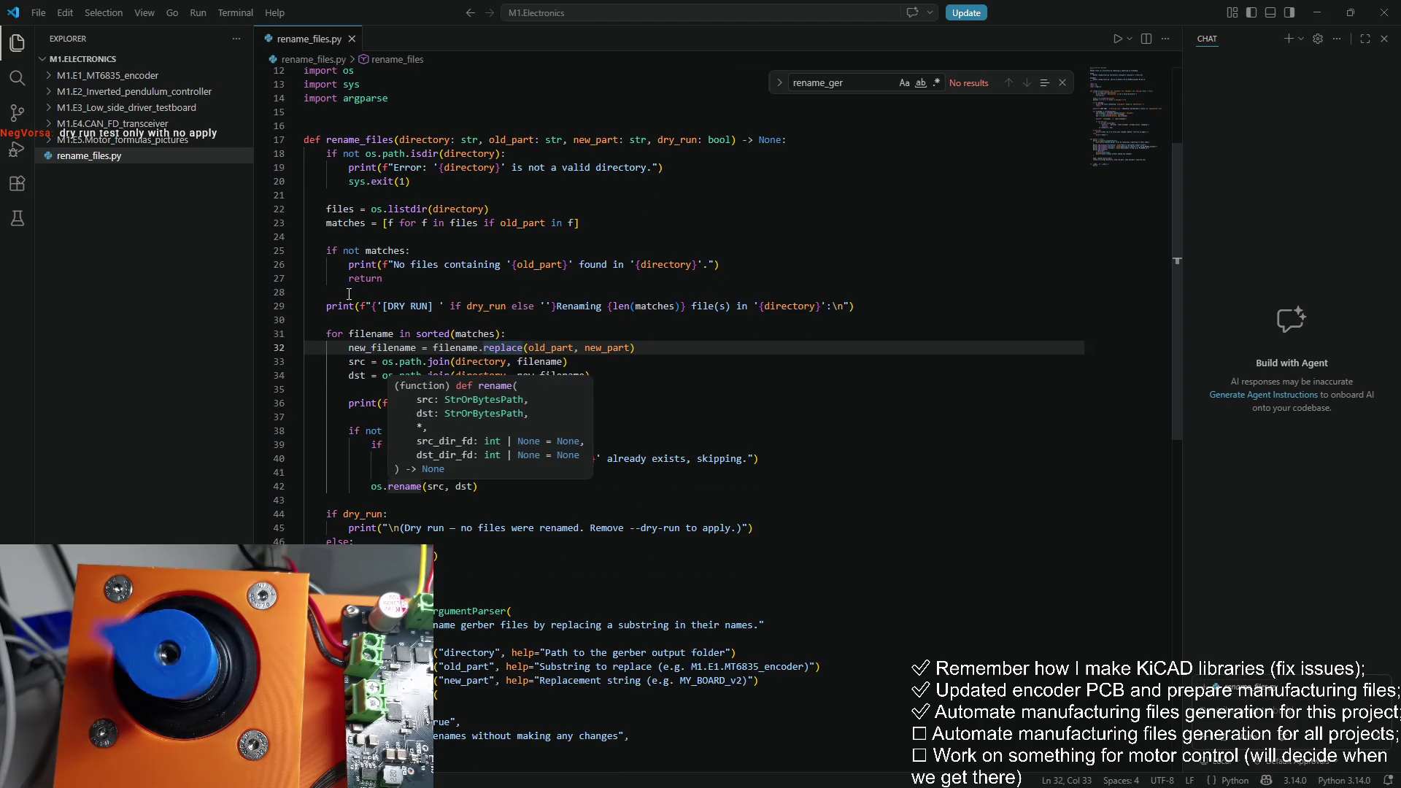
key(Up)
key(Up)
key(Up)
click(422, 431)
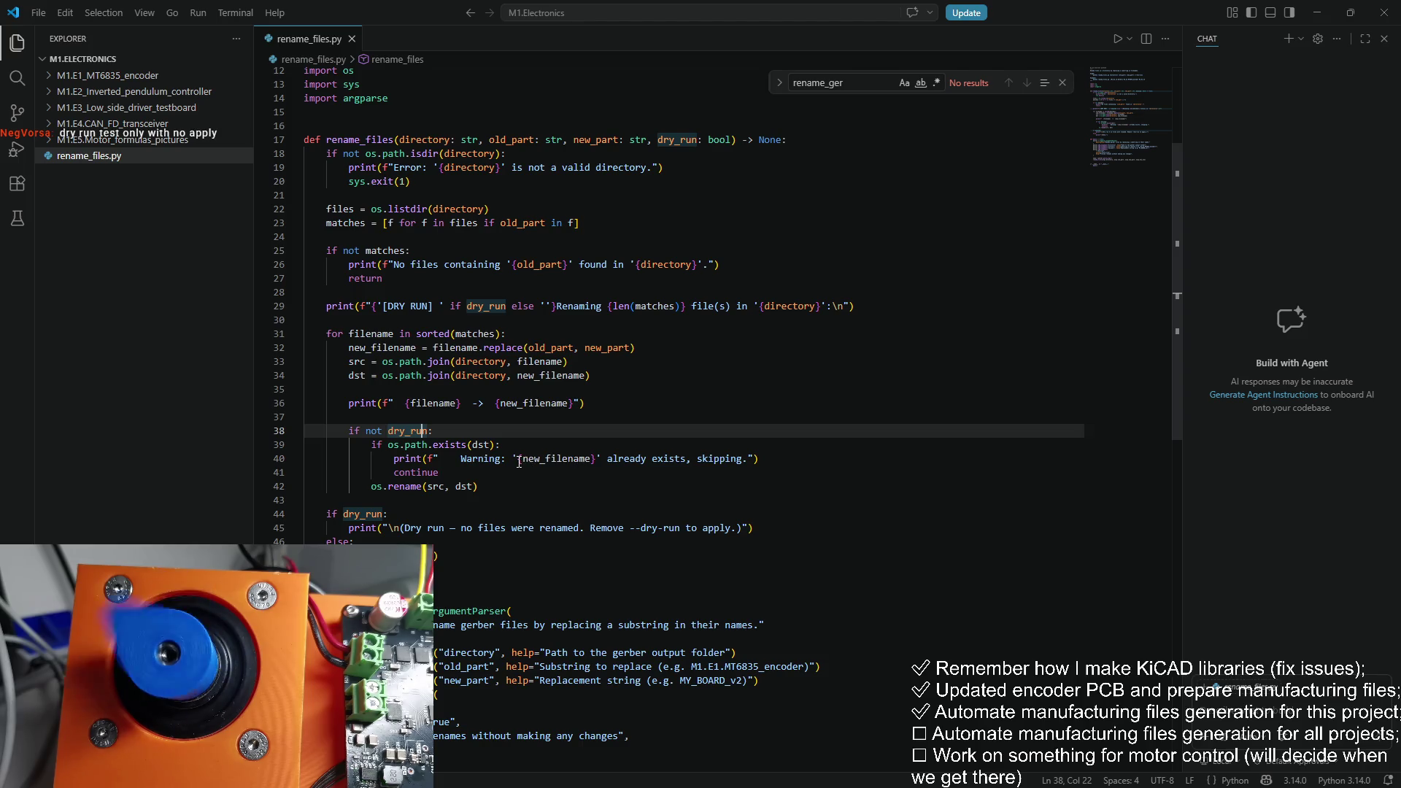
click(417, 444)
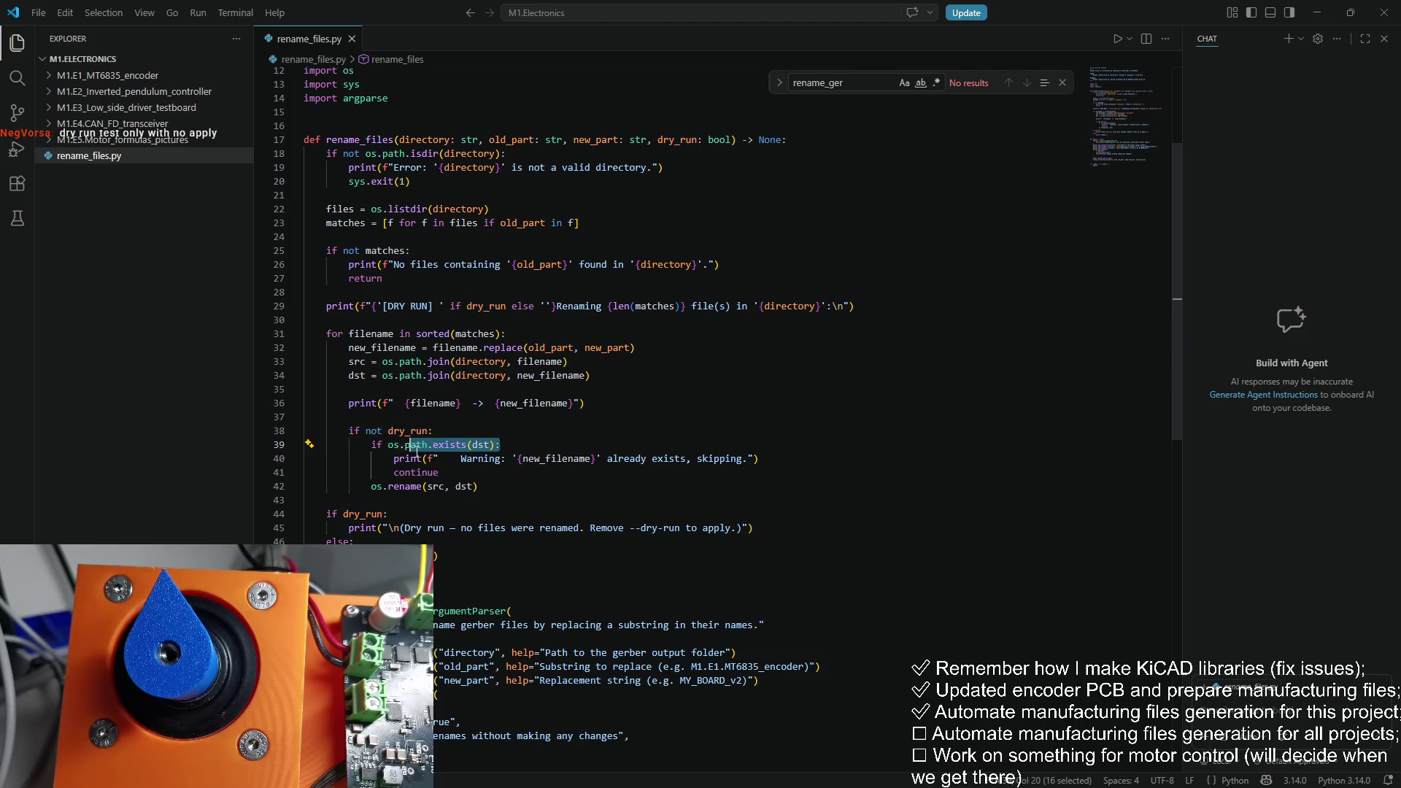
click(461, 467)
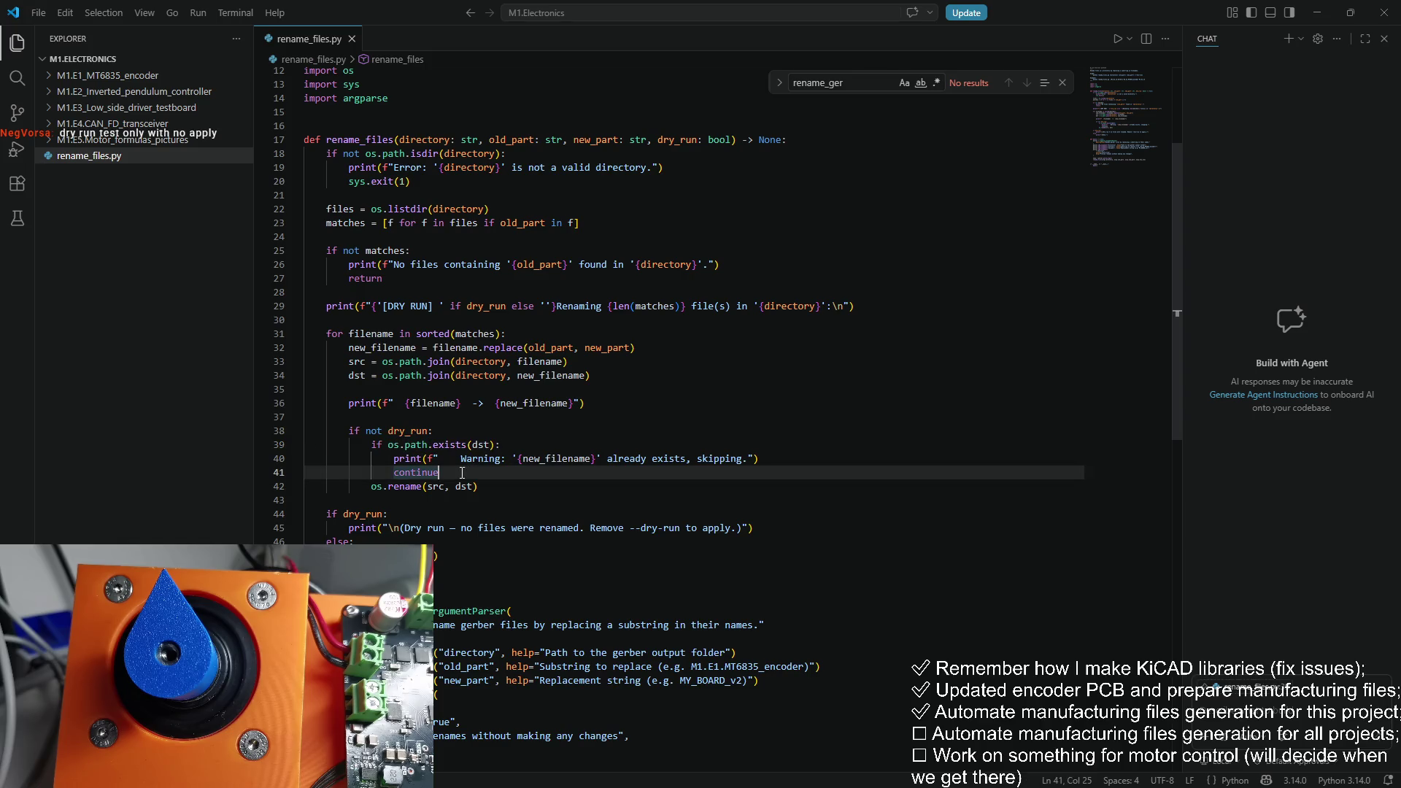
scroll(461, 464, down, 2)
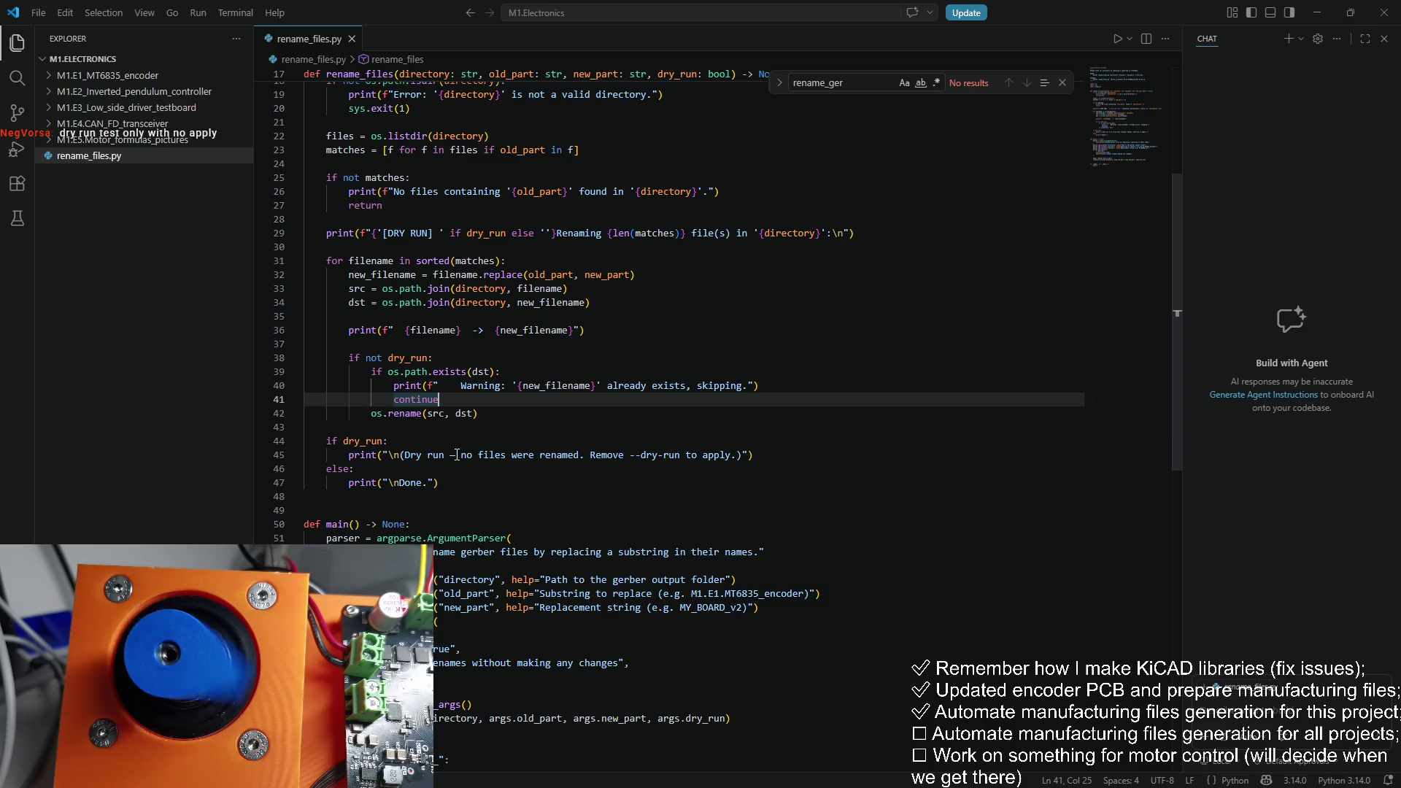
drag(419, 441, 321, 441)
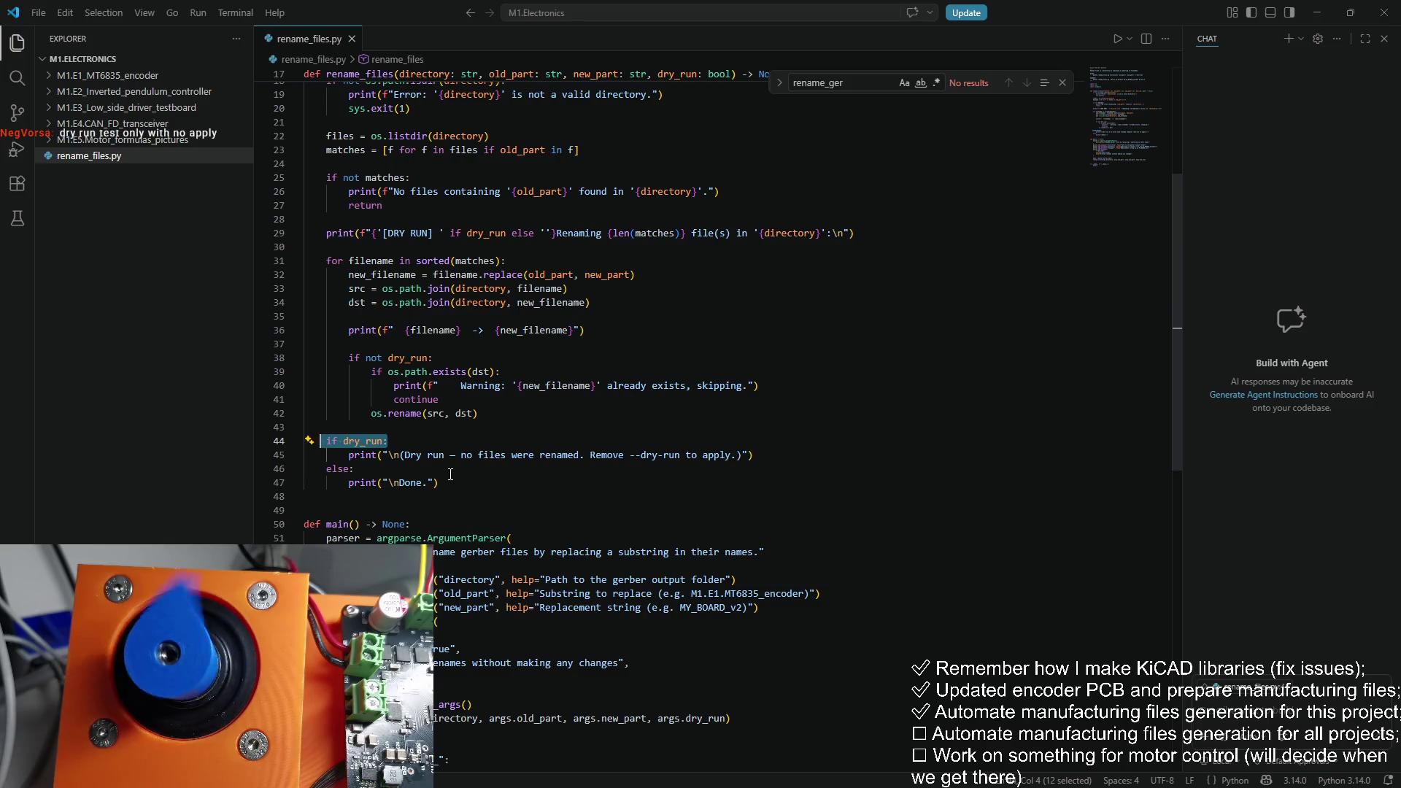
scroll(451, 474, up, 3)
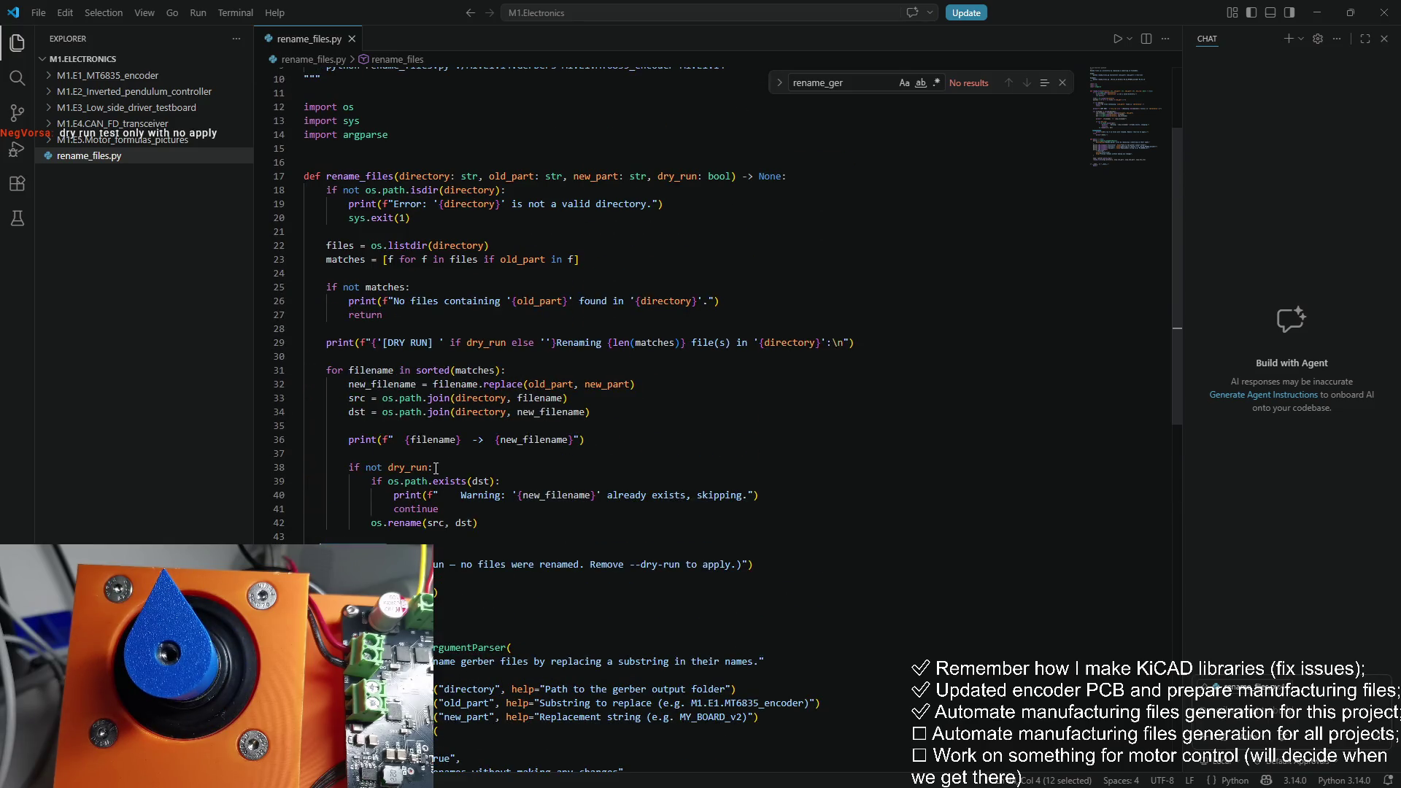
scroll(558, 468, down, 2)
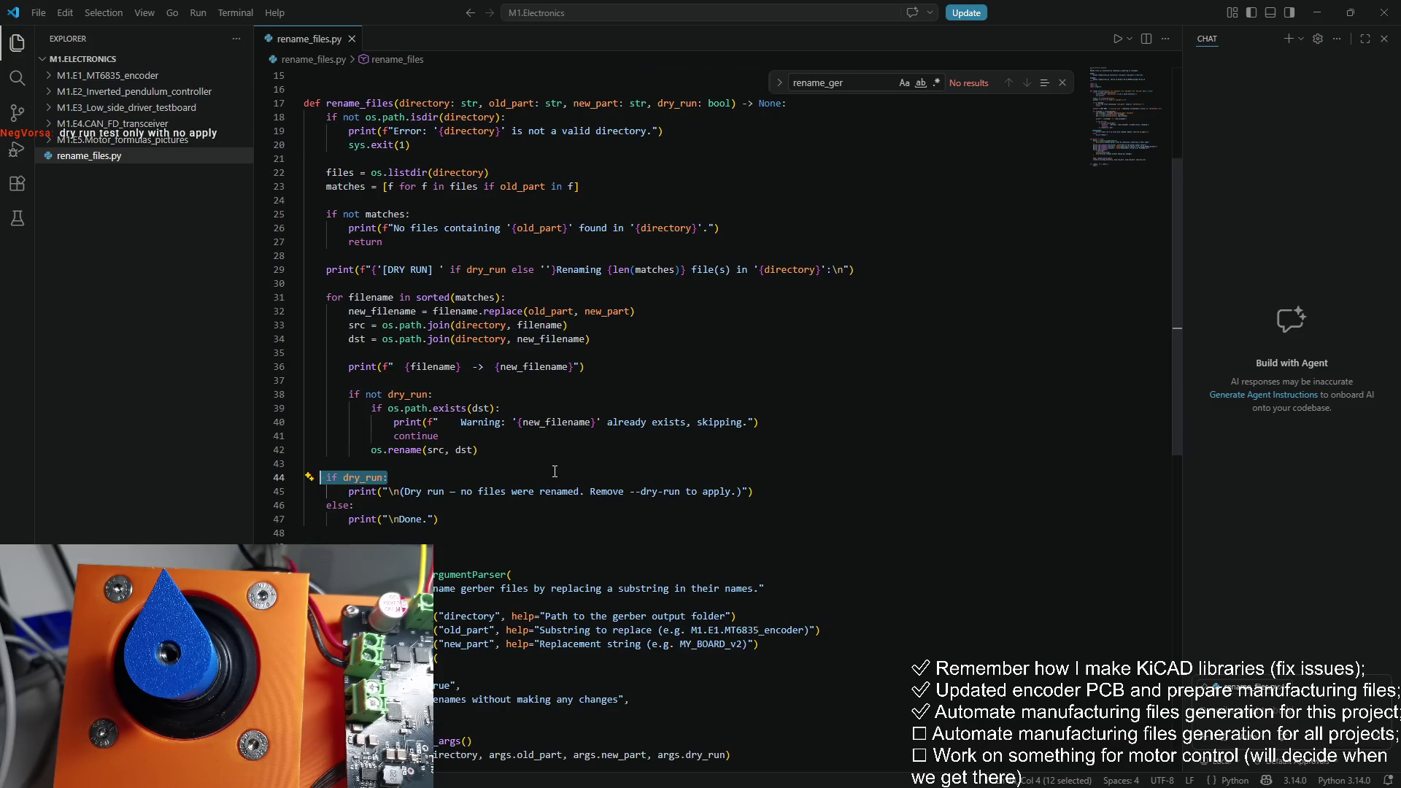
scroll(423, 482, down, 4)
scroll(433, 483, up, 6)
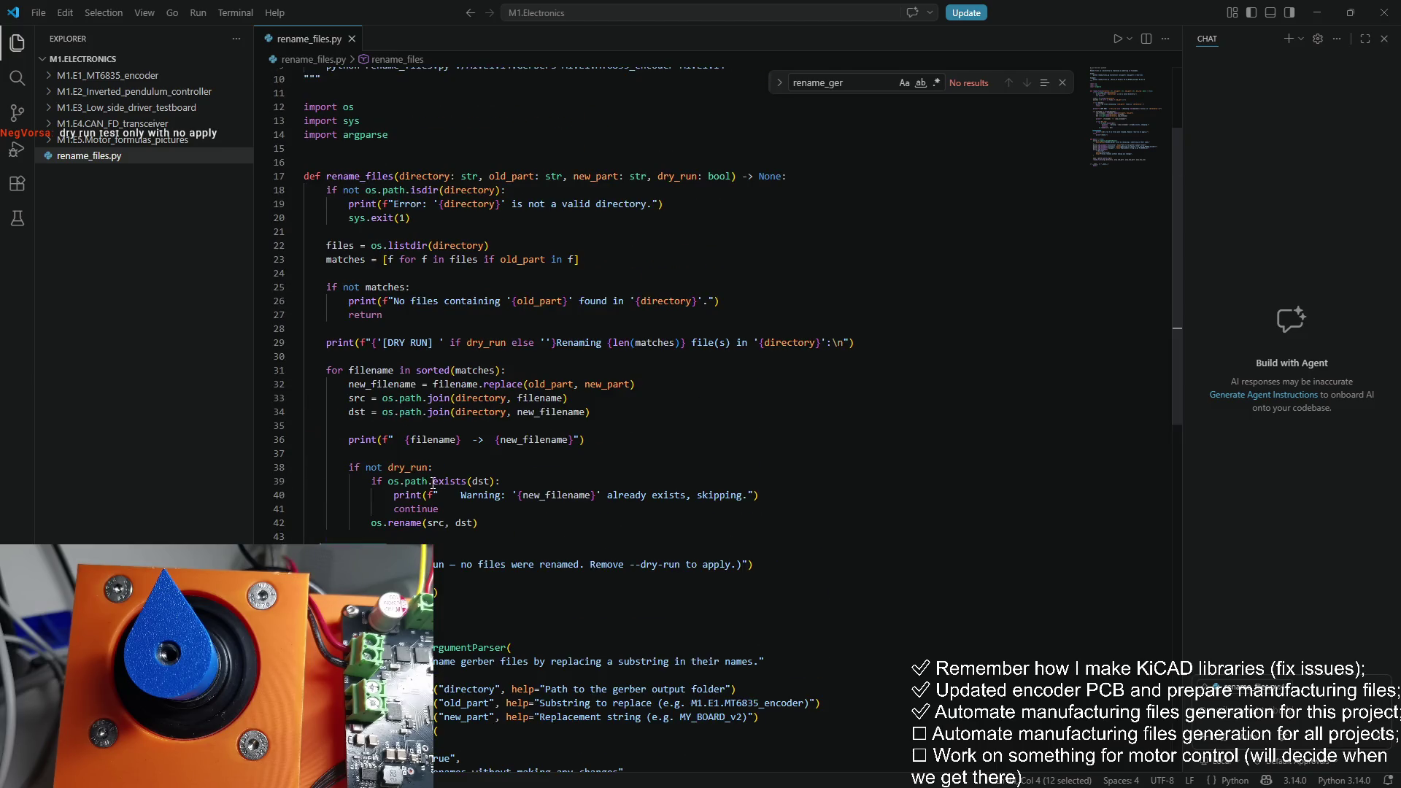
scroll(458, 379, down, 6)
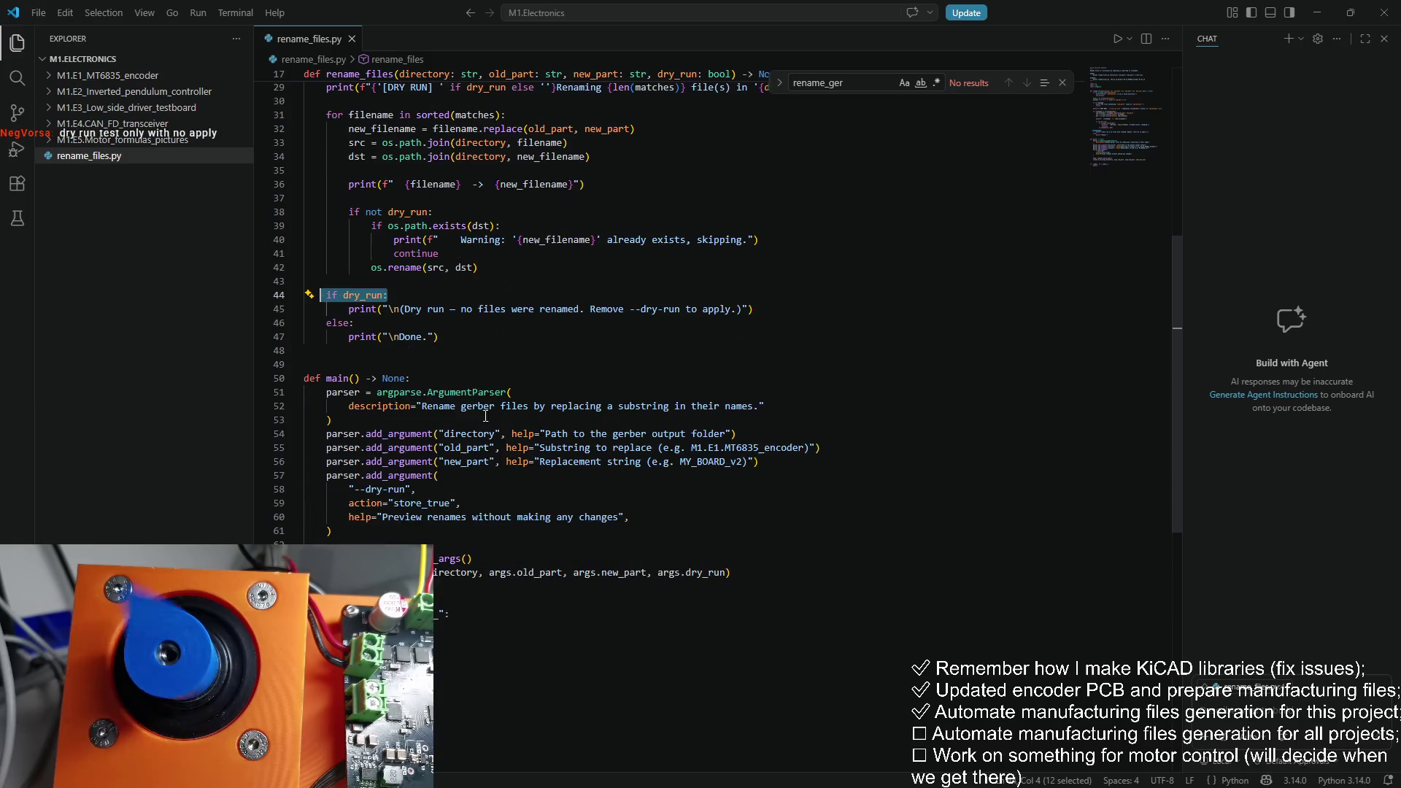
scroll(458, 378, down, 2)
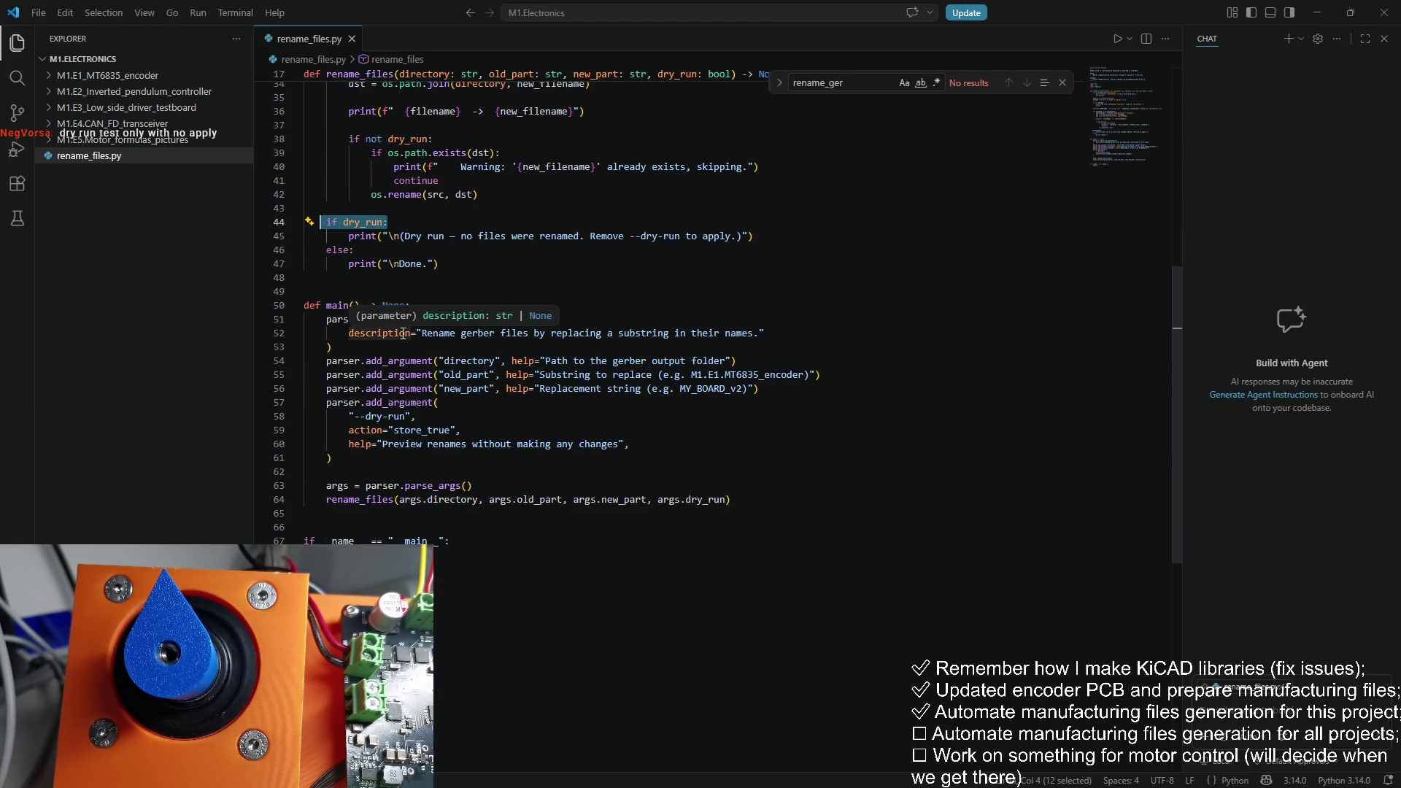
click(420, 241)
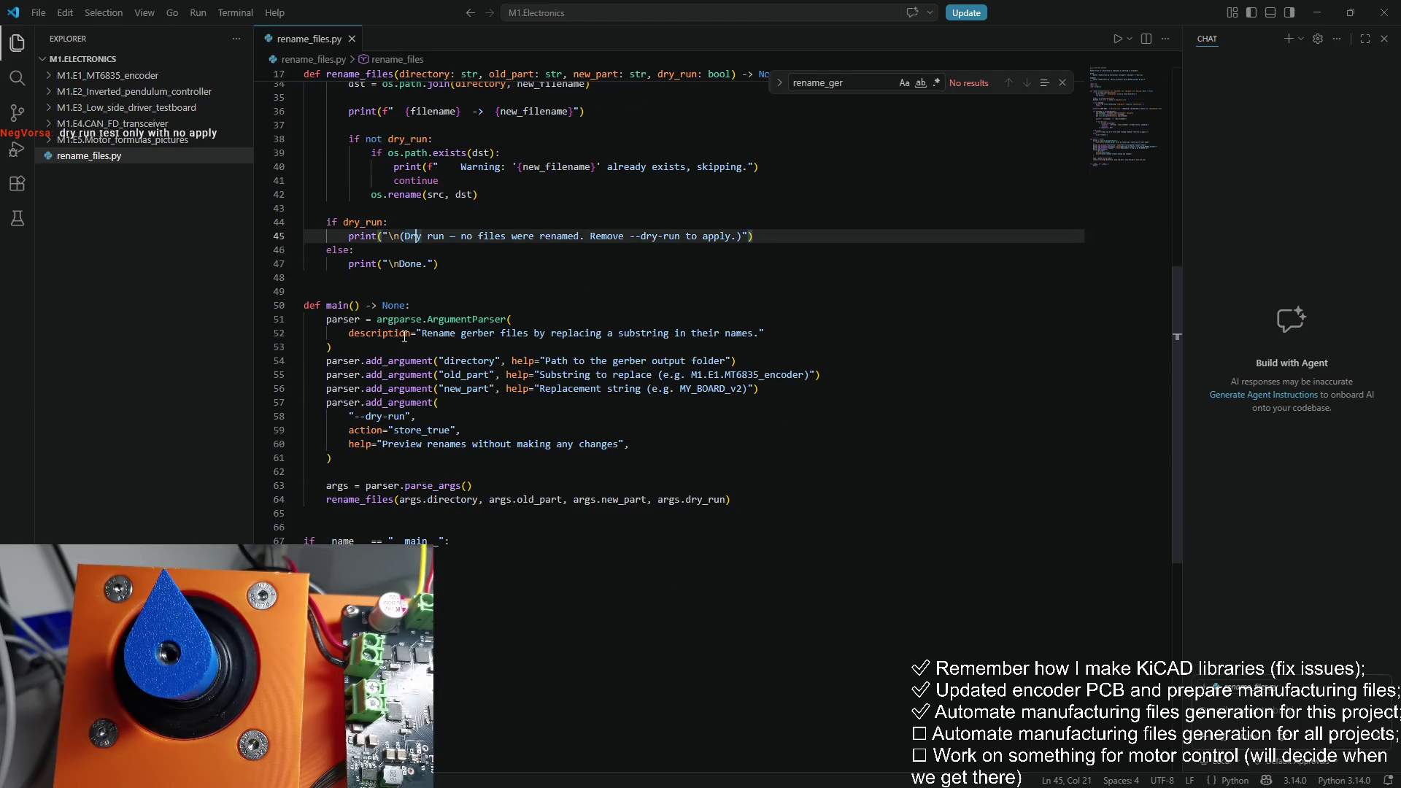
click(473, 332)
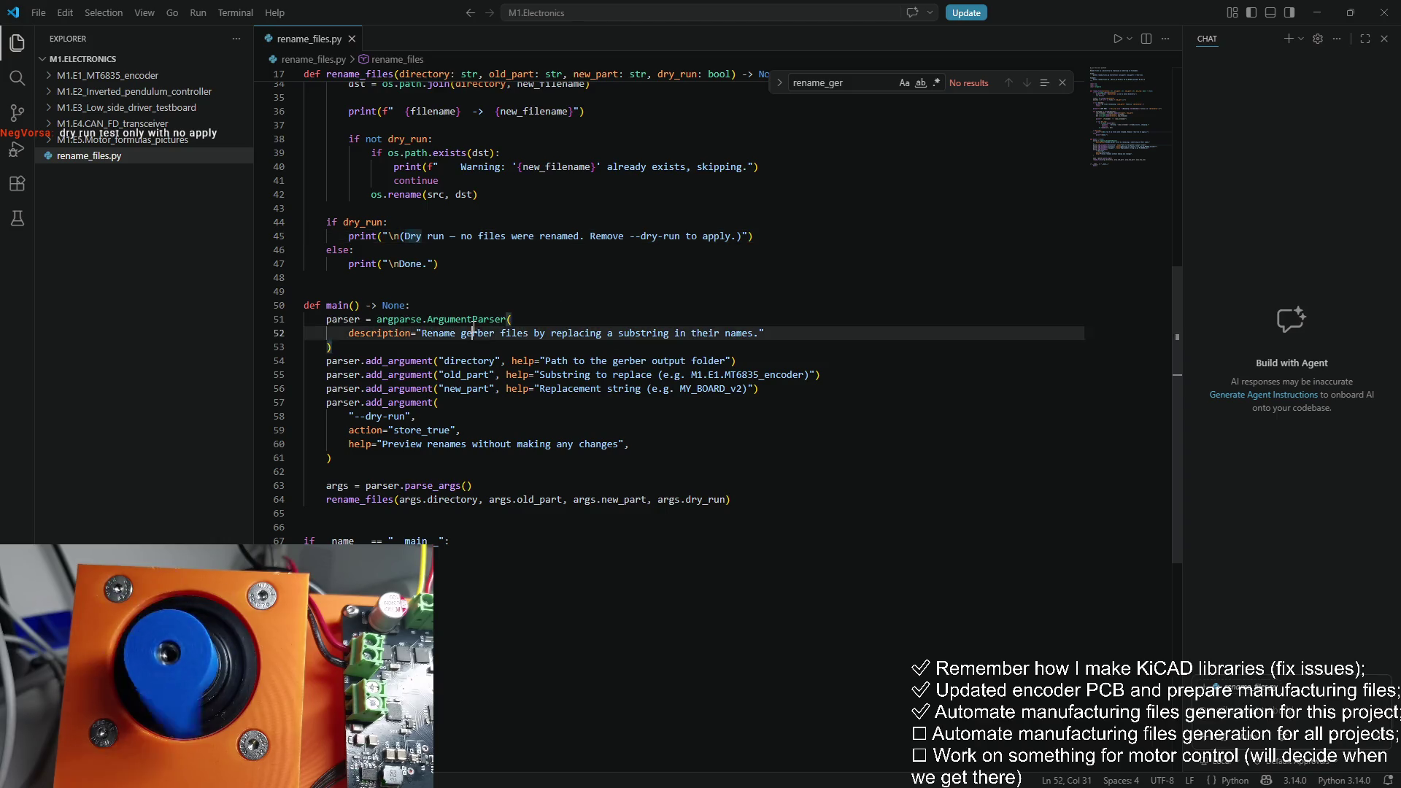
Step: Replace 'gerber' with 'files' in the parser description and MY_BOARD_v2 with M1.E1.i4, then save
double_click(472, 332)
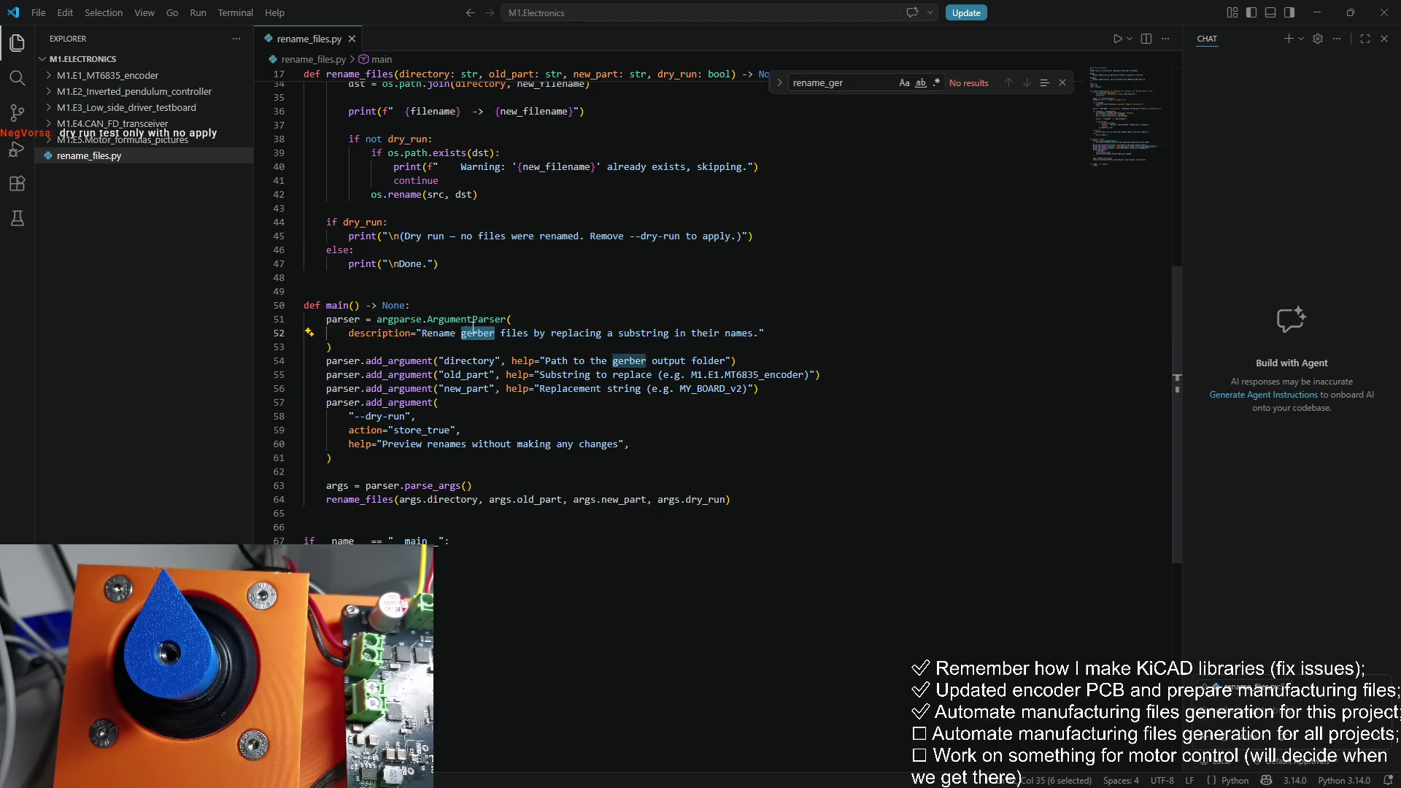
text(files)
key(Delete)
key(Delete)
key(Delete)
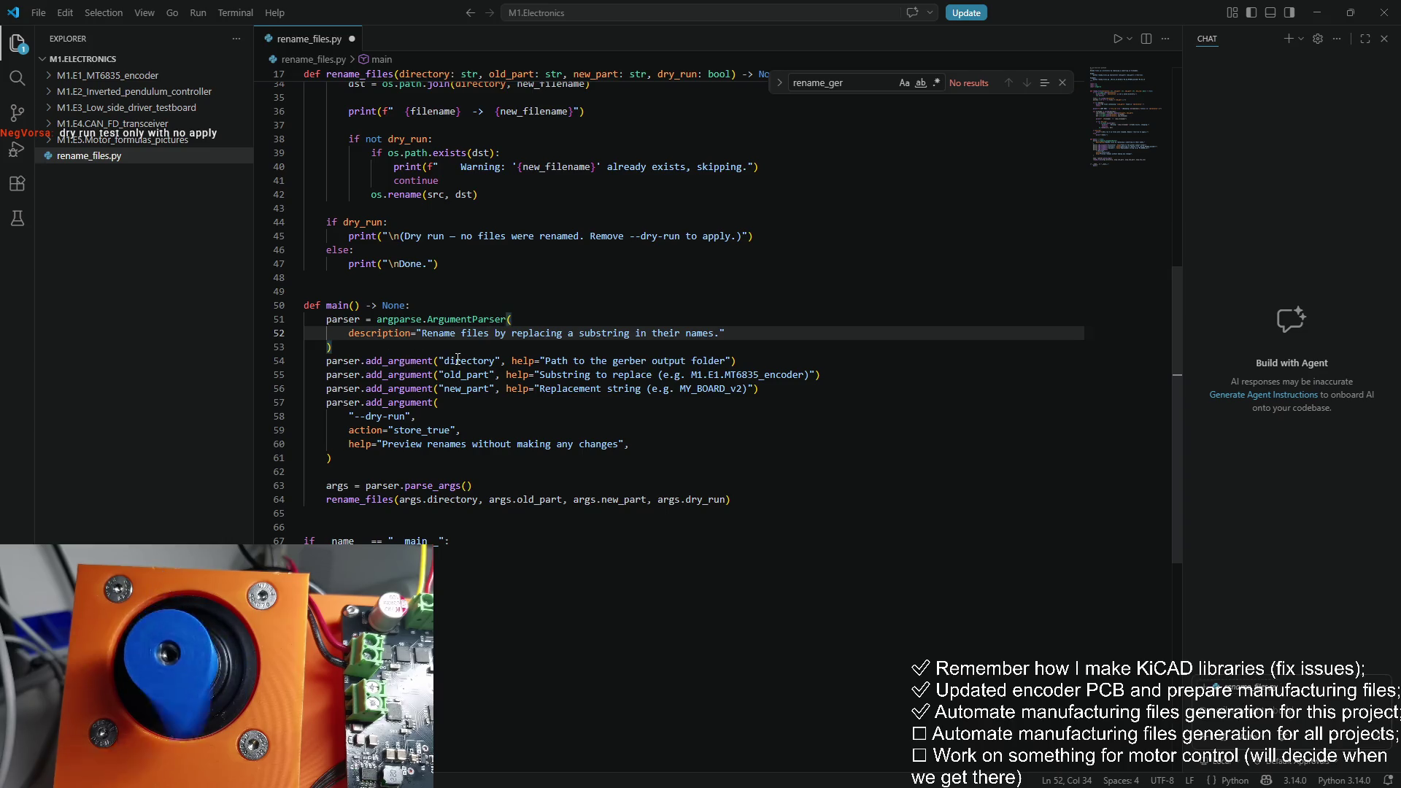
scroll(547, 361, up, 2)
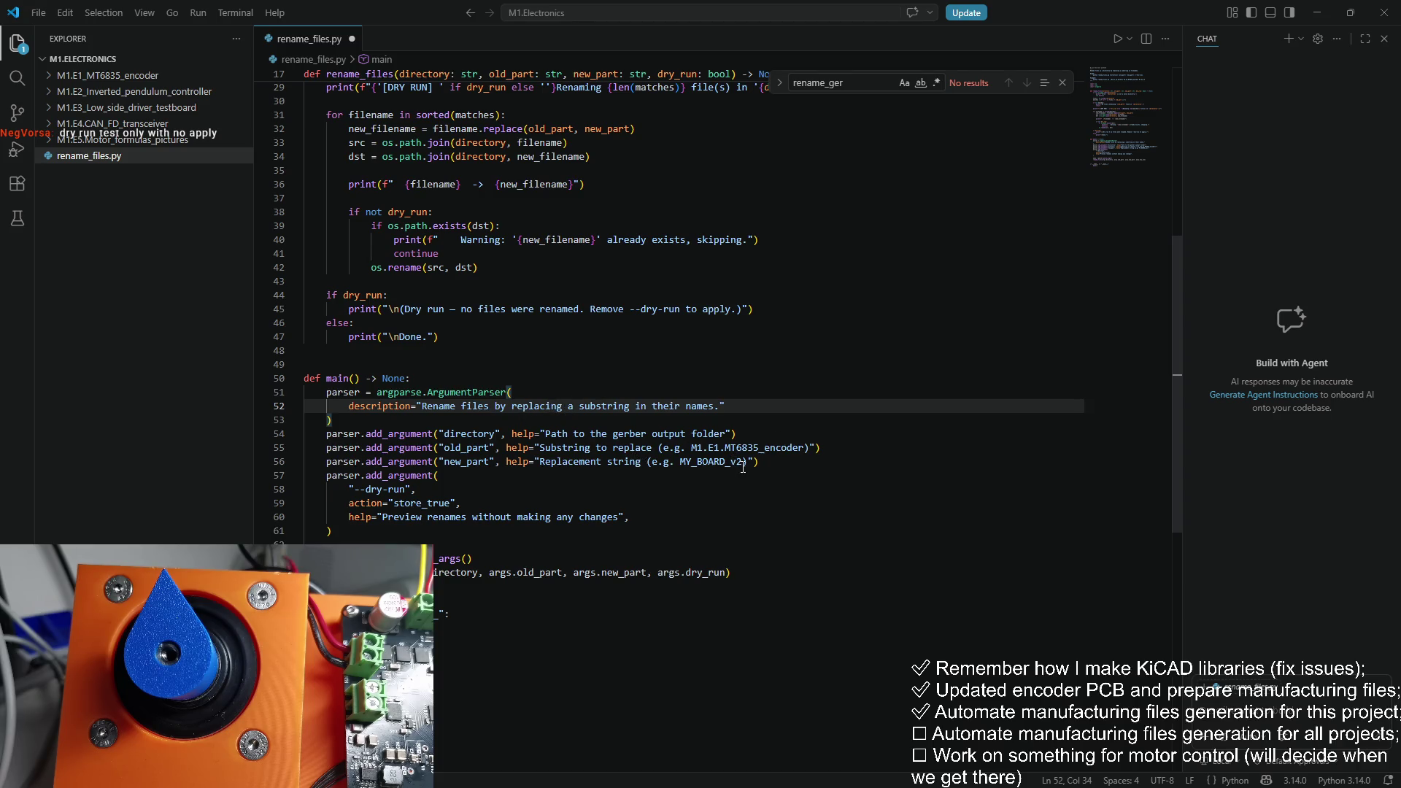
drag(743, 464, 681, 464)
text(M)
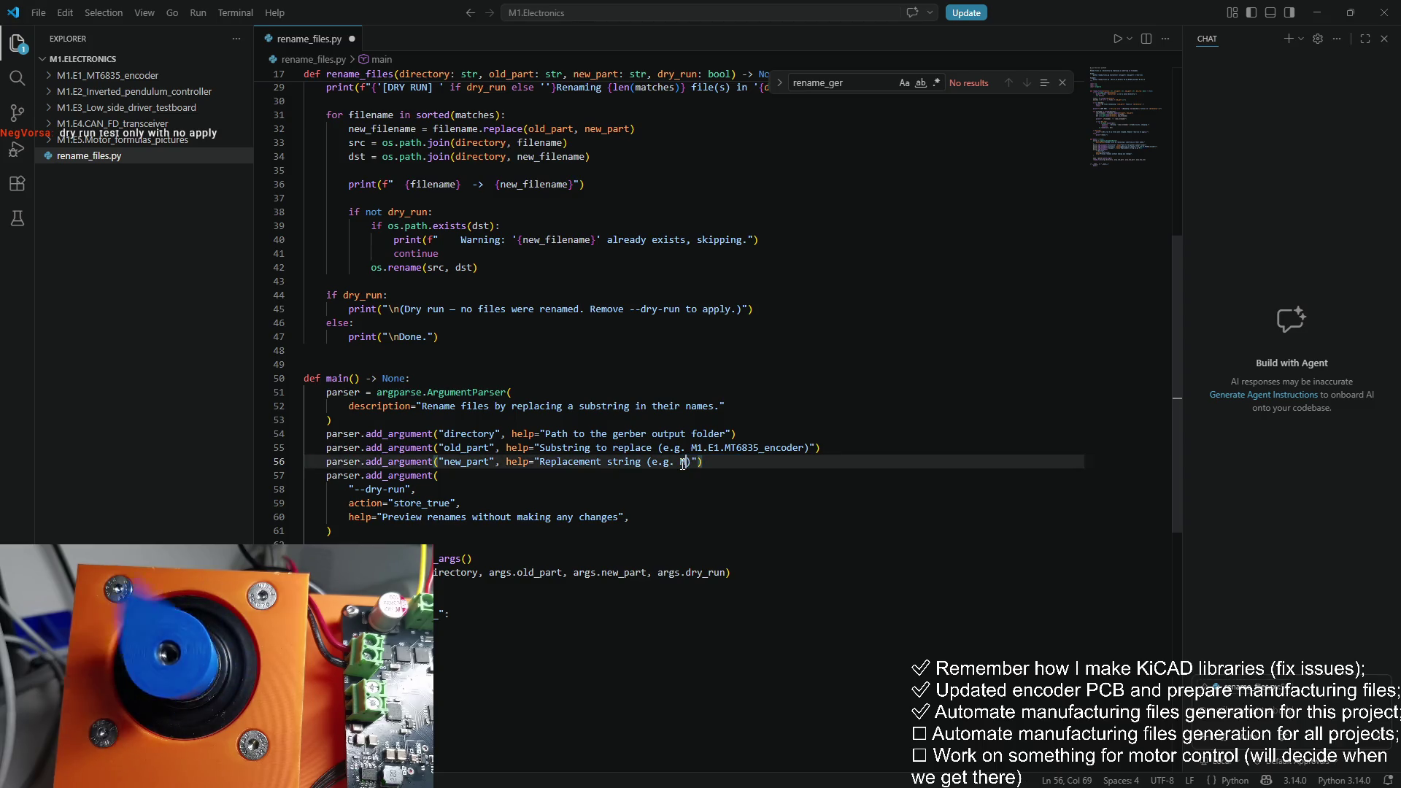
text(1.E1.i4)
key(ctrl+s)
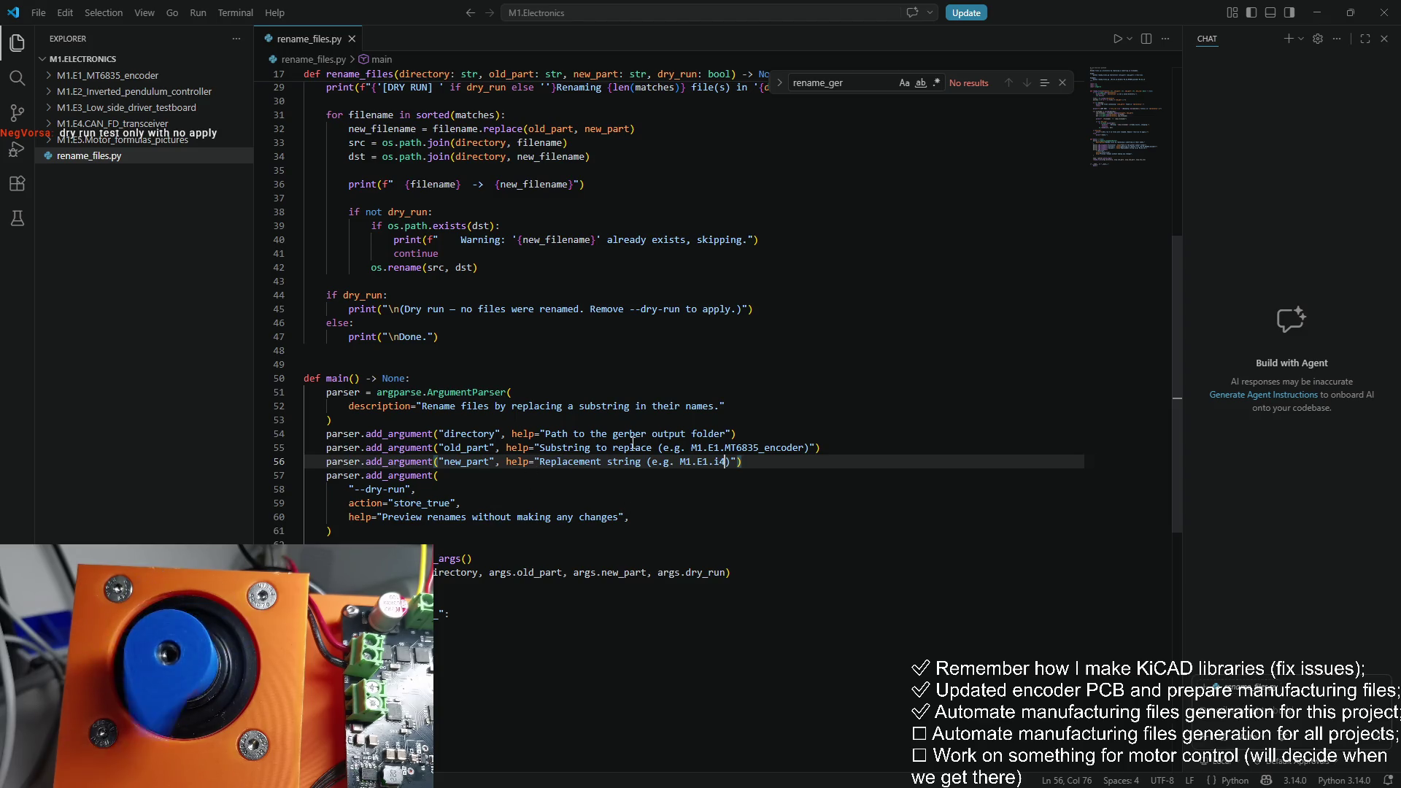
Step: Review the argument definitions and os.rename call, then select rename_files.py in File Explorer
drag(649, 433, 633, 482)
click(534, 483)
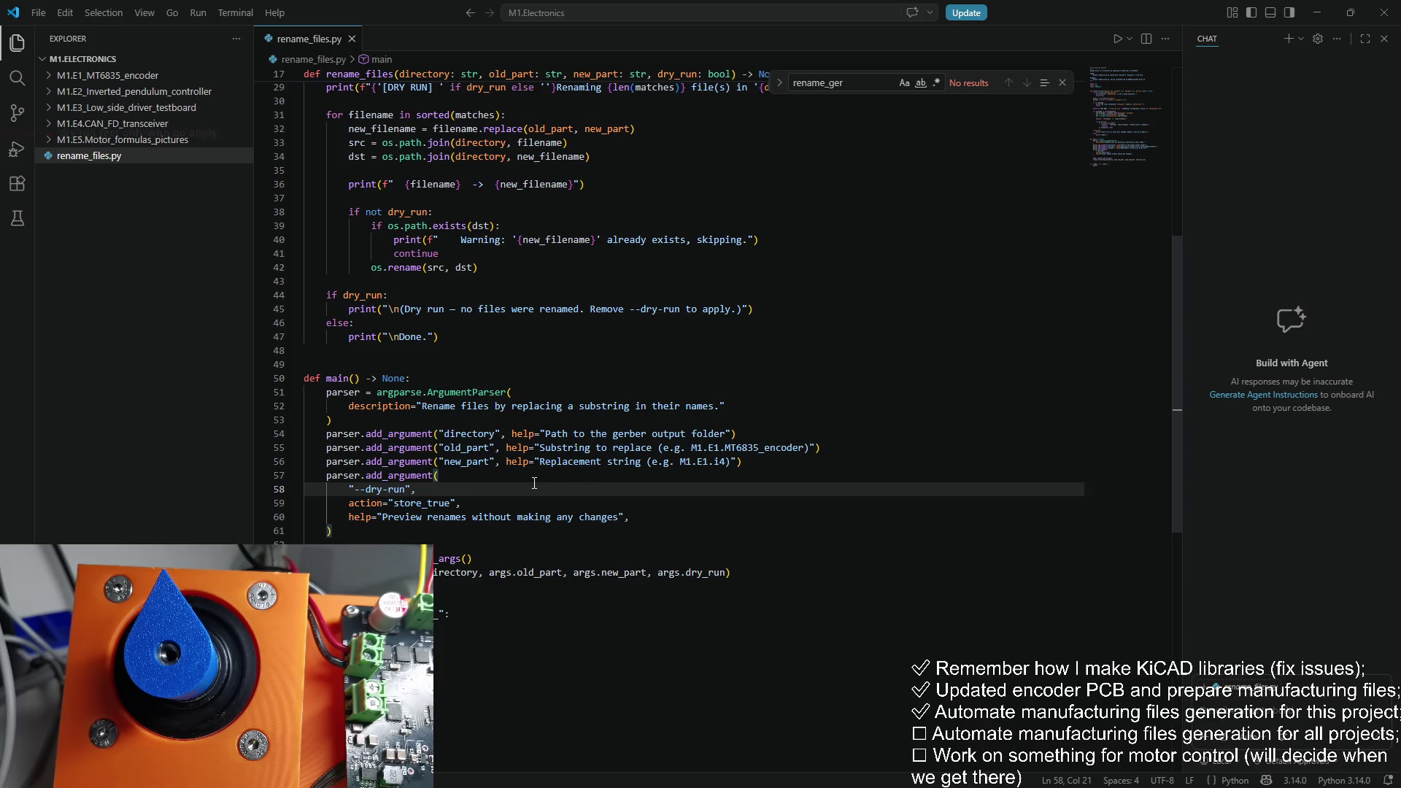
scroll(513, 496, down, 1)
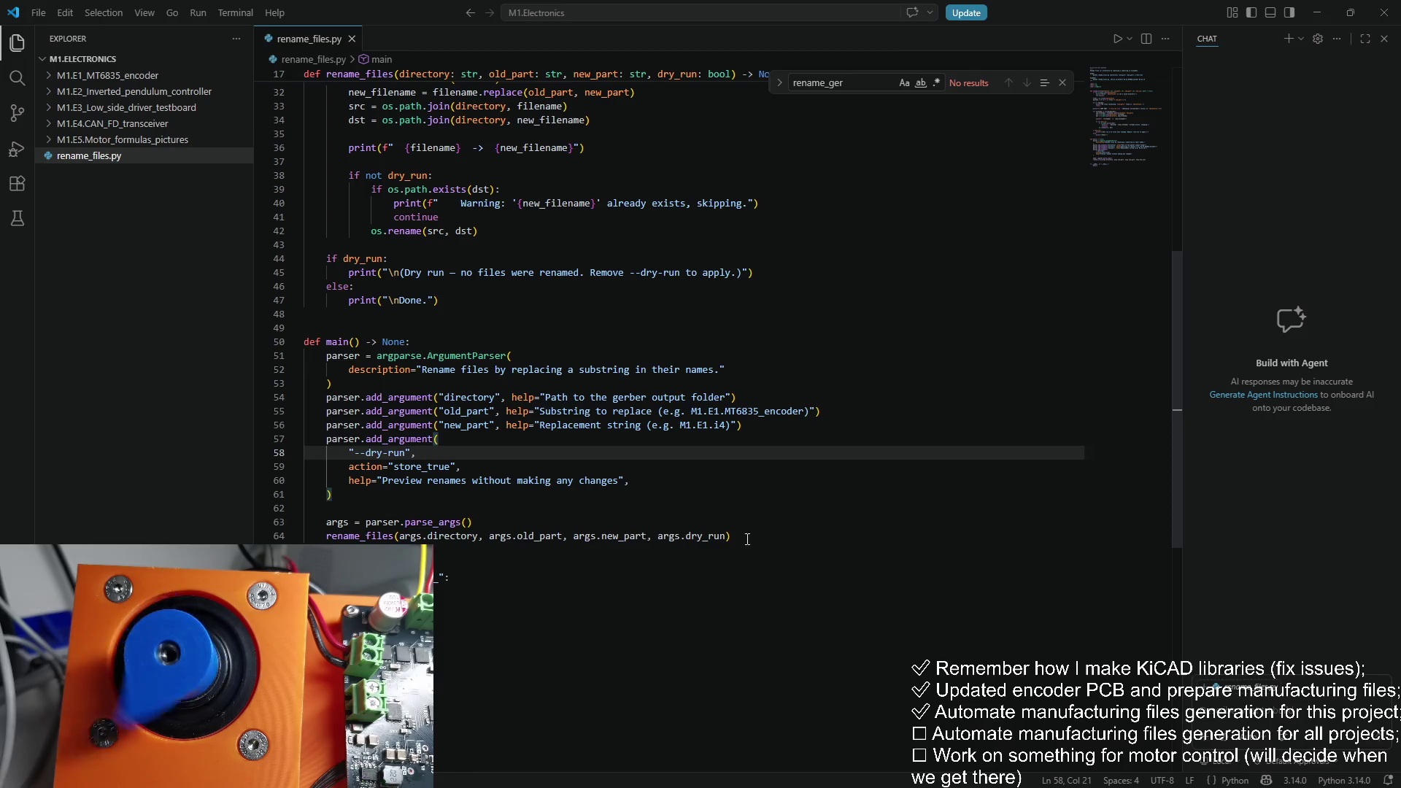
click(461, 471)
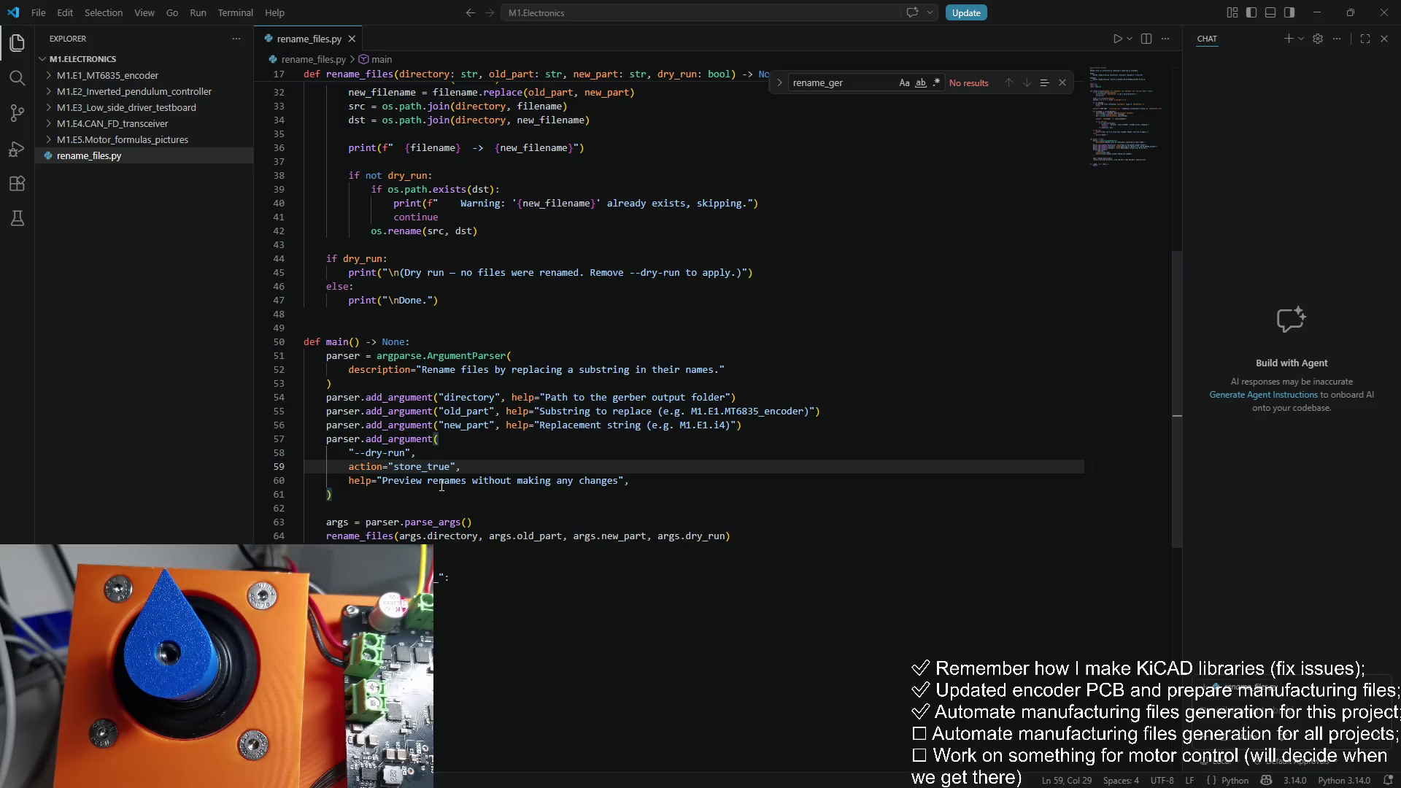
click(506, 424)
click(531, 370)
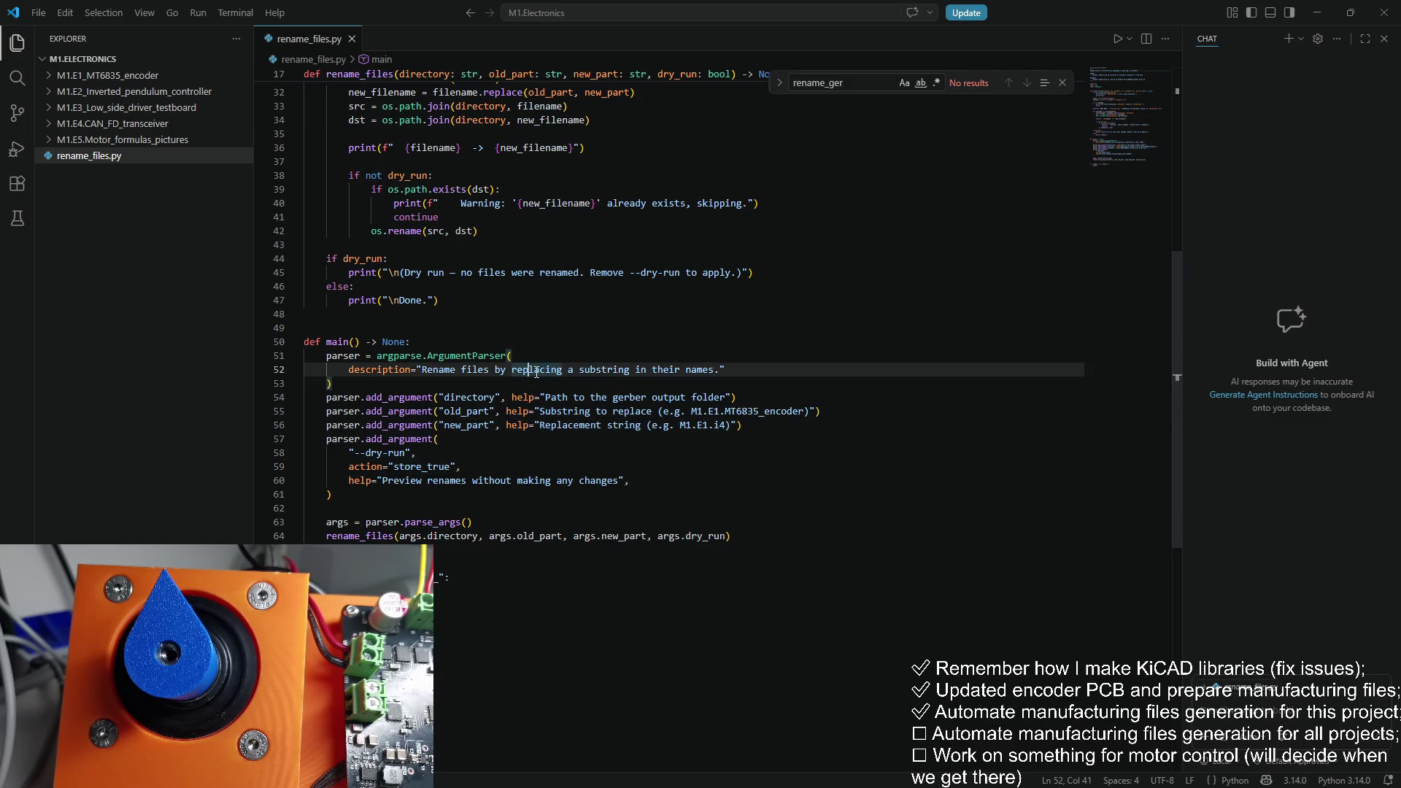
click(480, 230)
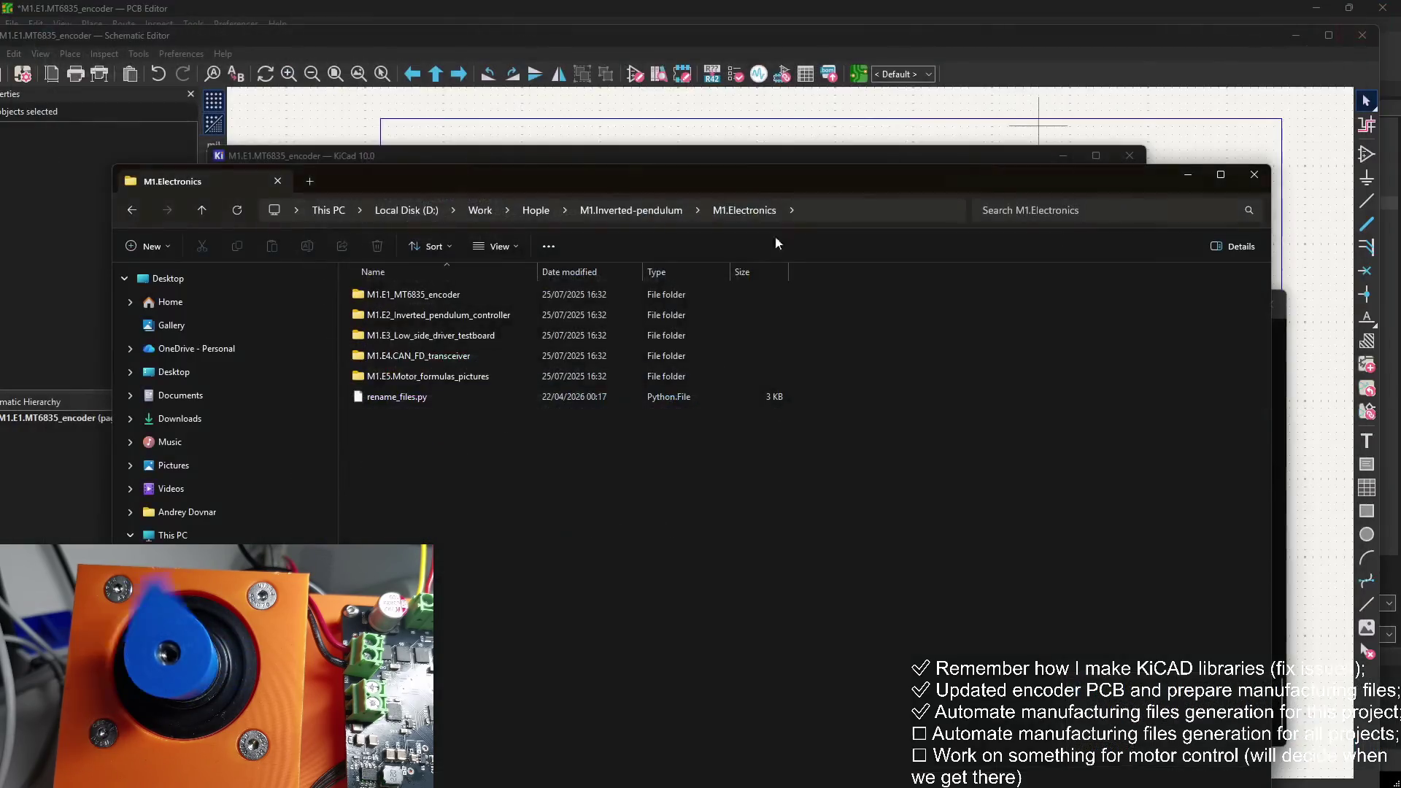
click(1384, 13)
click(470, 397)
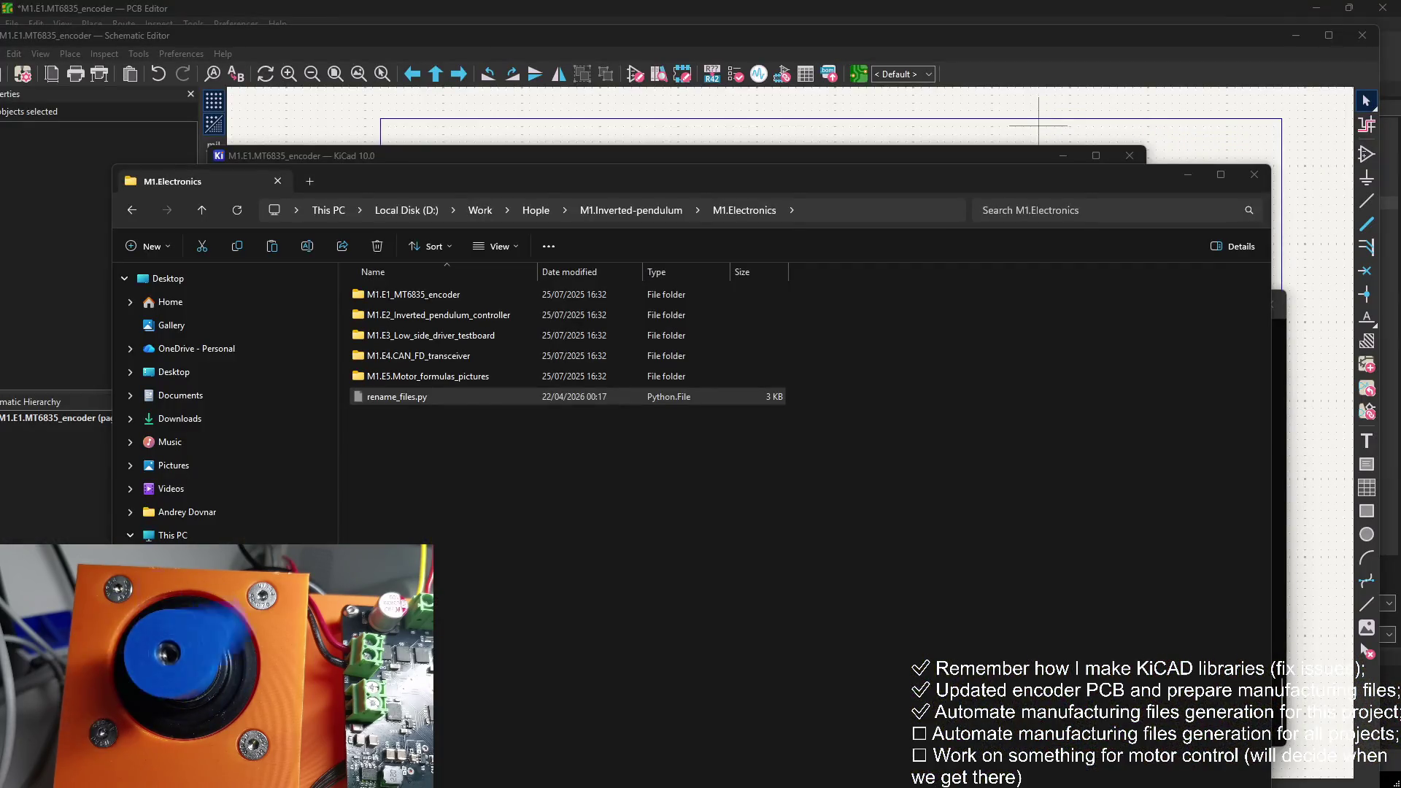
Step: Paste rename_files.py into the Automations folder and close both File Explorer windows
key(ctrl+v)
drag(826, 175, 826, 188)
key(F2)
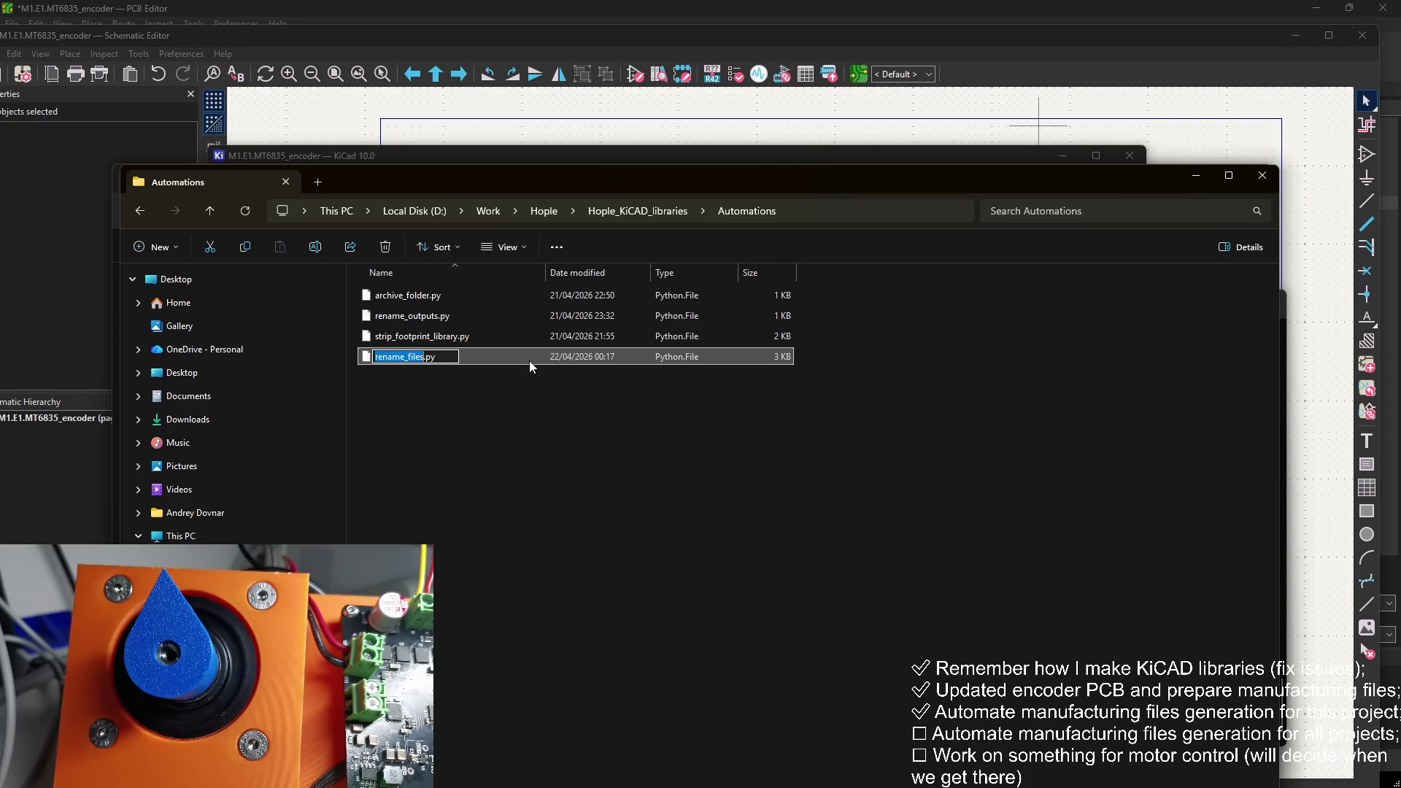
key(Escape)
drag(949, 182, 571, 216)
click(879, 211)
click(1254, 174)
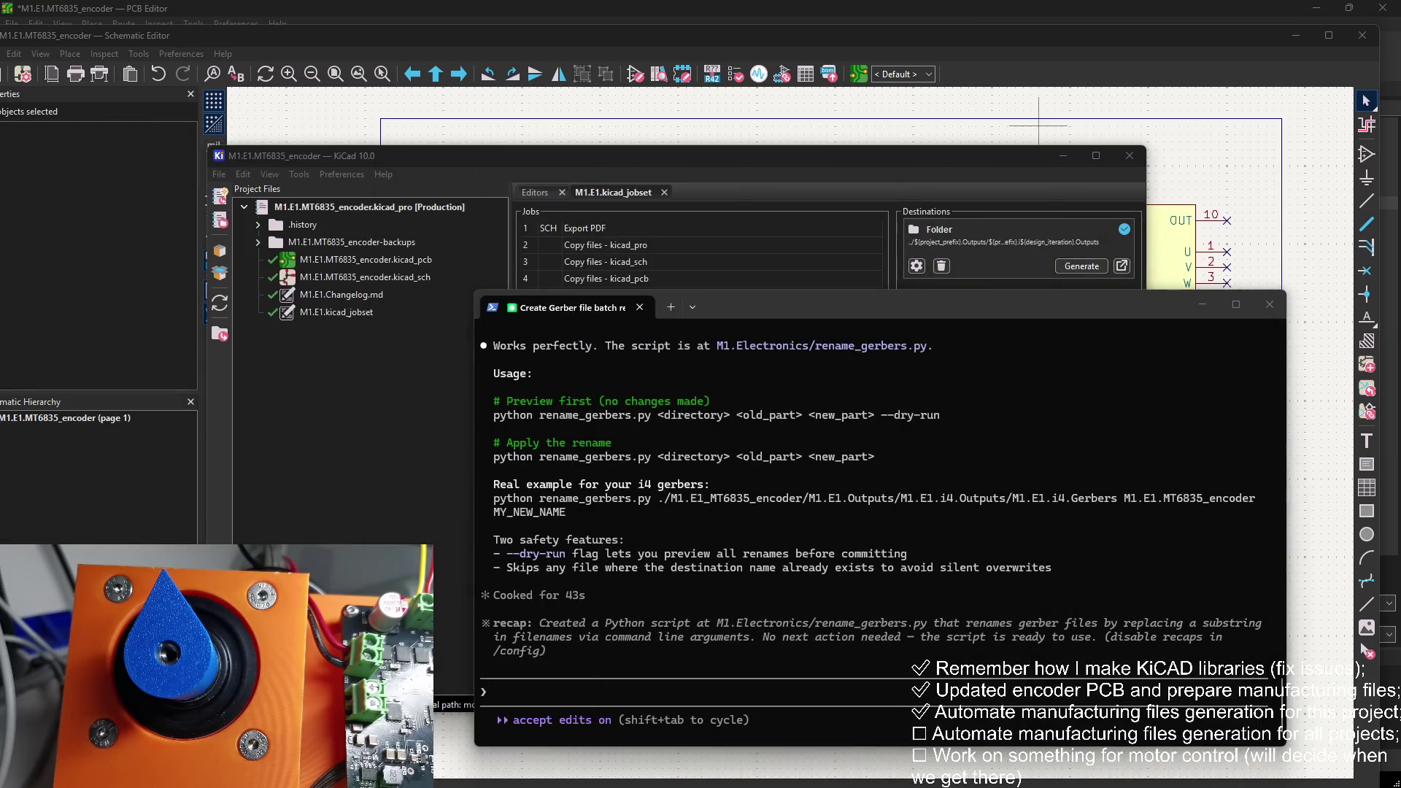
Step: Add a new Execute command job with a placeholder command, described as 'Rename Gerbers'
click(1270, 304)
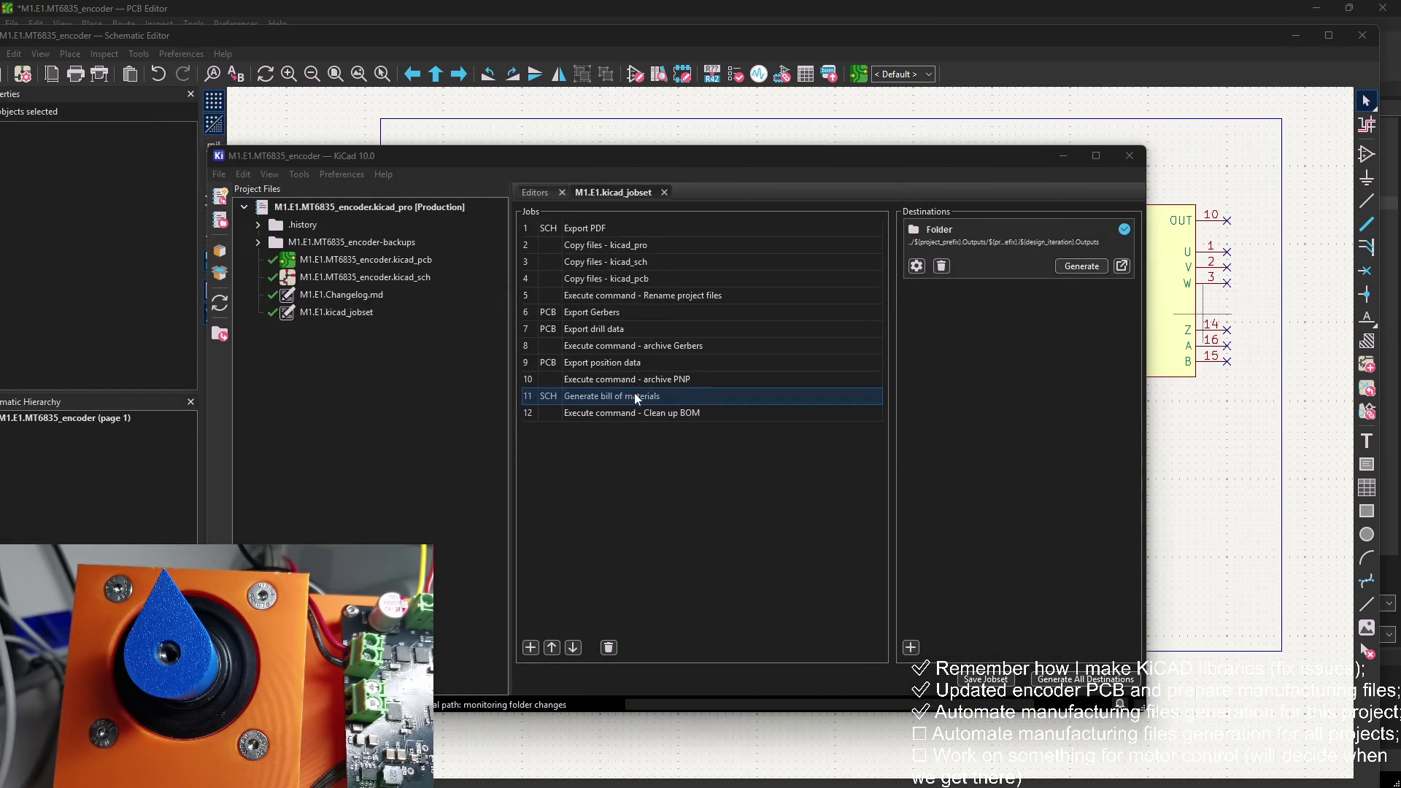
click(531, 647)
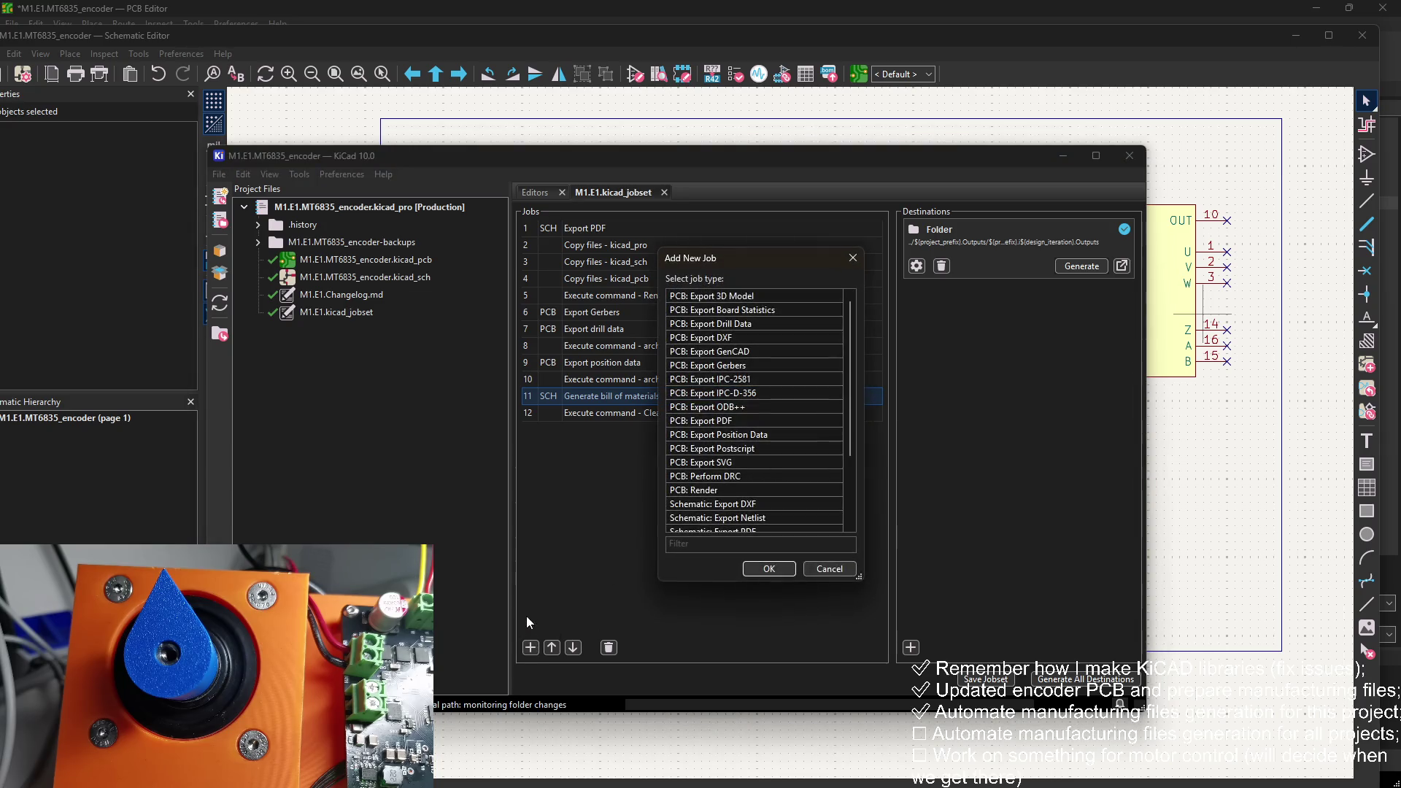
scroll(751, 437, down, 3)
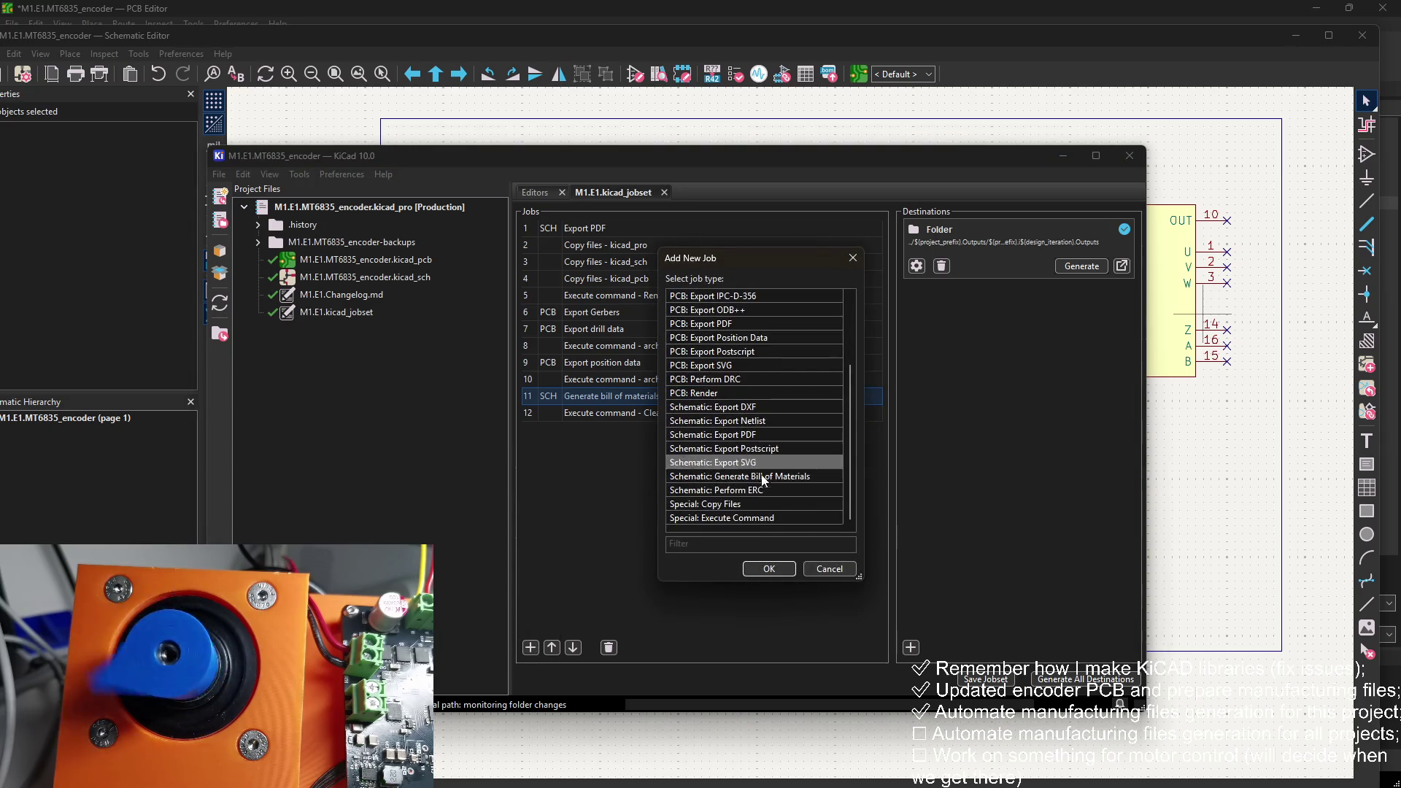
click(757, 518)
click(763, 567)
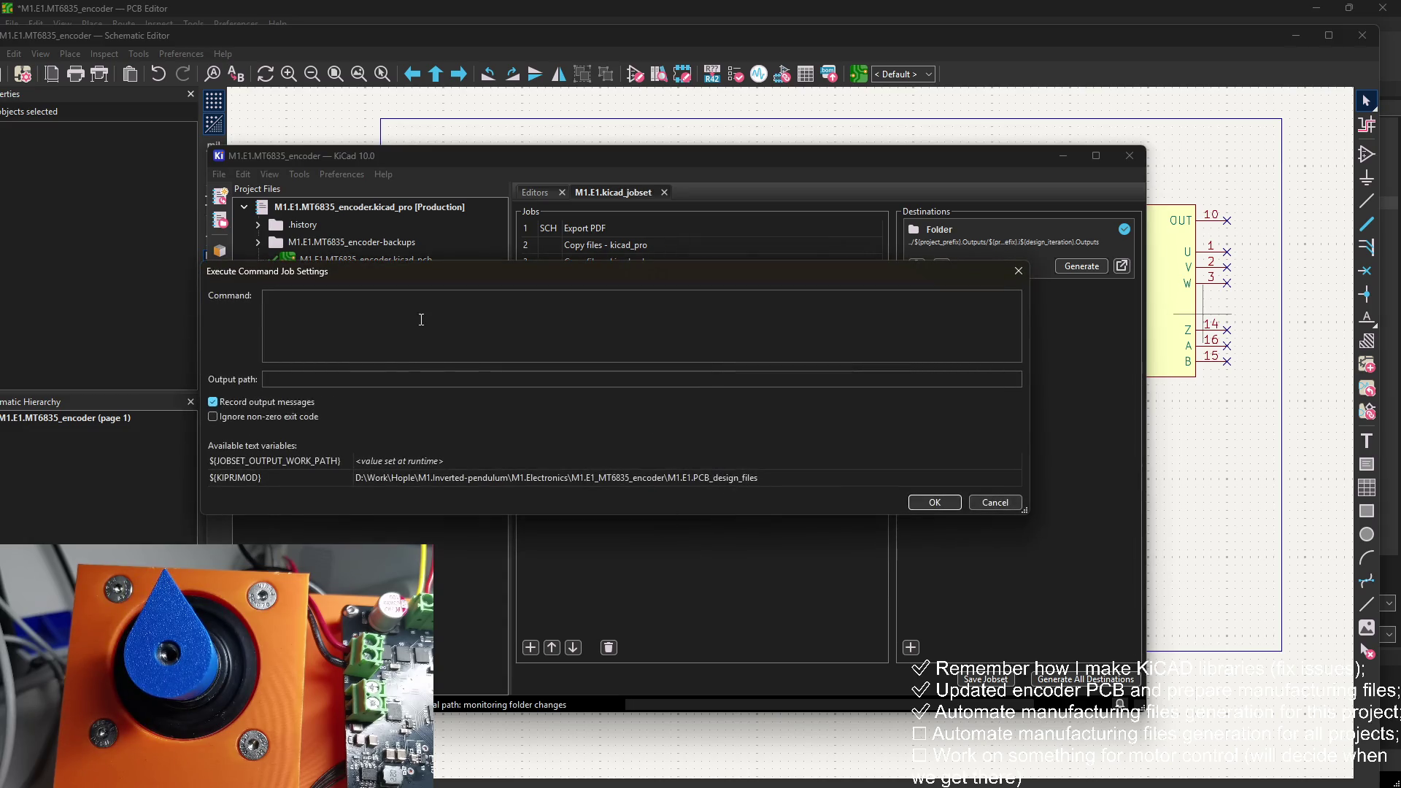
text(sadf)
click(924, 501)
click(715, 425)
text(Rename Ger)
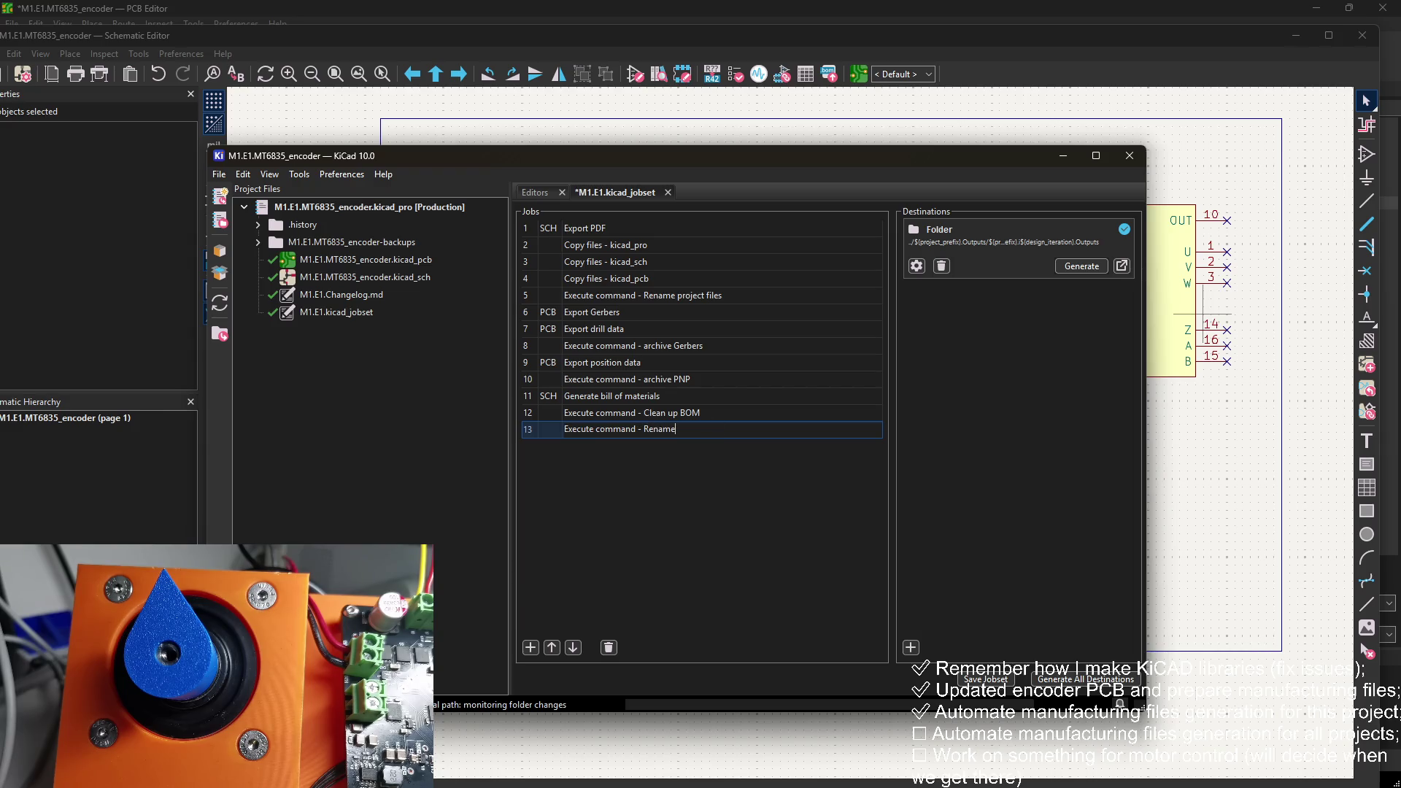
text(bers)
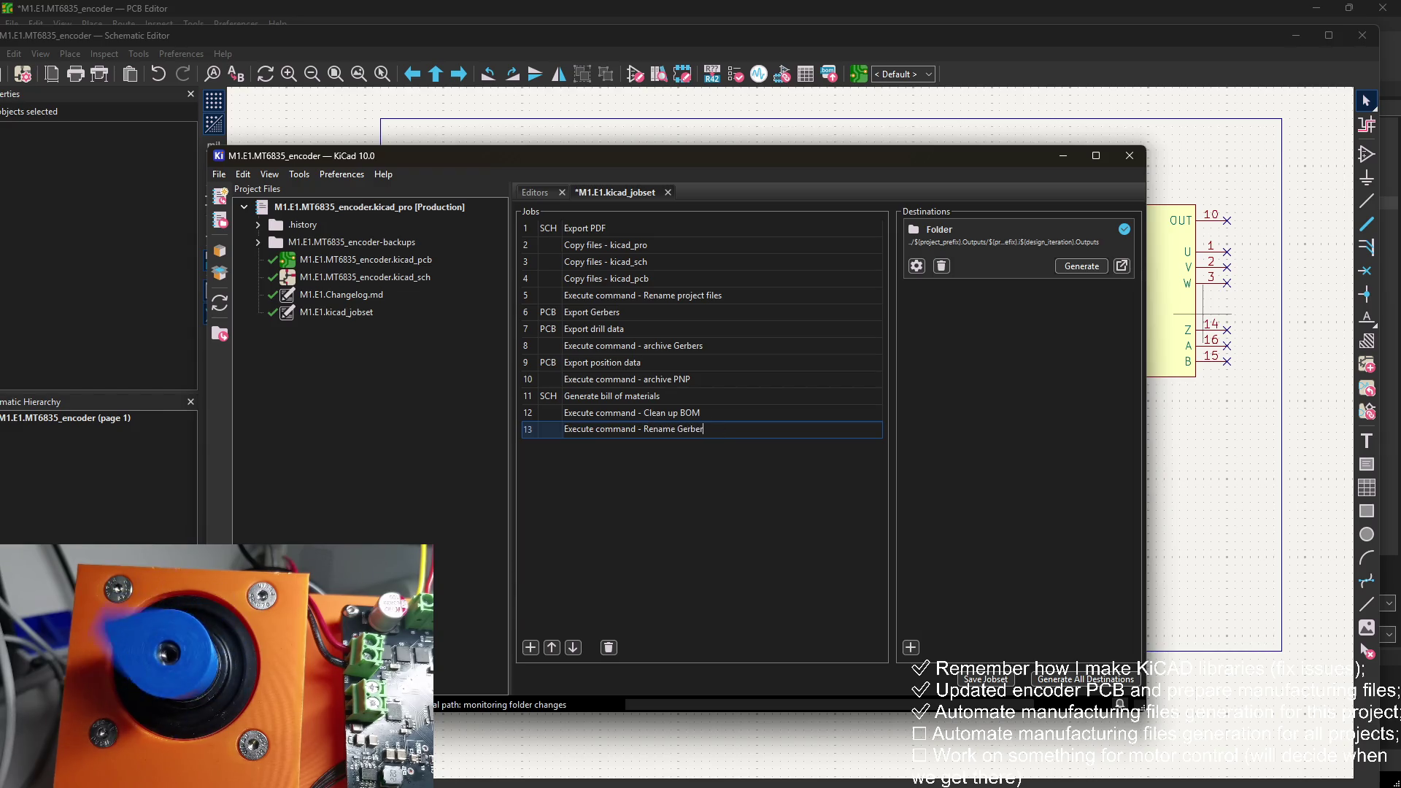
key(Return)
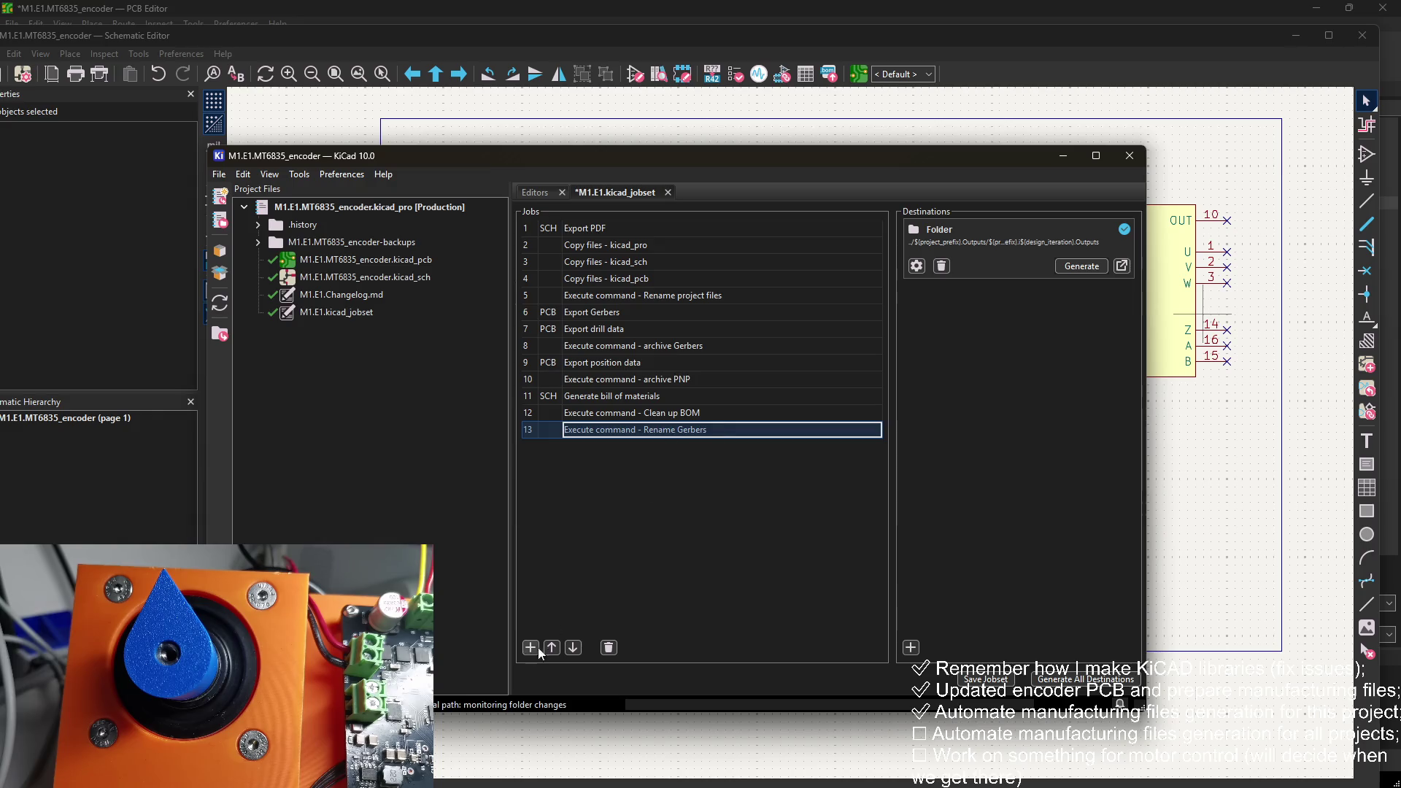
Step: Move Rename Gerbers up to row 8 and paste rename_files.py into its command
click(552, 648)
click(551, 648)
click(552, 648)
click(551, 648)
click(552, 648)
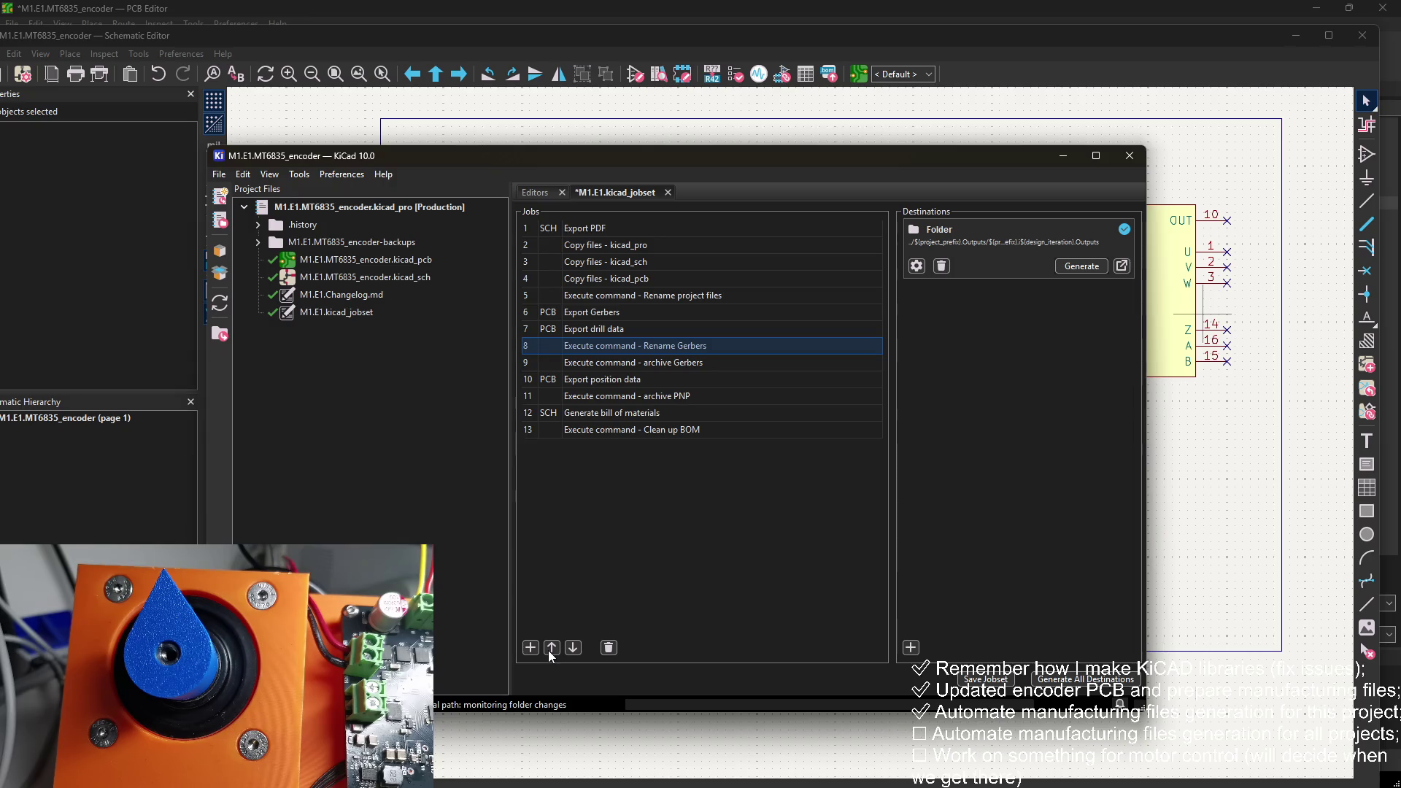
click(699, 379)
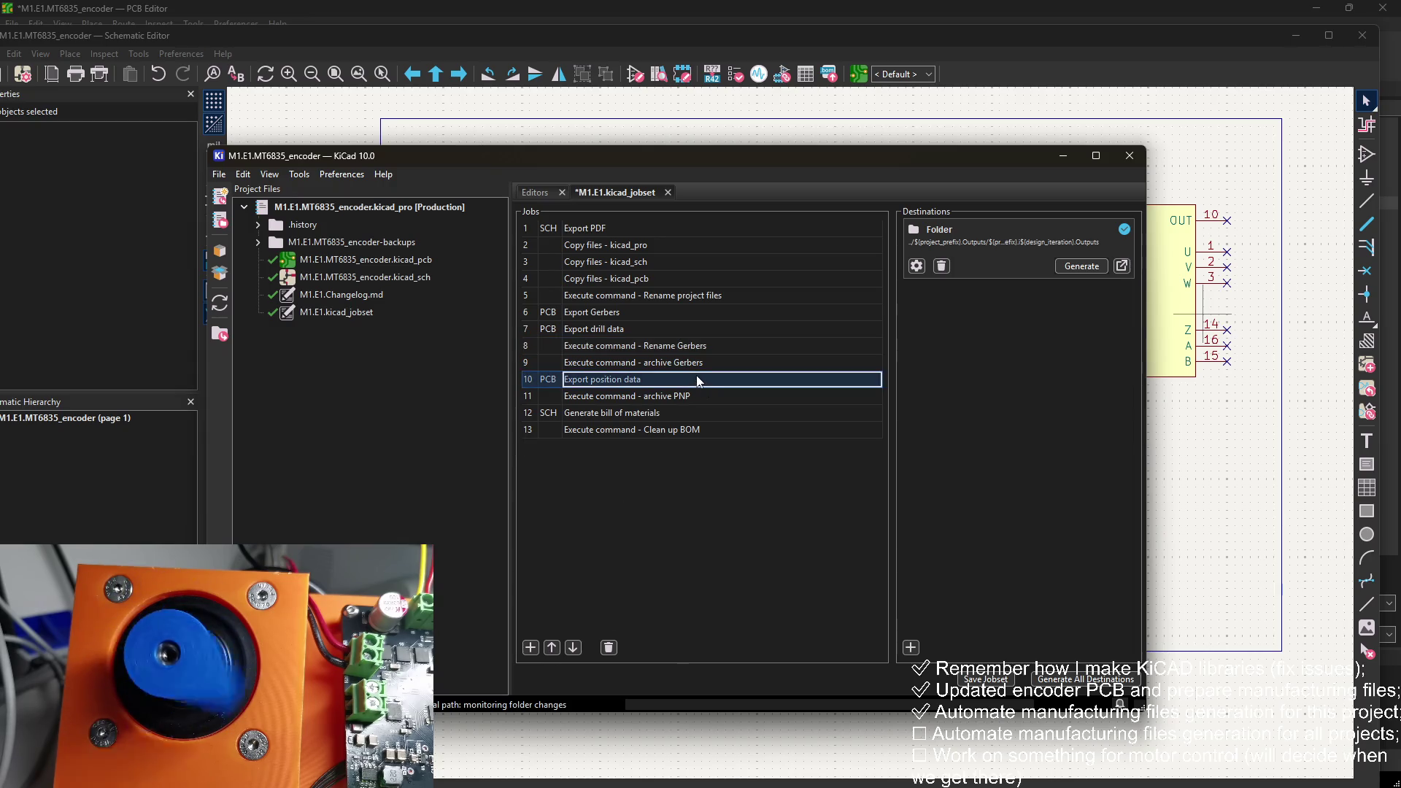
click(699, 362)
click(700, 346)
right_click(702, 347)
click(750, 375)
click(568, 291)
text(rename_files.py)
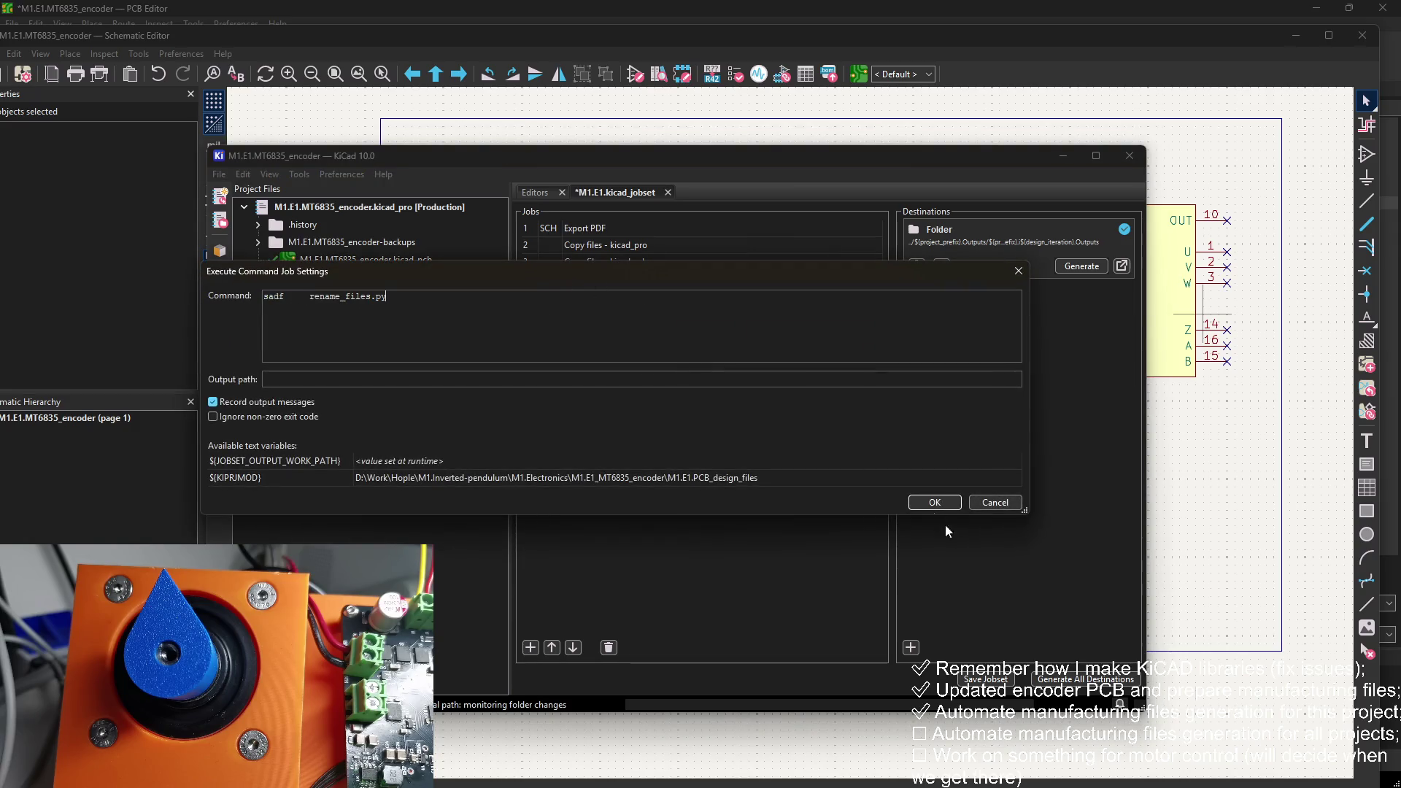
click(933, 503)
Step: Copy the archive Gerbers job's command into Rename Gerbers, replacing the placeholder text
right_click(664, 362)
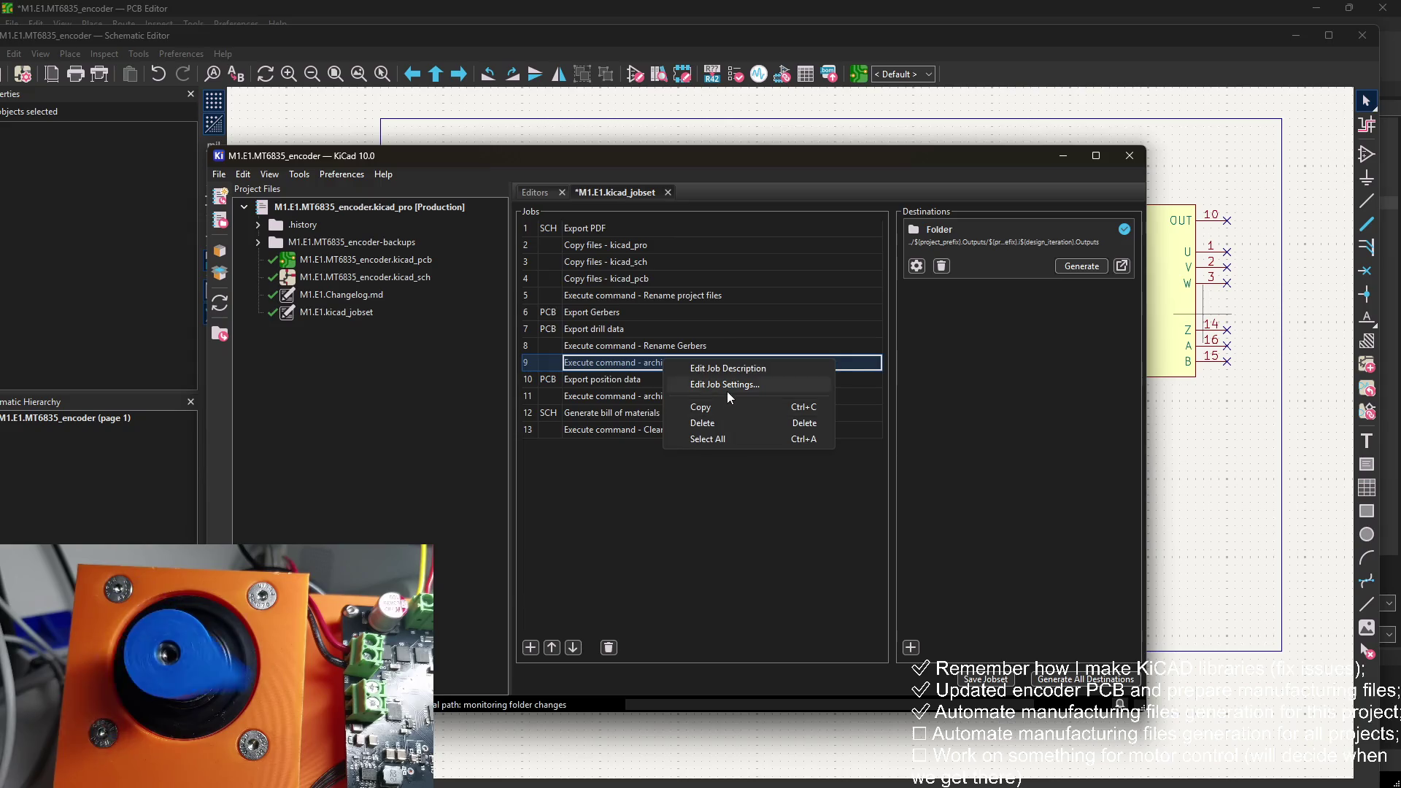
click(726, 385)
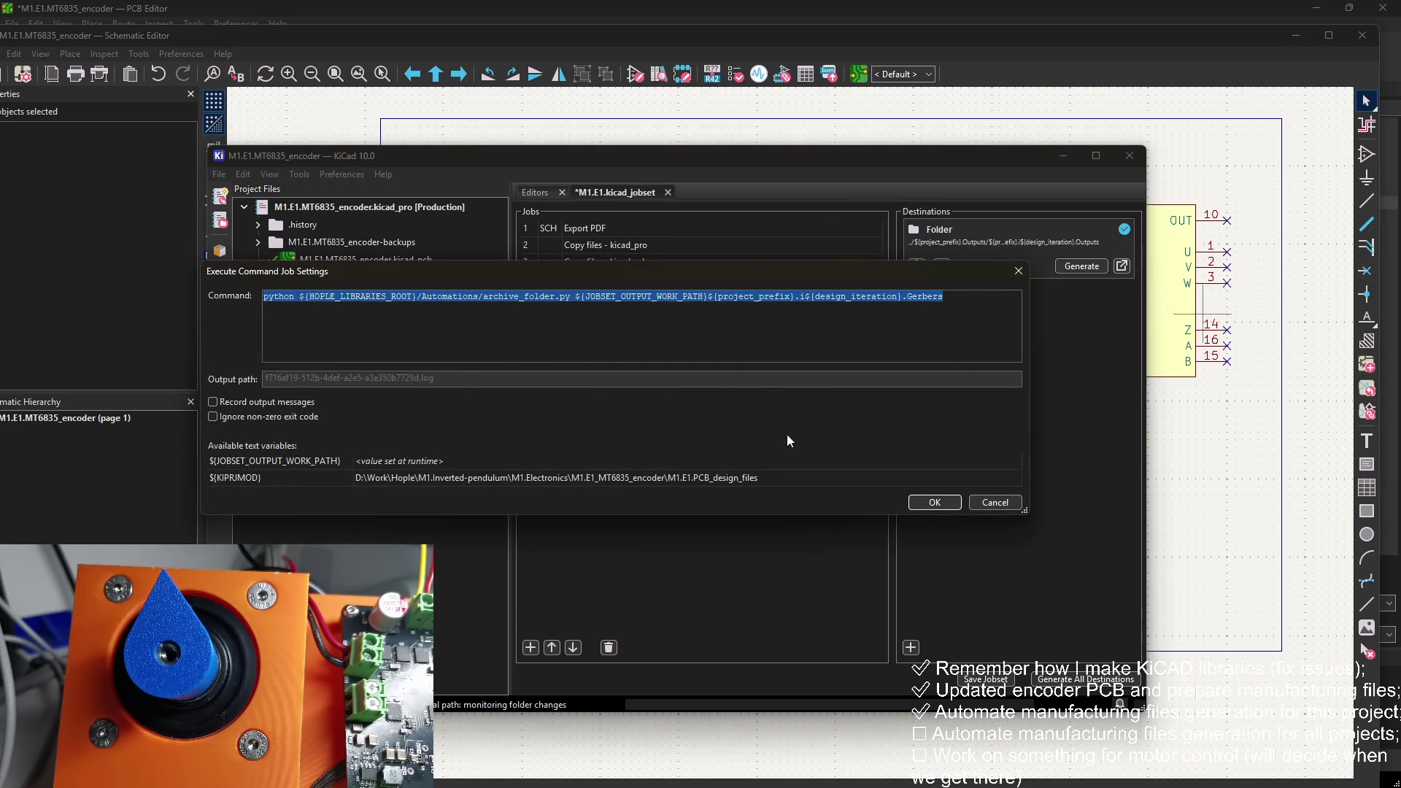
click(934, 502)
right_click(654, 349)
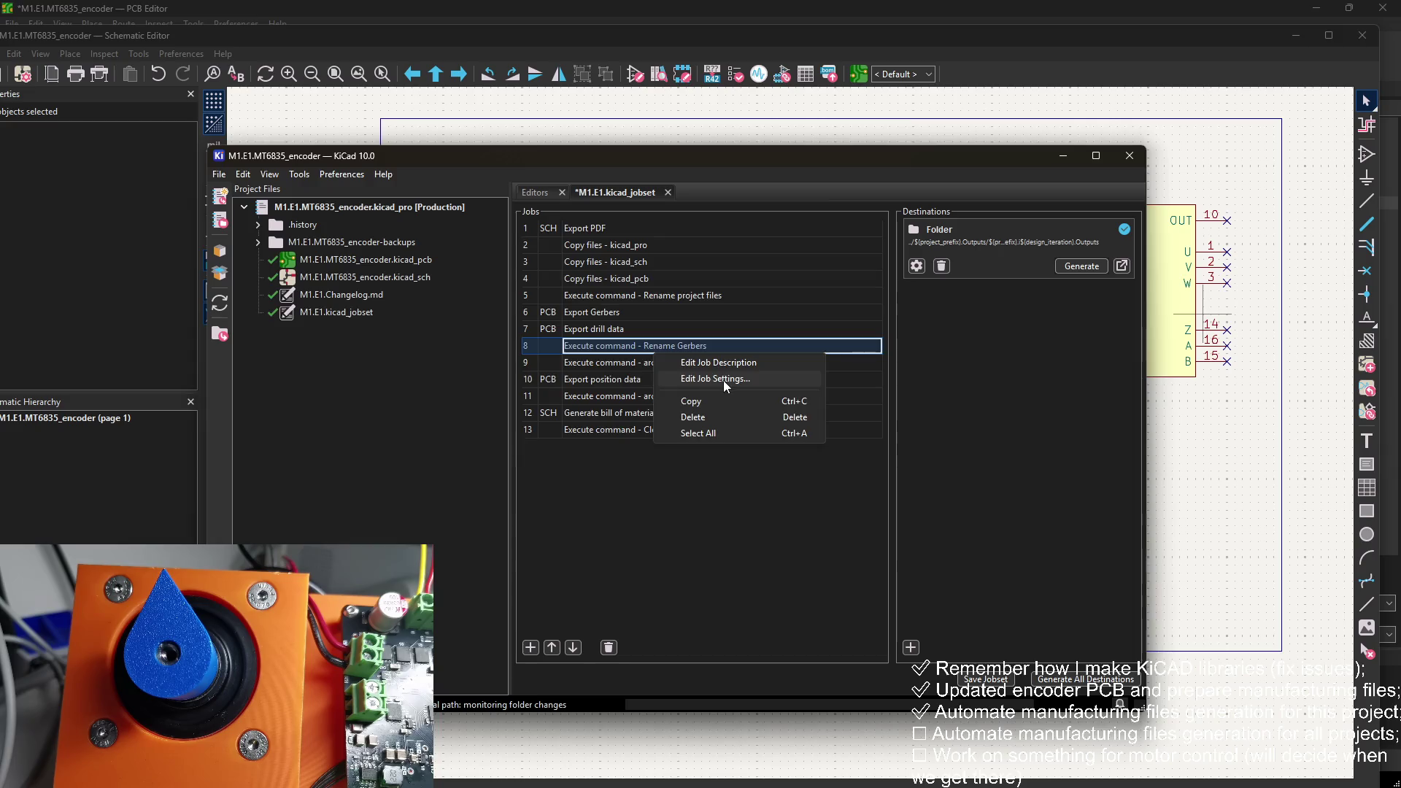
click(724, 379)
click(290, 303)
double_click(275, 296)
text(python ${HOPLE_LIBRARIES_ROOT}/Automations/archive_folder.py ${JOBSET_OUTPUT_WORK_PATH}${project_prefix}.i${design_iteration}.Gerbers)
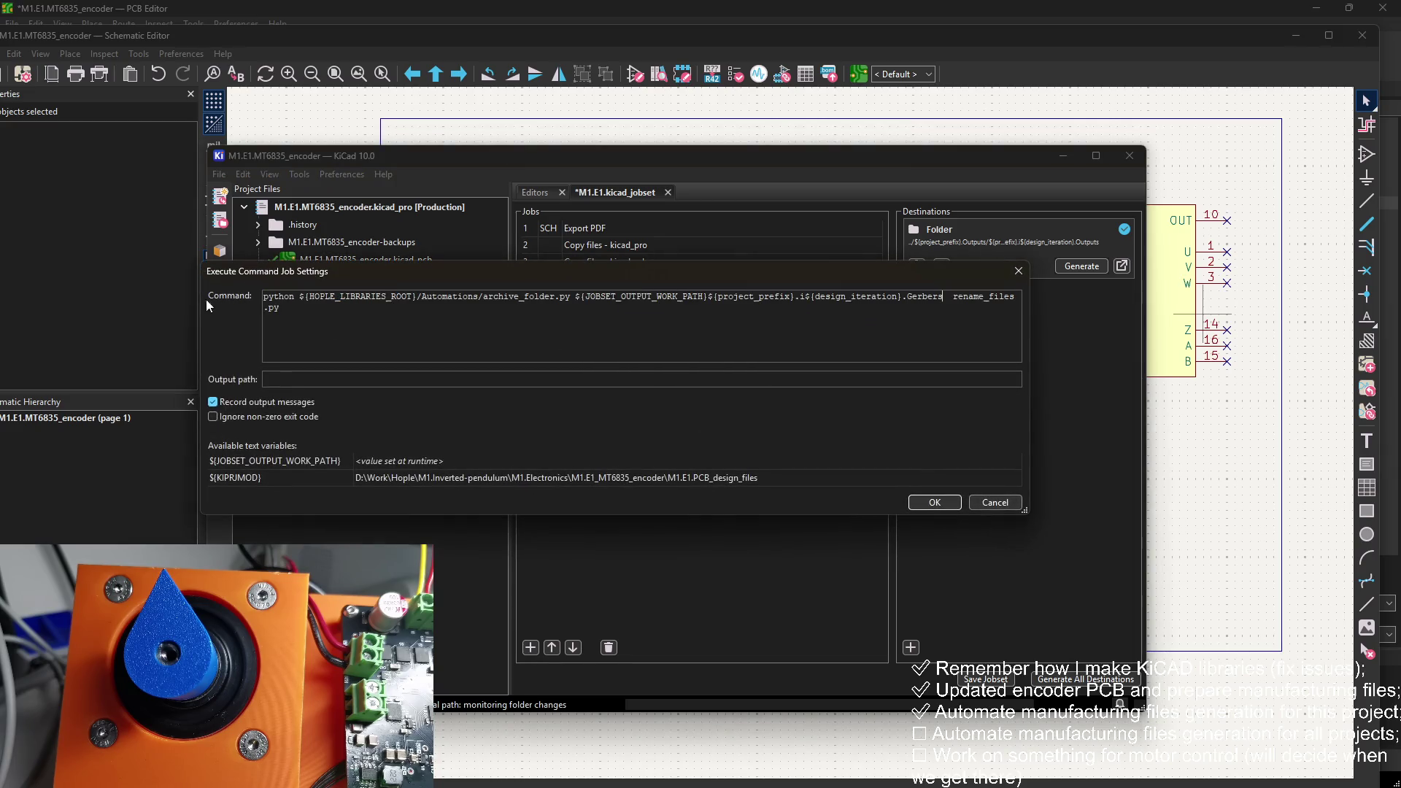
key(shift+End)
key(shift+Down)
key(ctrl+c)
key(Delete)
Step: Swap archive_folder.py for rename_files.py so the command runs on the Gerbers folder
drag(572, 297, 479, 298)
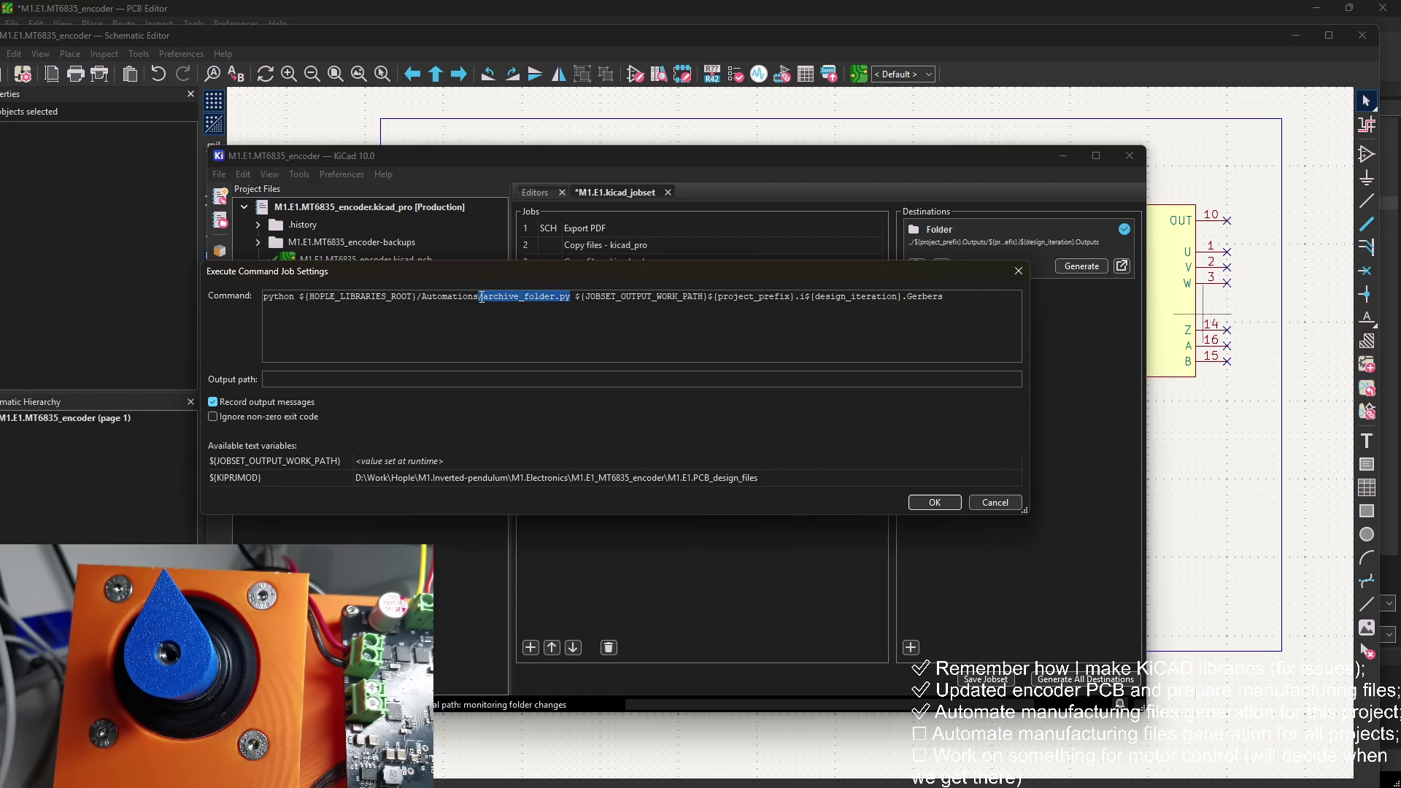
key(ctrl+v)
key(BackSpace)
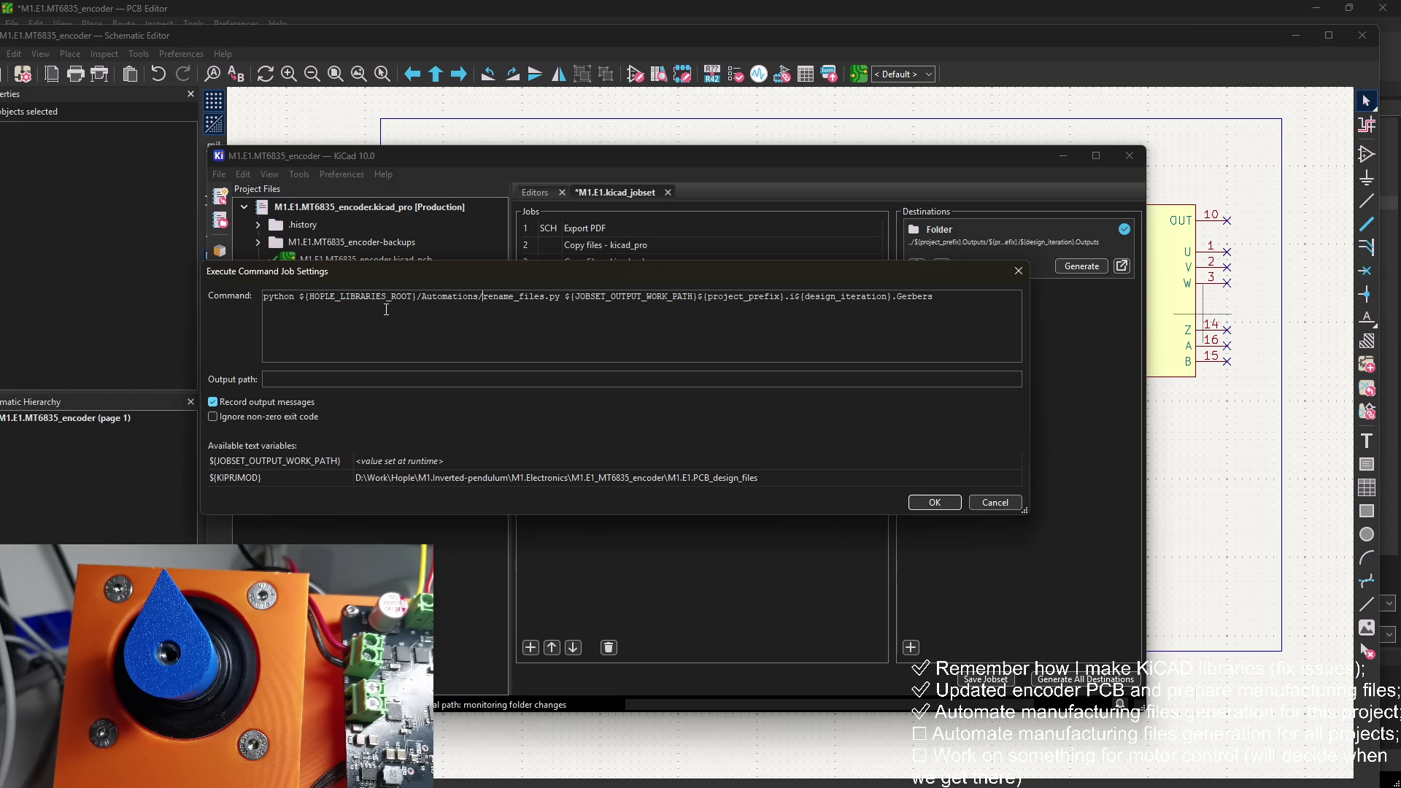
click(273, 210)
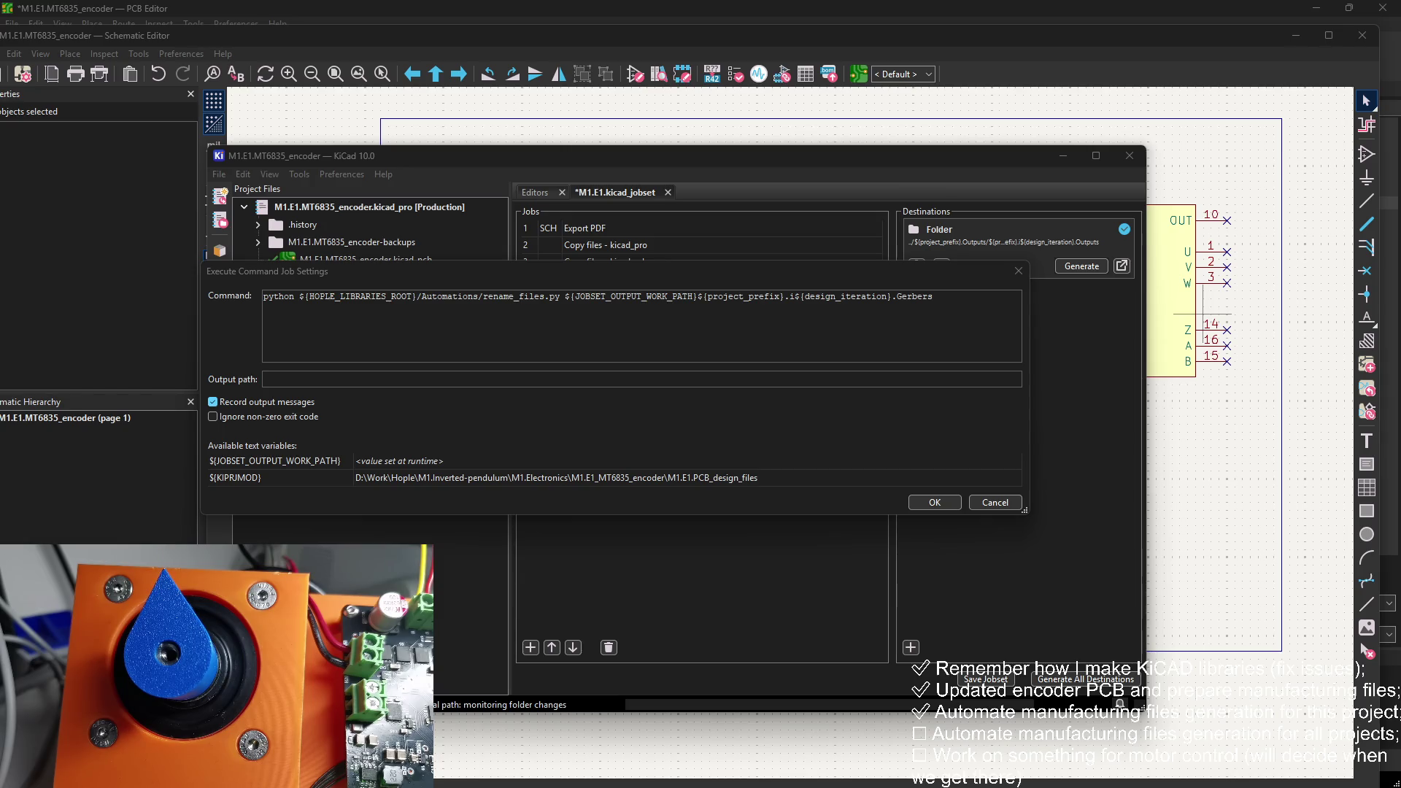
click(699, 313)
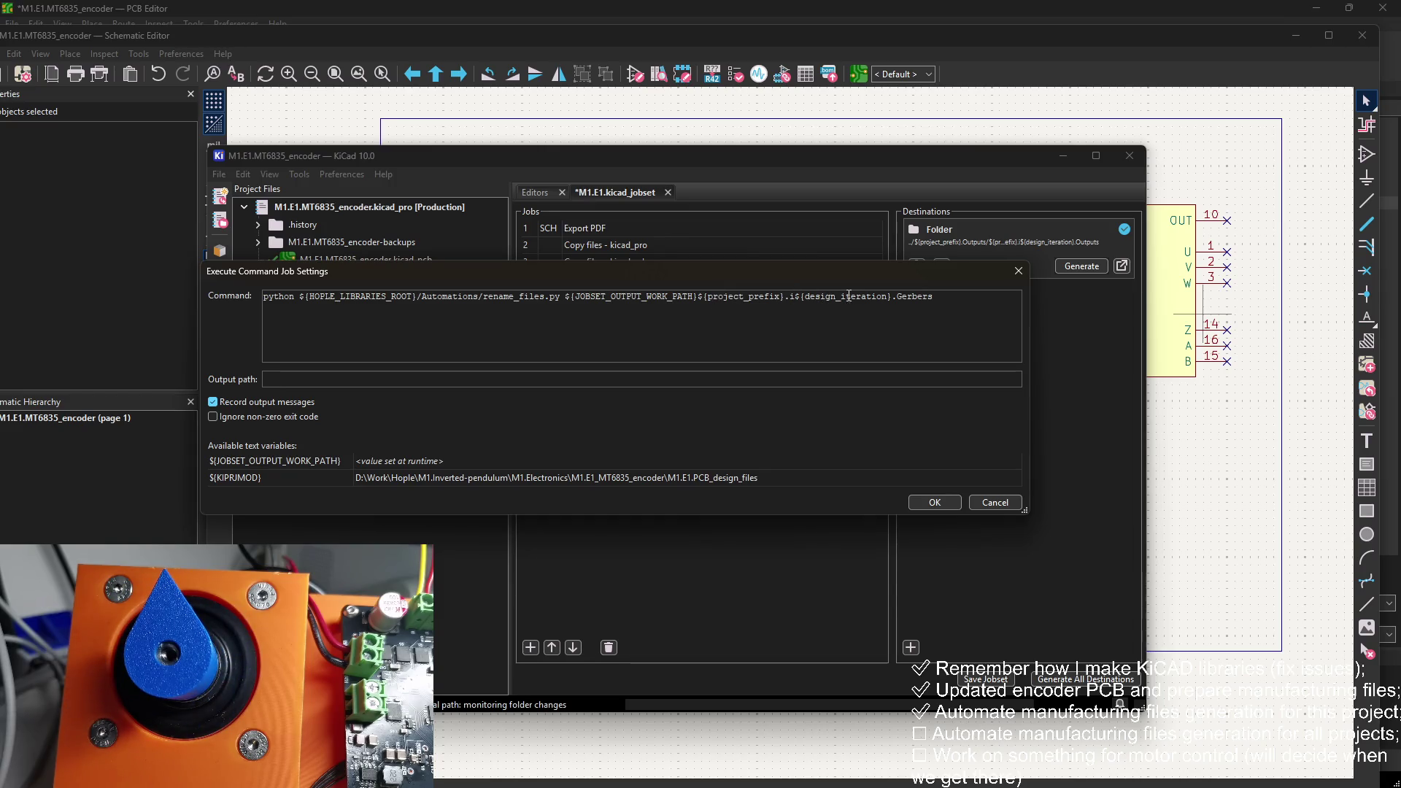
click(930, 300)
click(931, 503)
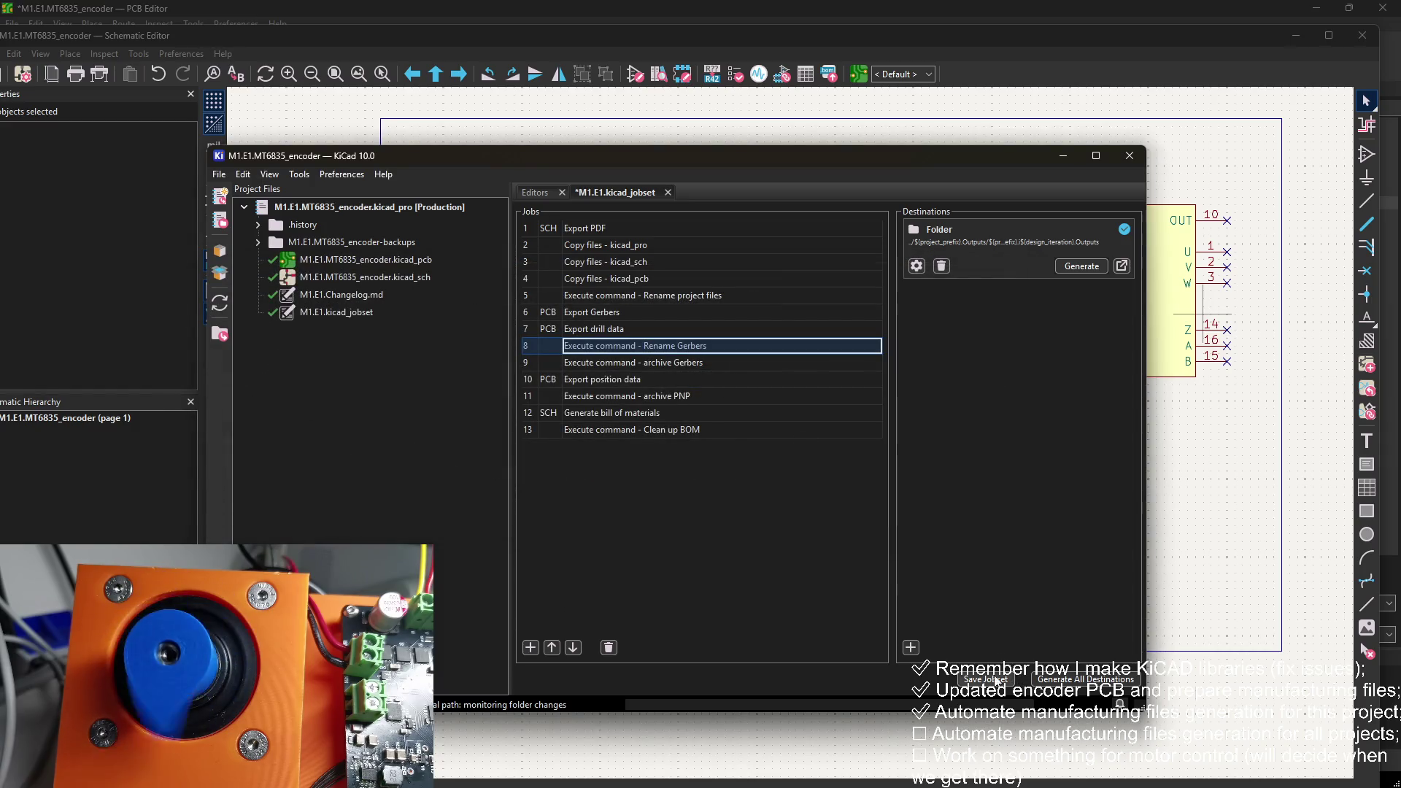
Step: Save and run the jobset, then read job 8's missing old_part/new_part arguments error
click(996, 680)
click(1079, 266)
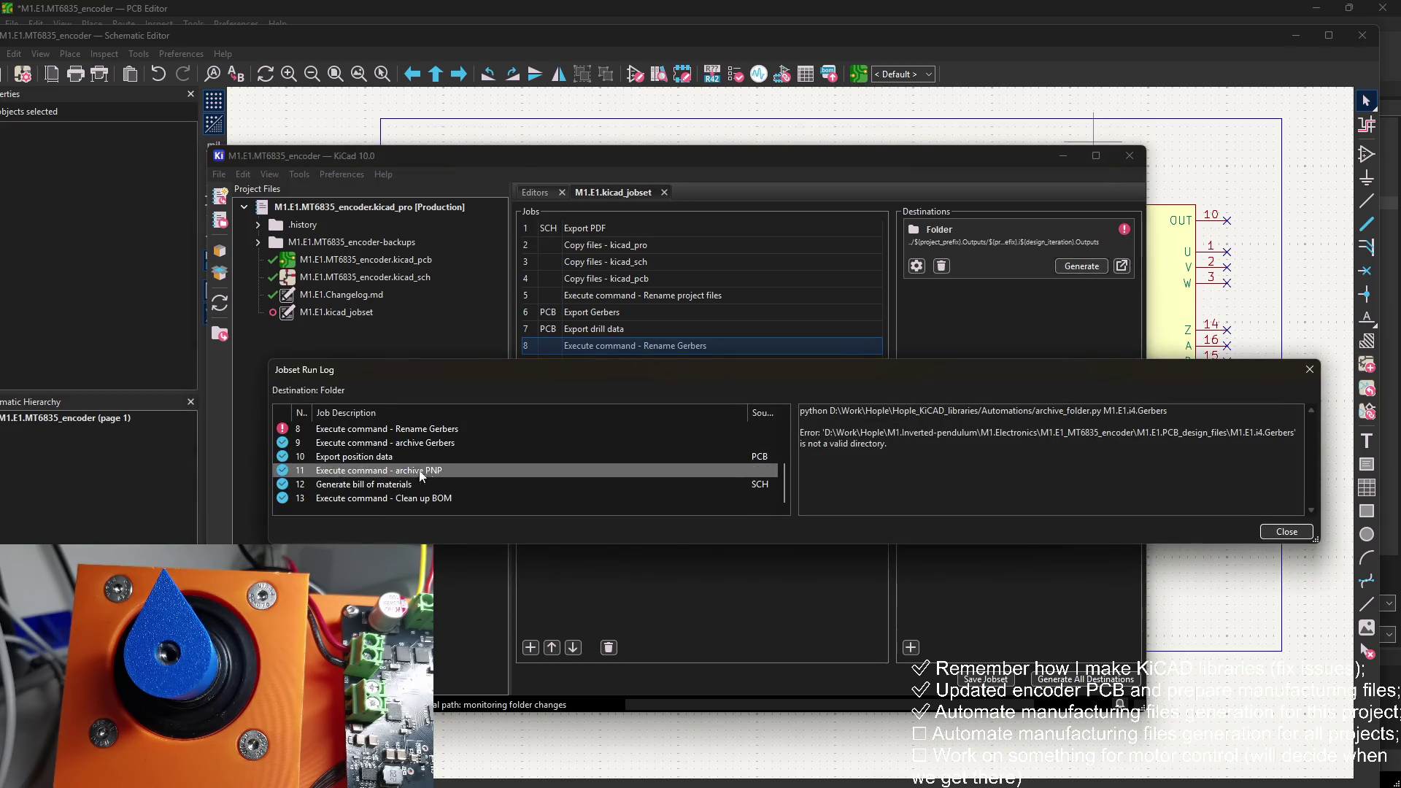
click(423, 429)
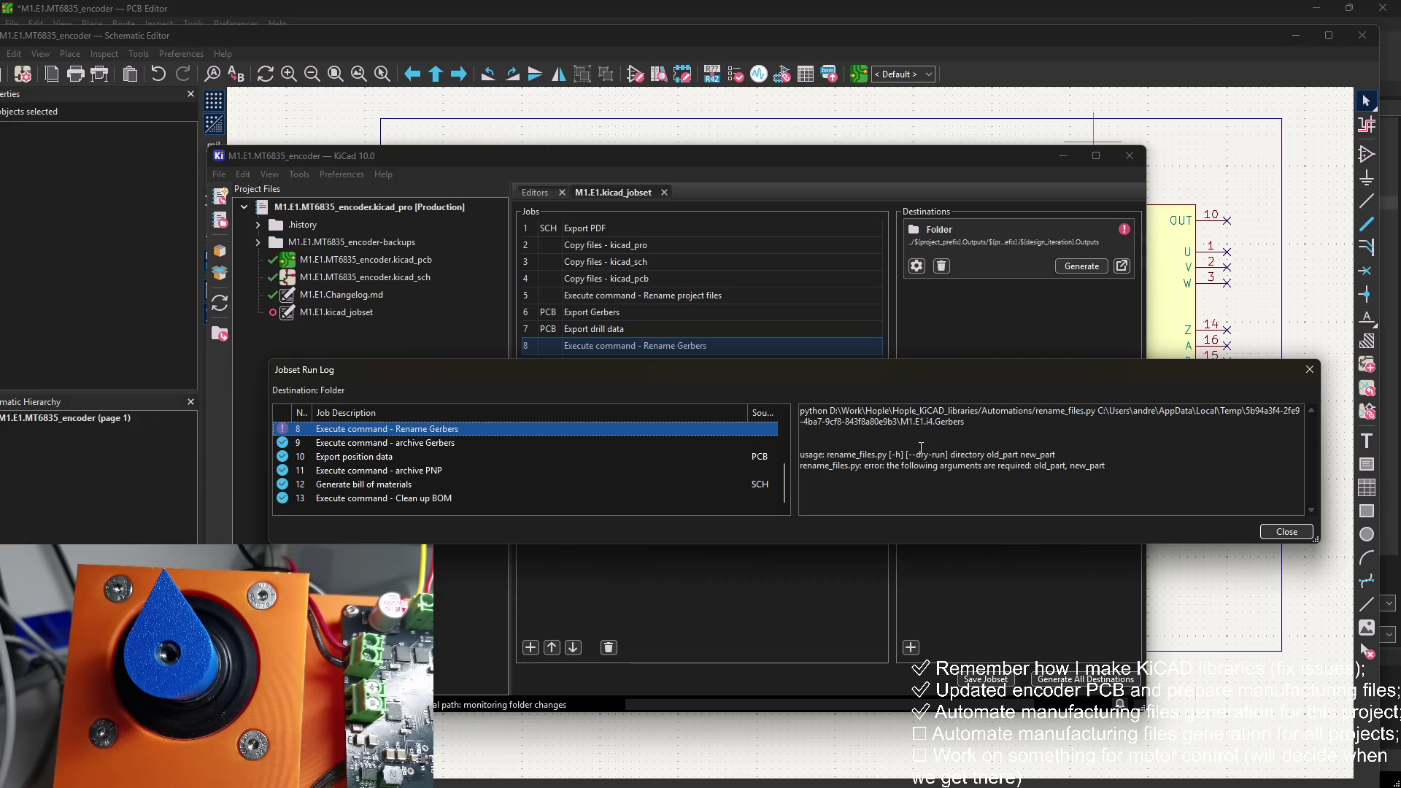
click(1310, 369)
right_click(740, 341)
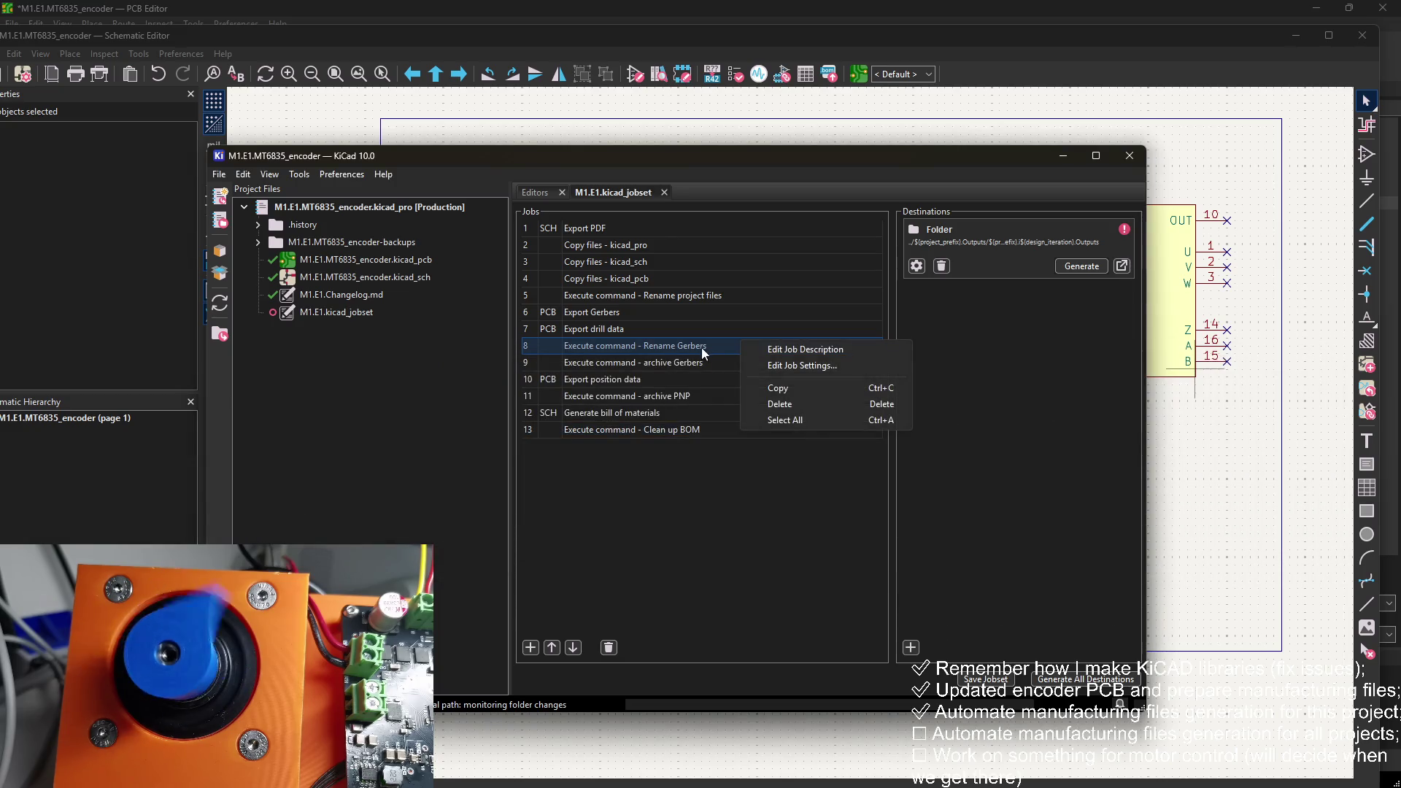
Step: Reopen the Rename Gerbers command settings and bring archive_folder.py up in VS Code beside them
click(815, 366)
click(953, 296)
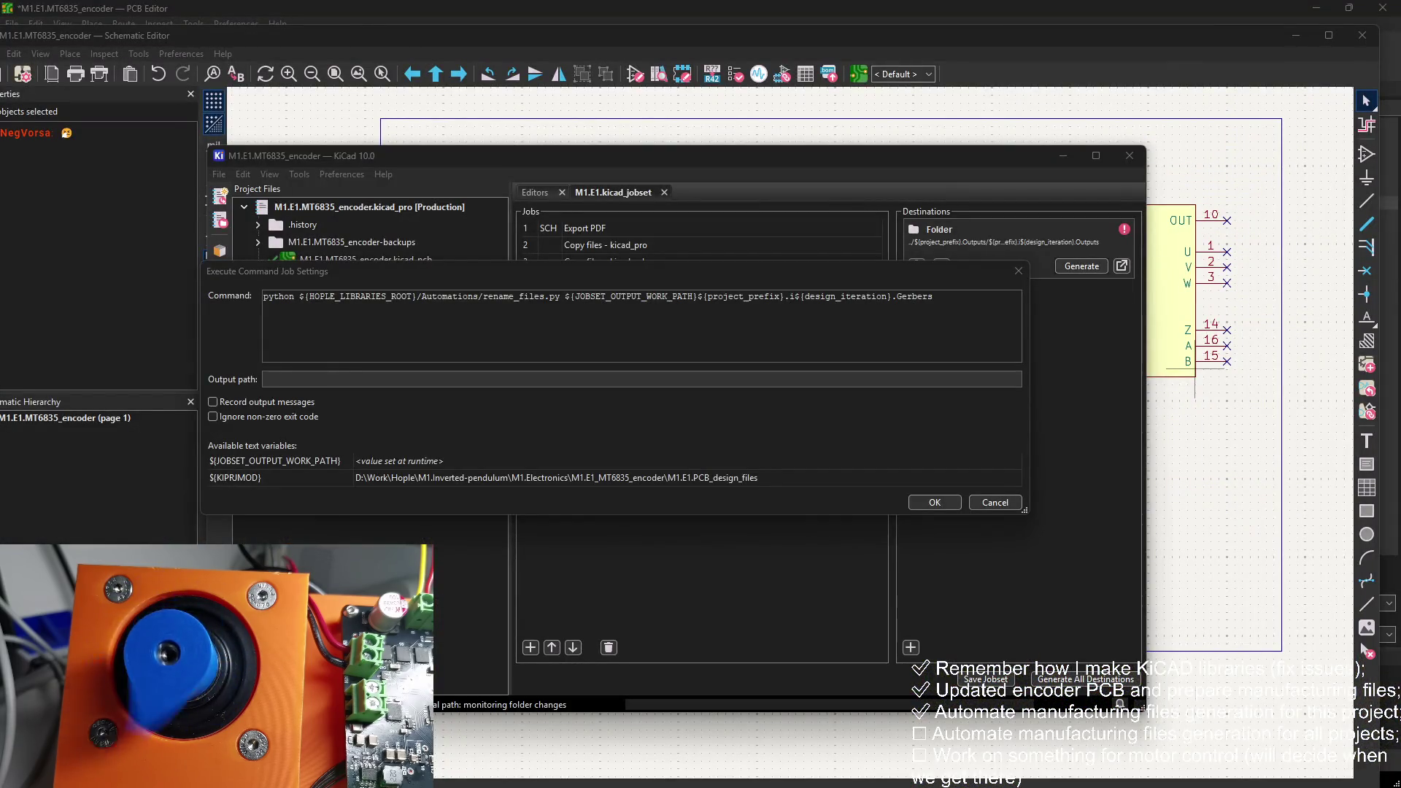
key(alt+Tab)
drag(978, 142, 1088, 131)
scroll(775, 322, down, 1)
scroll(775, 322, down, 2)
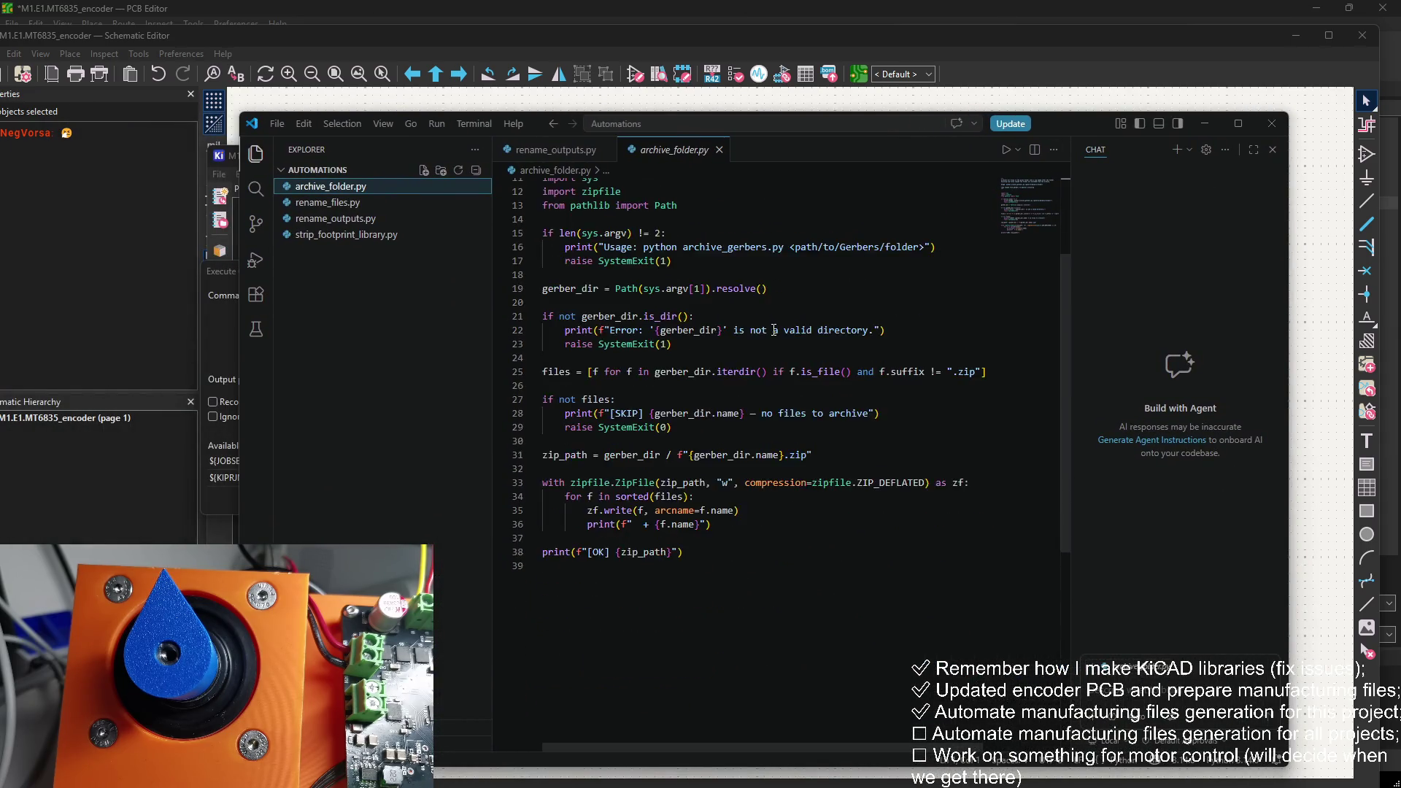
Step: Look over rename_files.py and rename_outputs.py from the Automations folder
scroll(775, 323, up, 4)
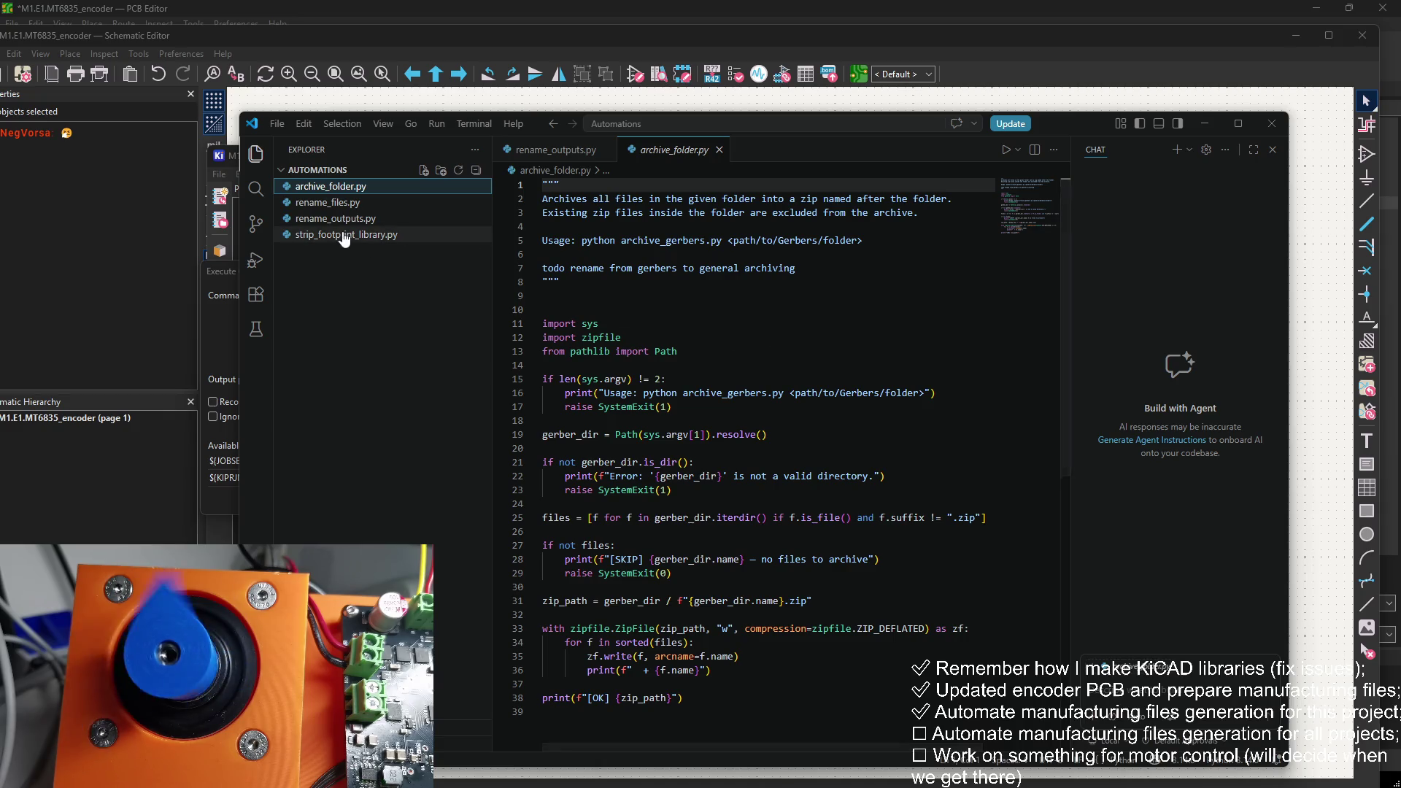
click(315, 203)
click(378, 219)
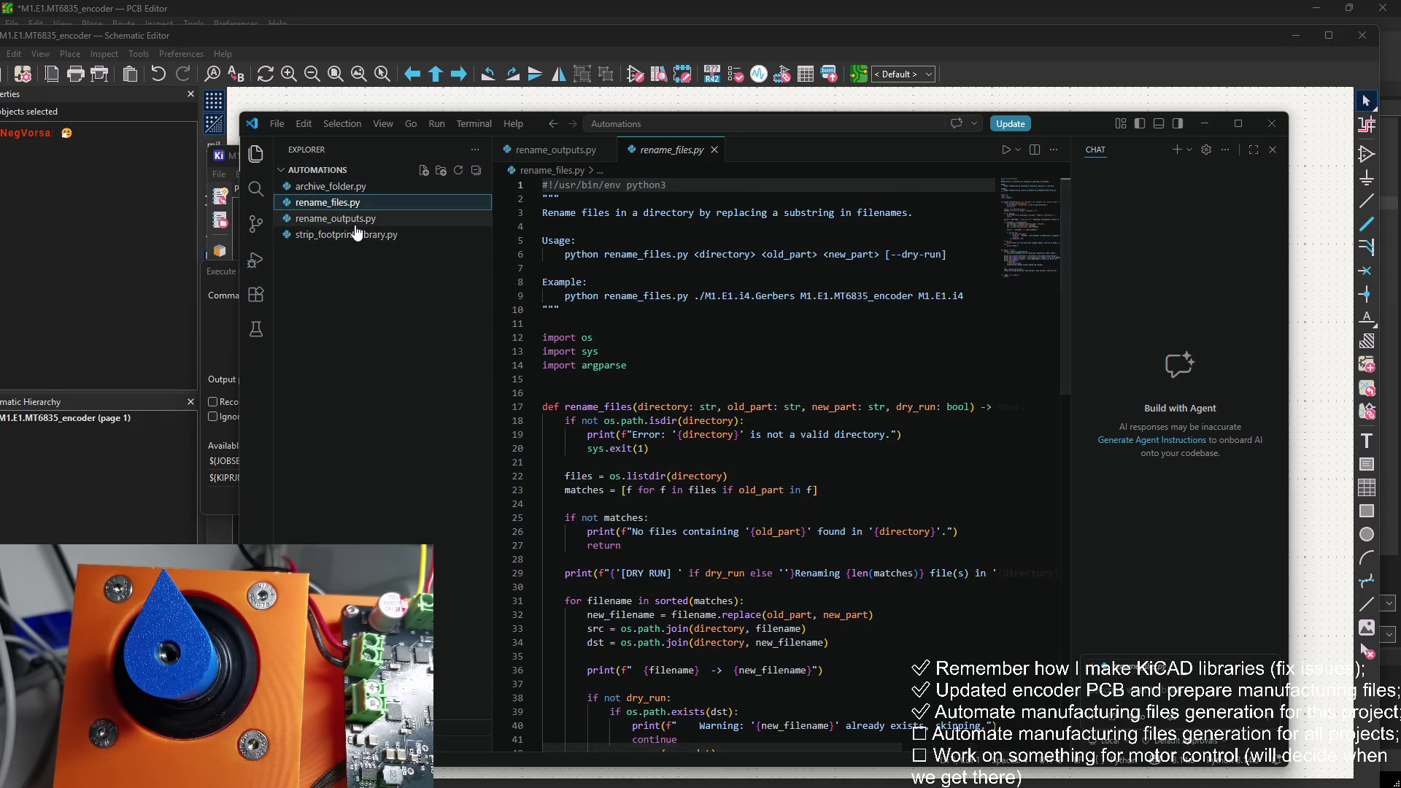
click(379, 205)
click(379, 219)
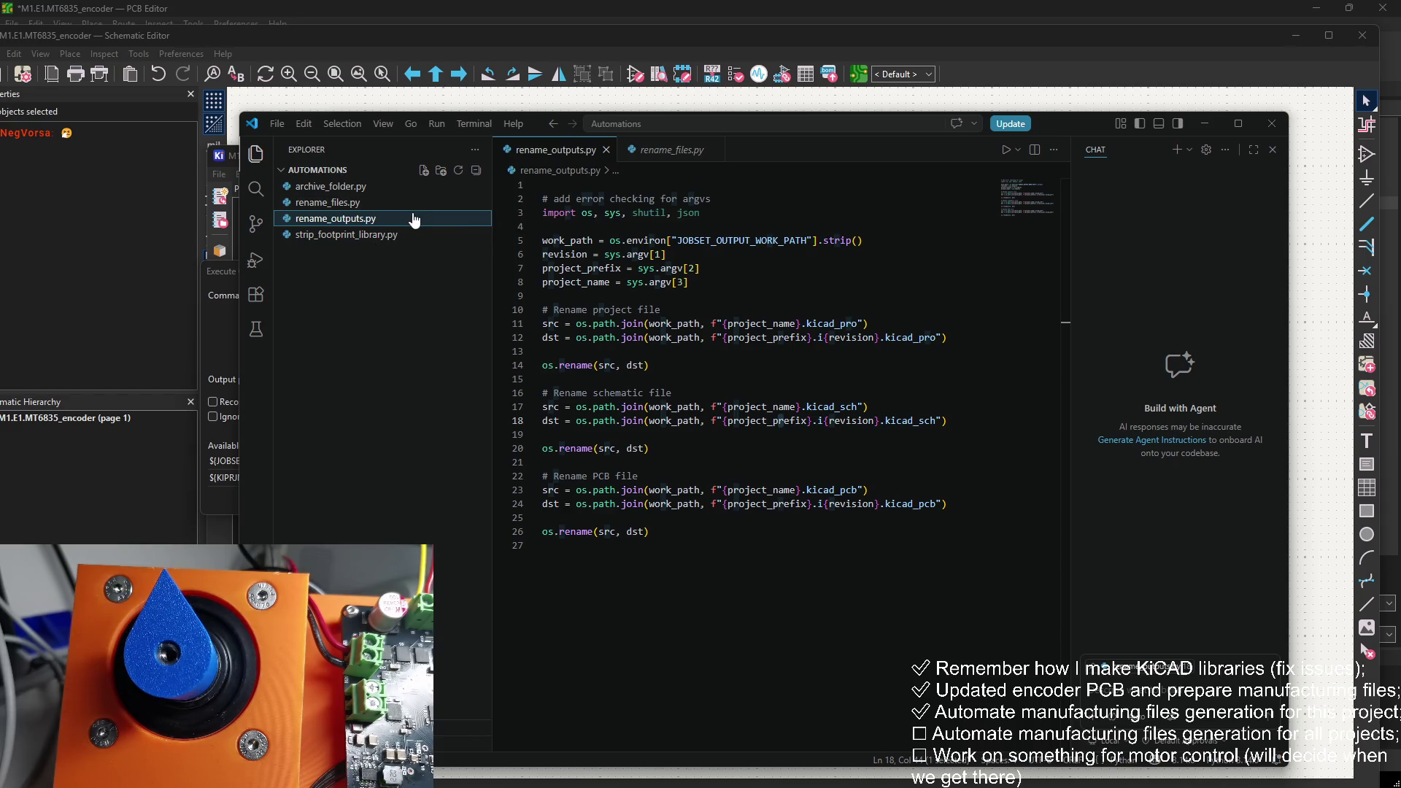
Step: Start renaming rename_outputs.py with a 'kicad_' prefix, then abandon it, keeping the original name
key(F2)
key(Right)
key(Left)
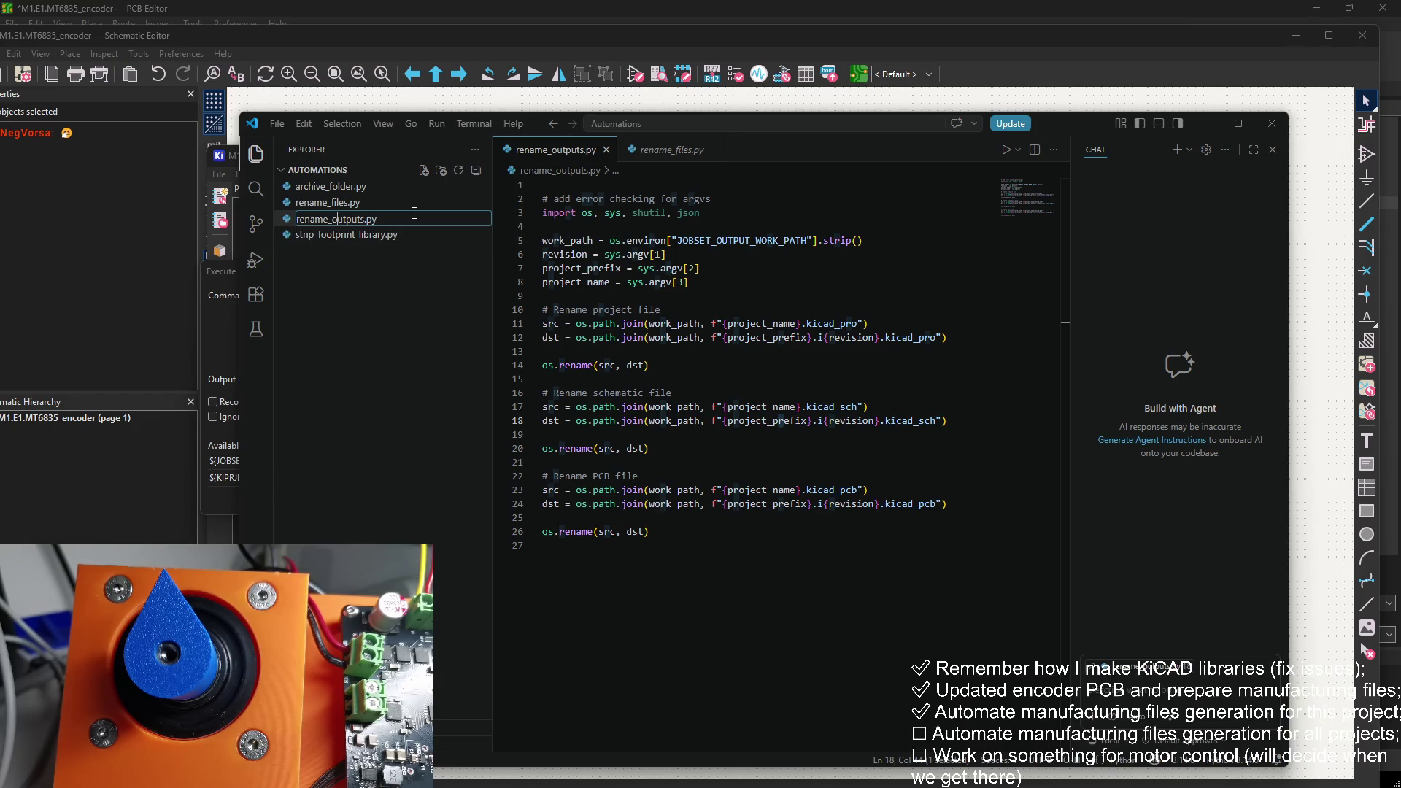
text(kicad)
text(_)
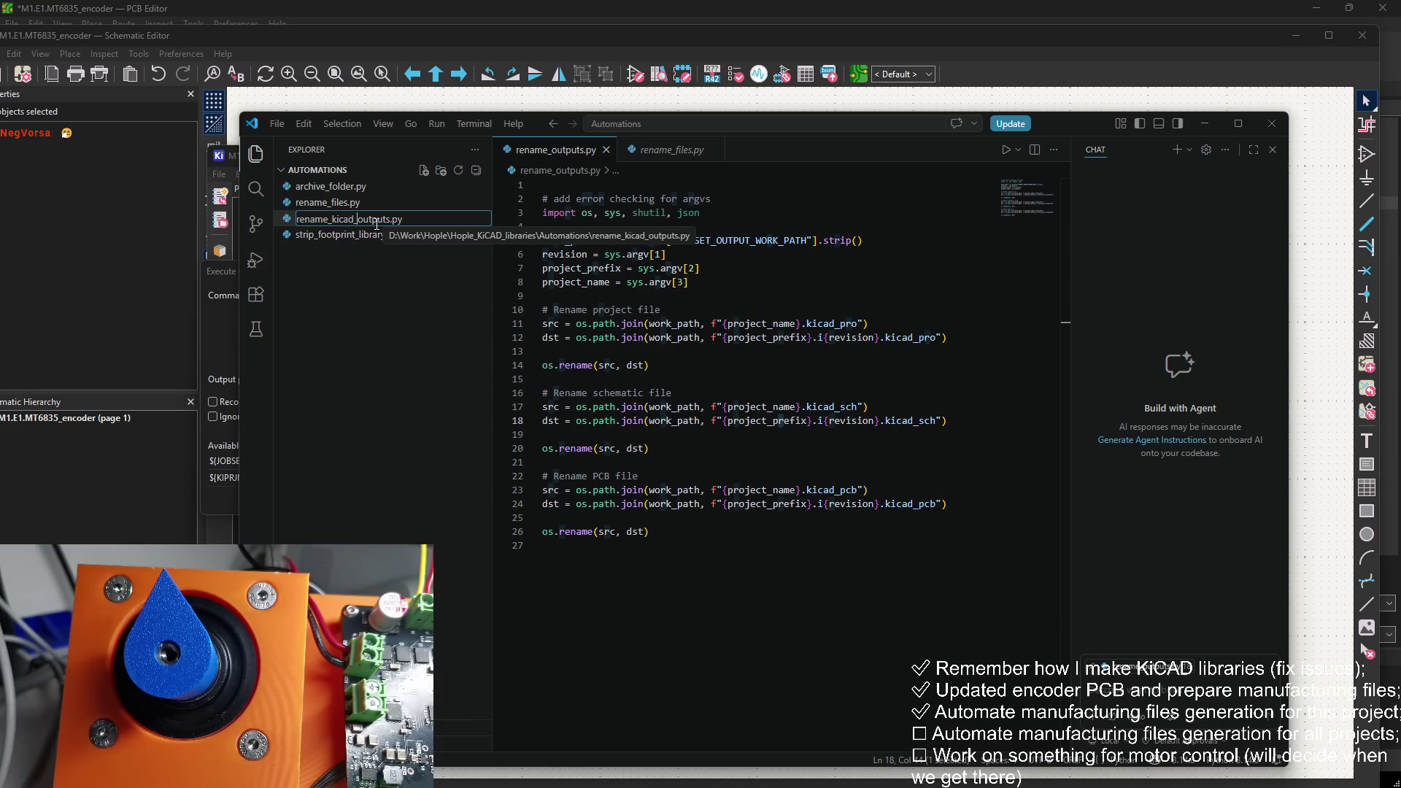
key(BackSpace)
key(BackSpace)
key(BackSpace)
key(Return)
Step: Read through rename_files.py's argparse arguments, then minimize VS Code to return to KiCad
click(379, 202)
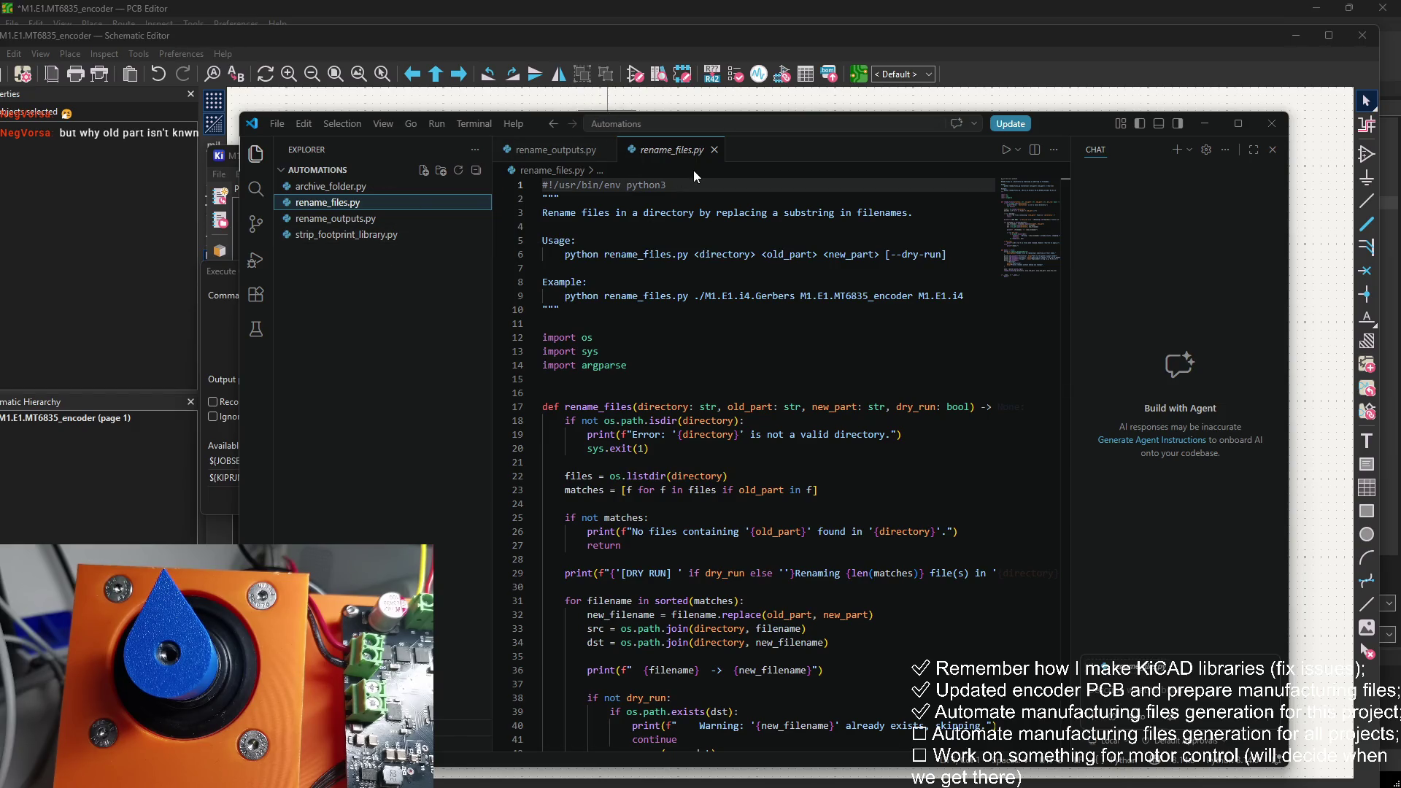
scroll(687, 244, down, 4)
scroll(686, 245, down, 10)
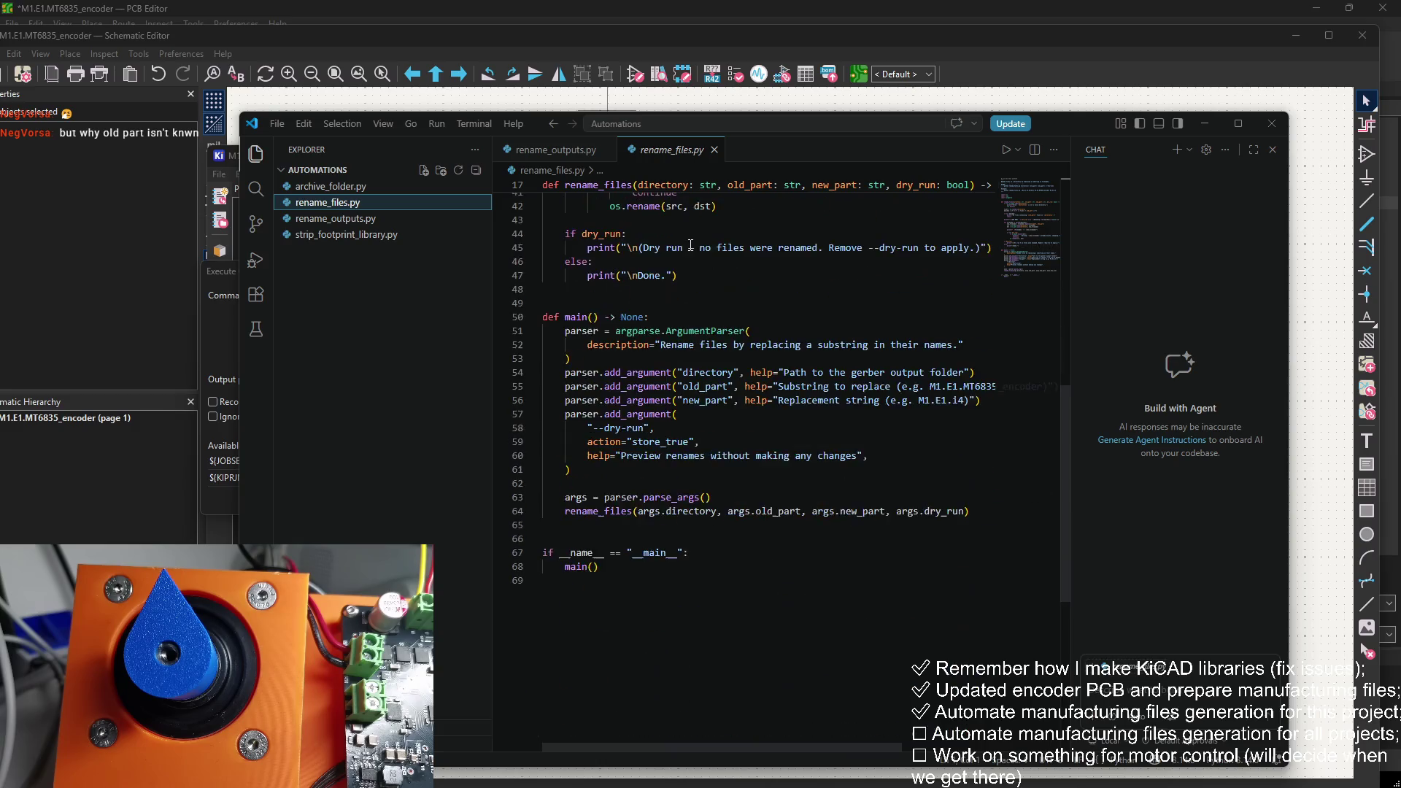
scroll(715, 313, up, 10)
scroll(714, 313, down, 5)
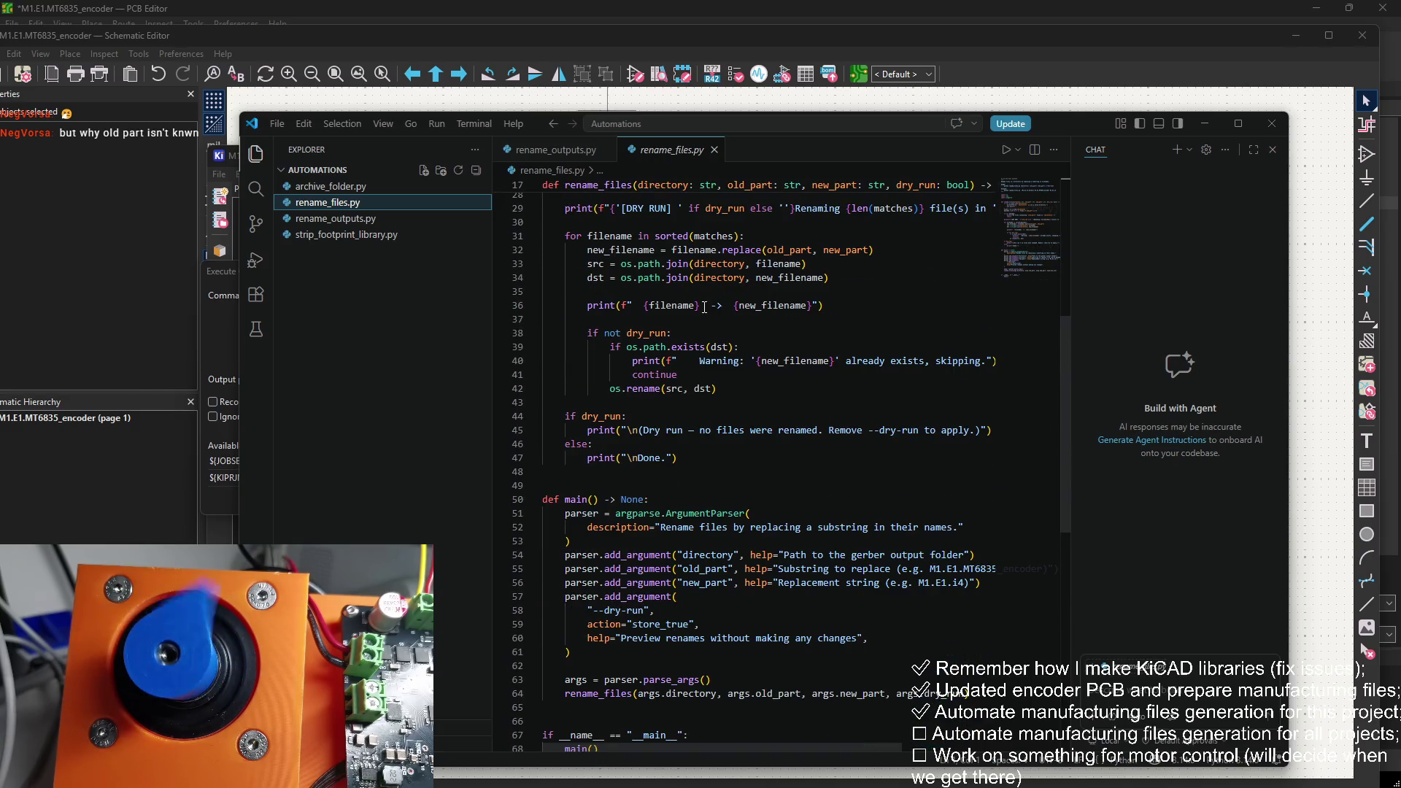
scroll(749, 349, up, 3)
scroll(750, 349, down, 5)
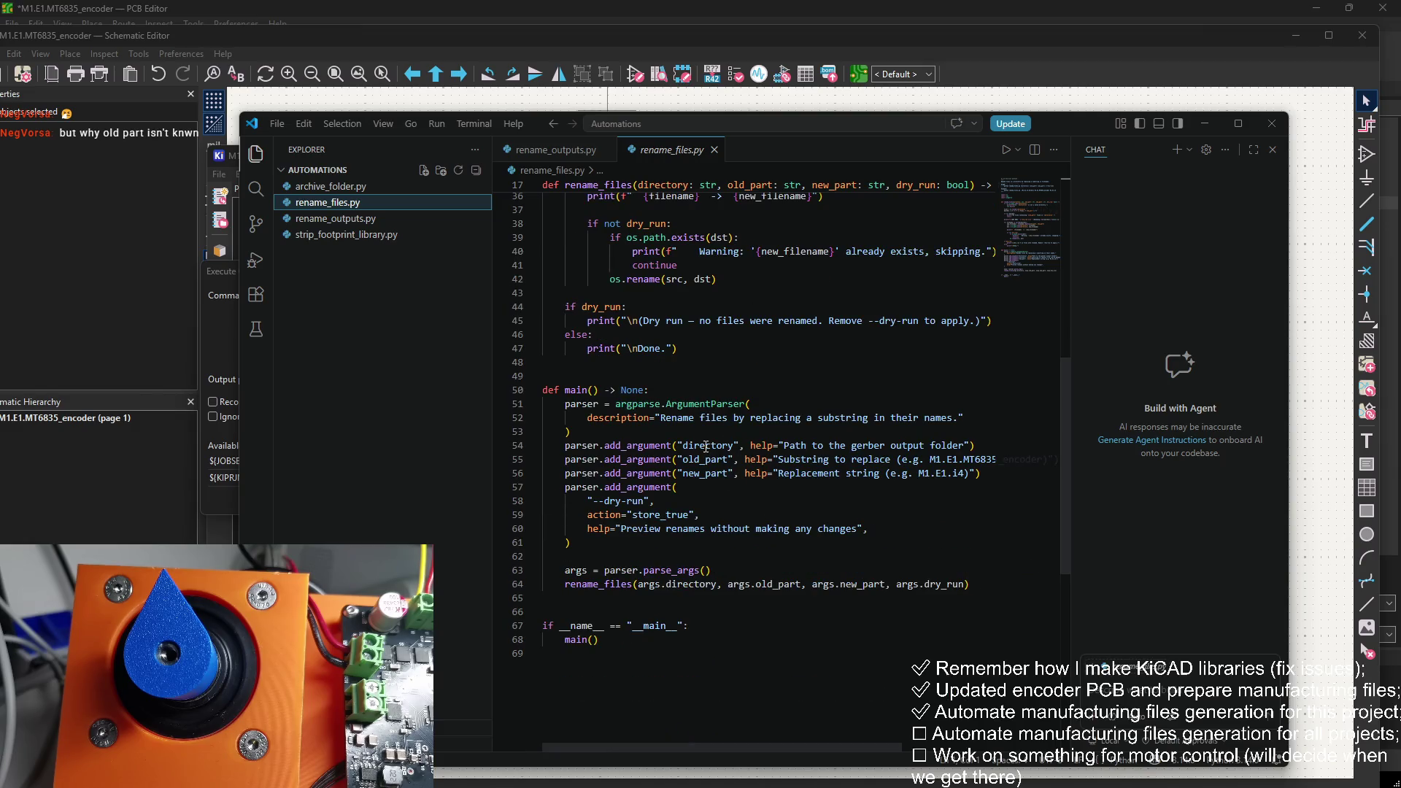
click(1197, 124)
Step: Append ${PROJECTNAME} and ${project_prefix}.i${design_iteration} as arguments to the Rename Gerbers command and apply
click(967, 295)
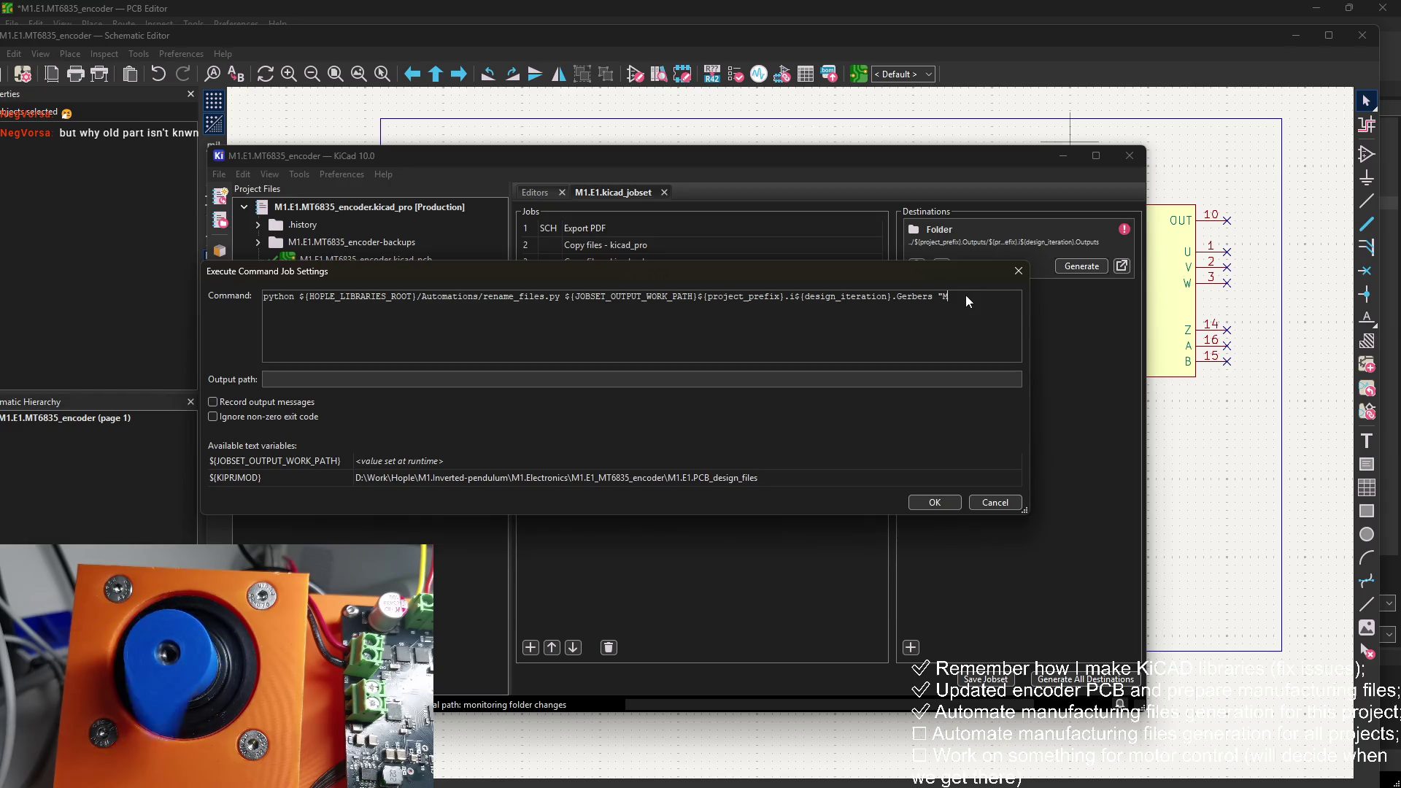
key(BackSpace)
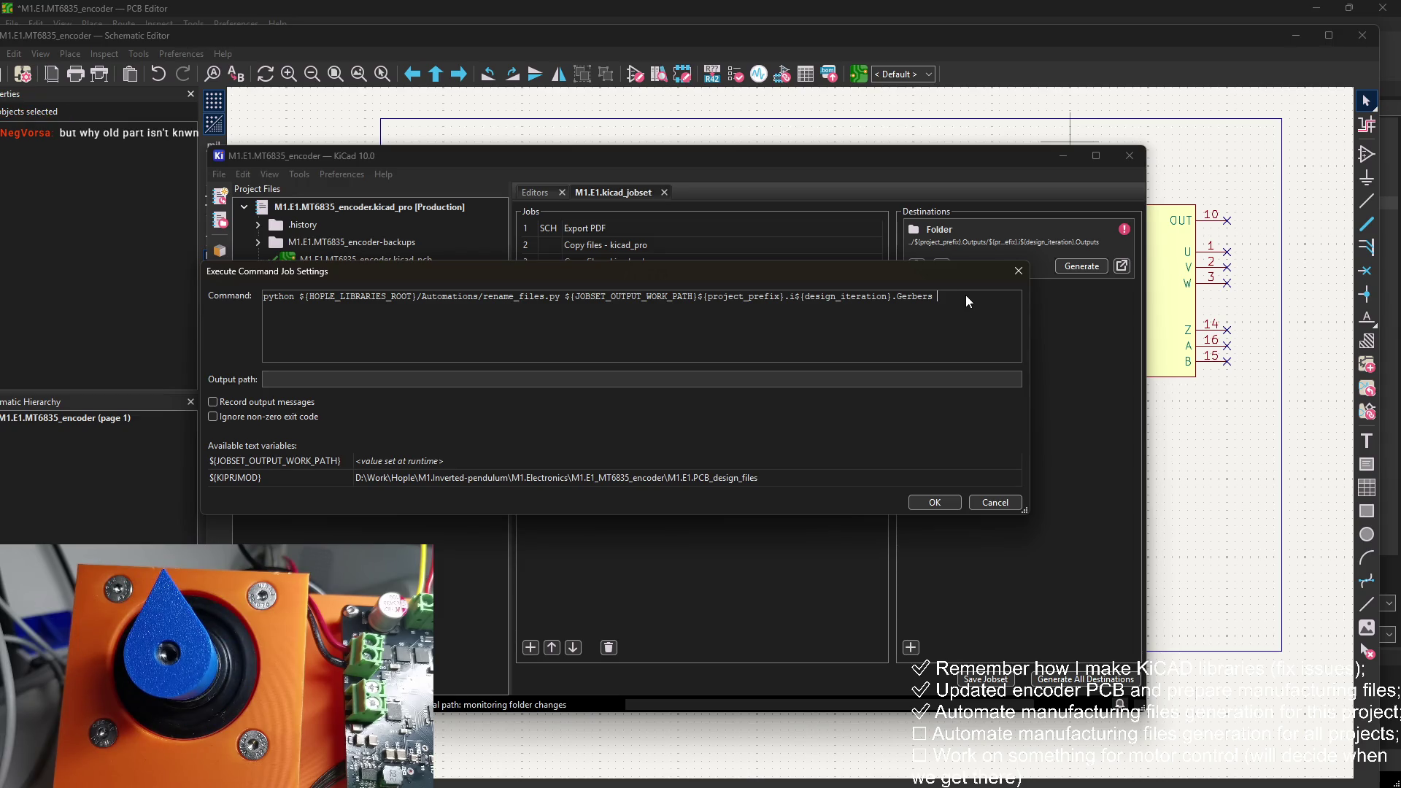
mouse_move(699, 297)
mouse_down()
mouse_move(891, 298)
mouse_move(786, 298)
mouse_up()
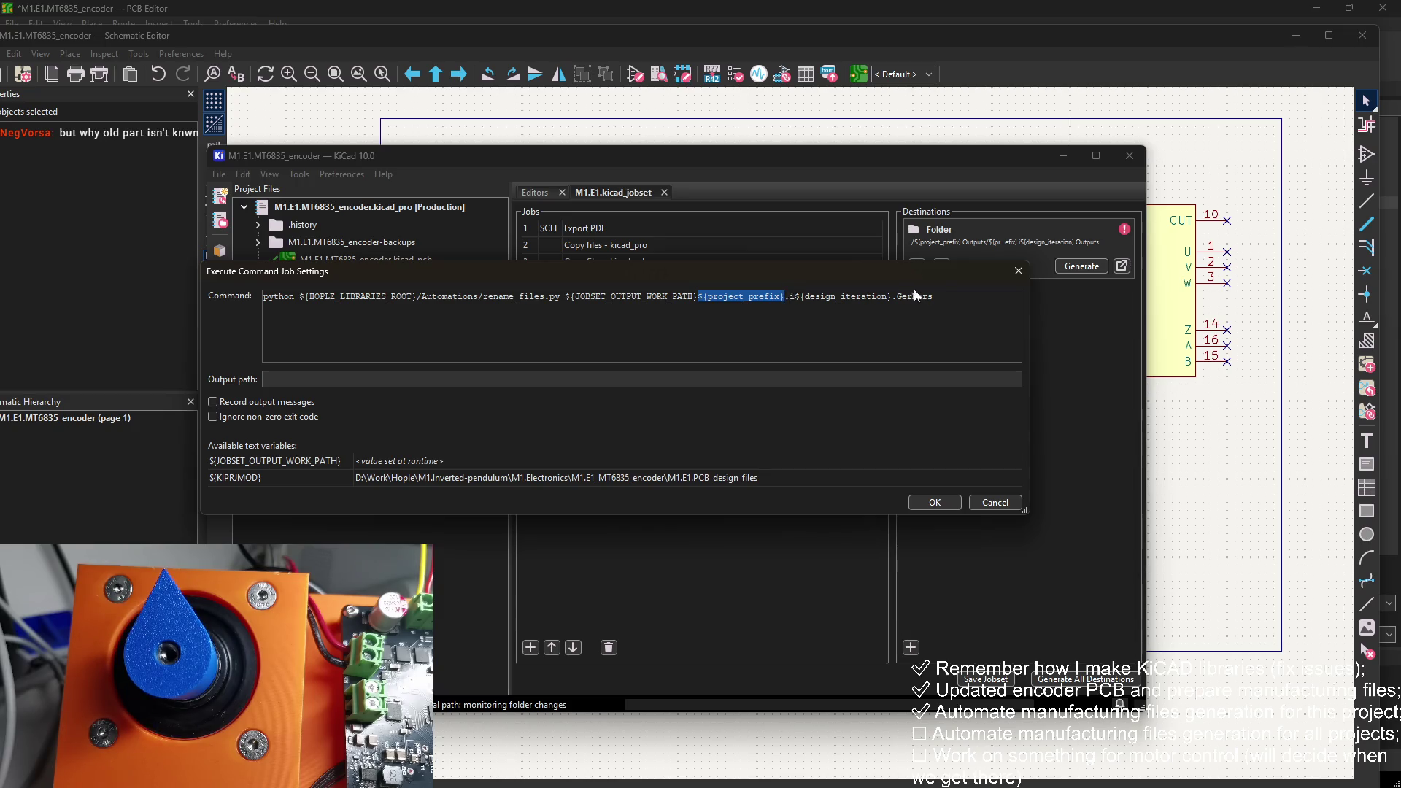
click(938, 298)
text({PROJECT)
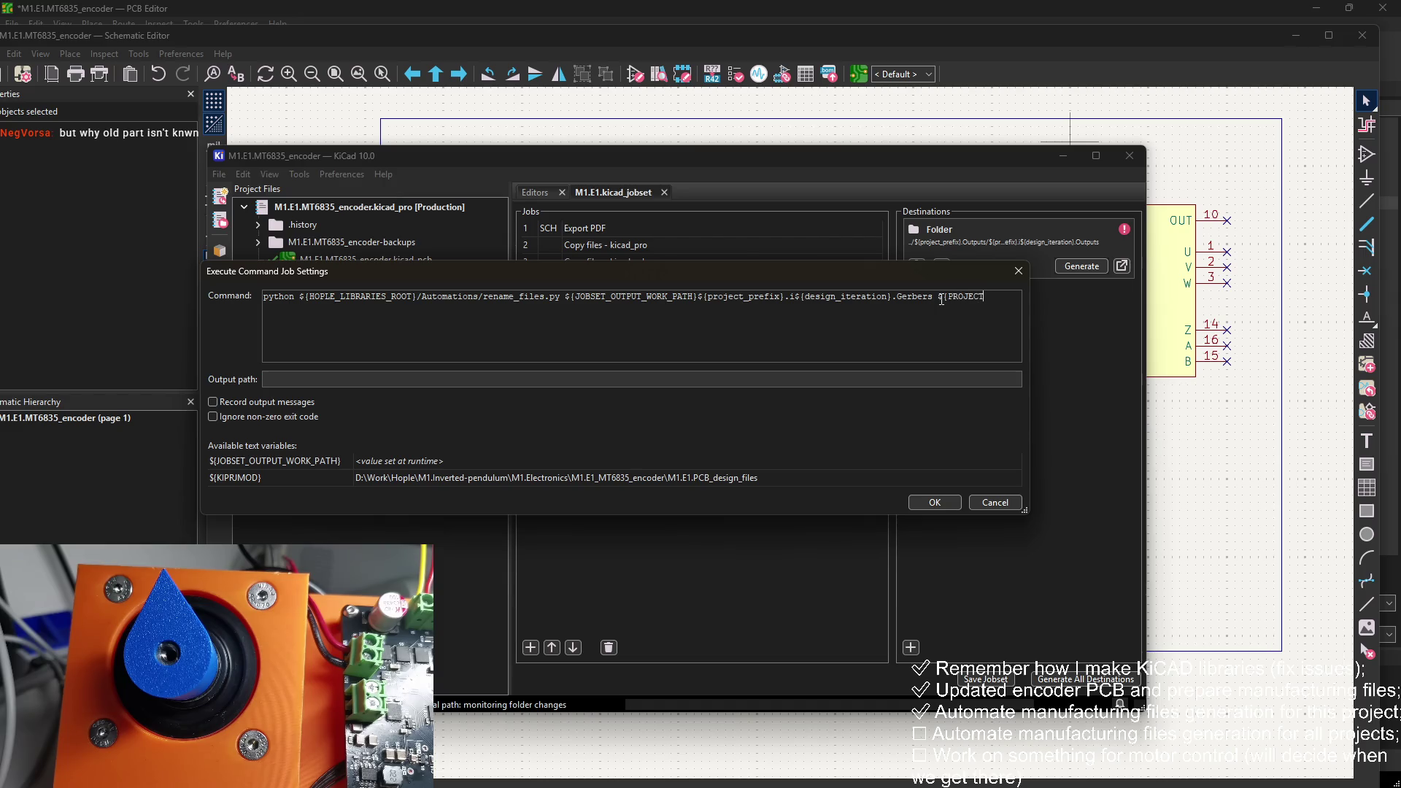
text(NAME)
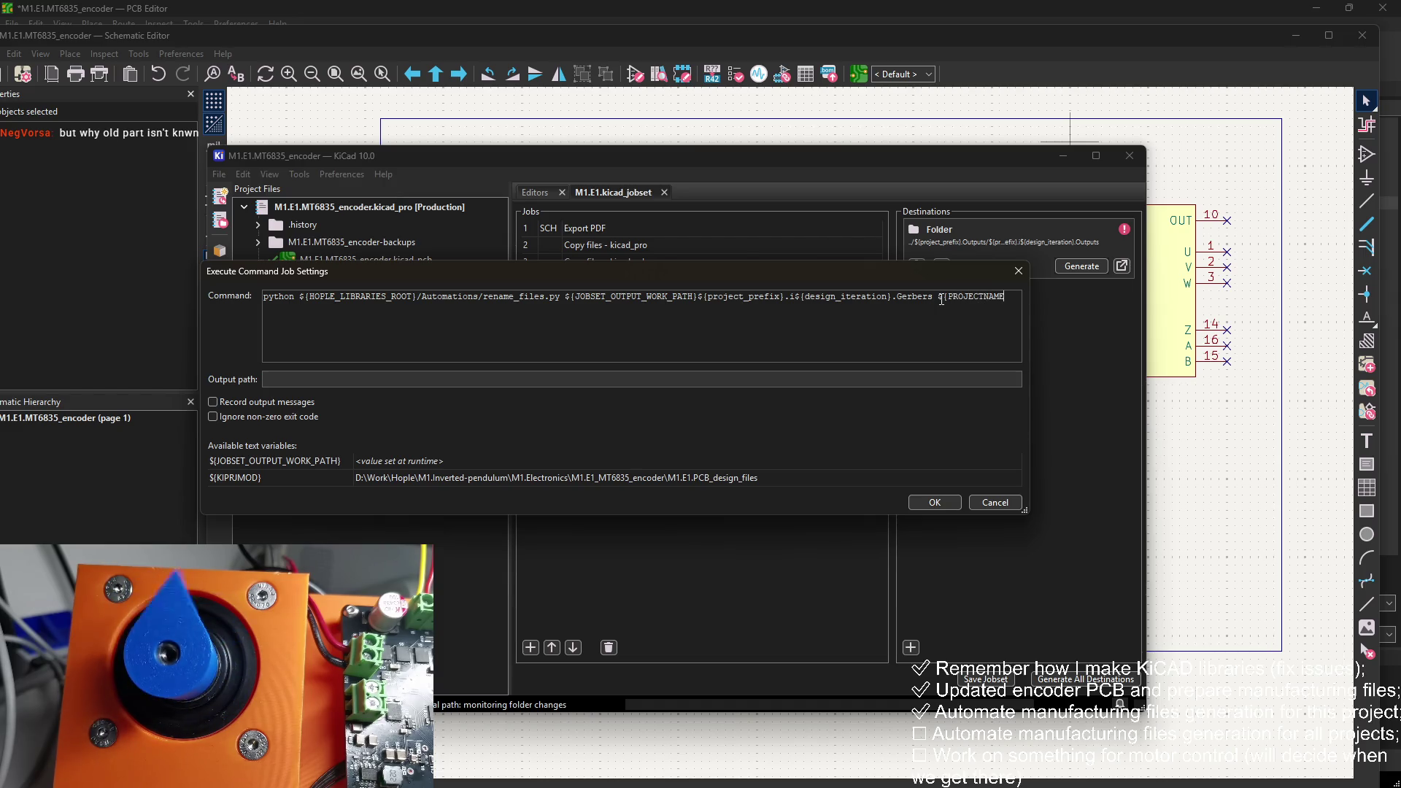
text(} )
text($)
drag(700, 297, 889, 296)
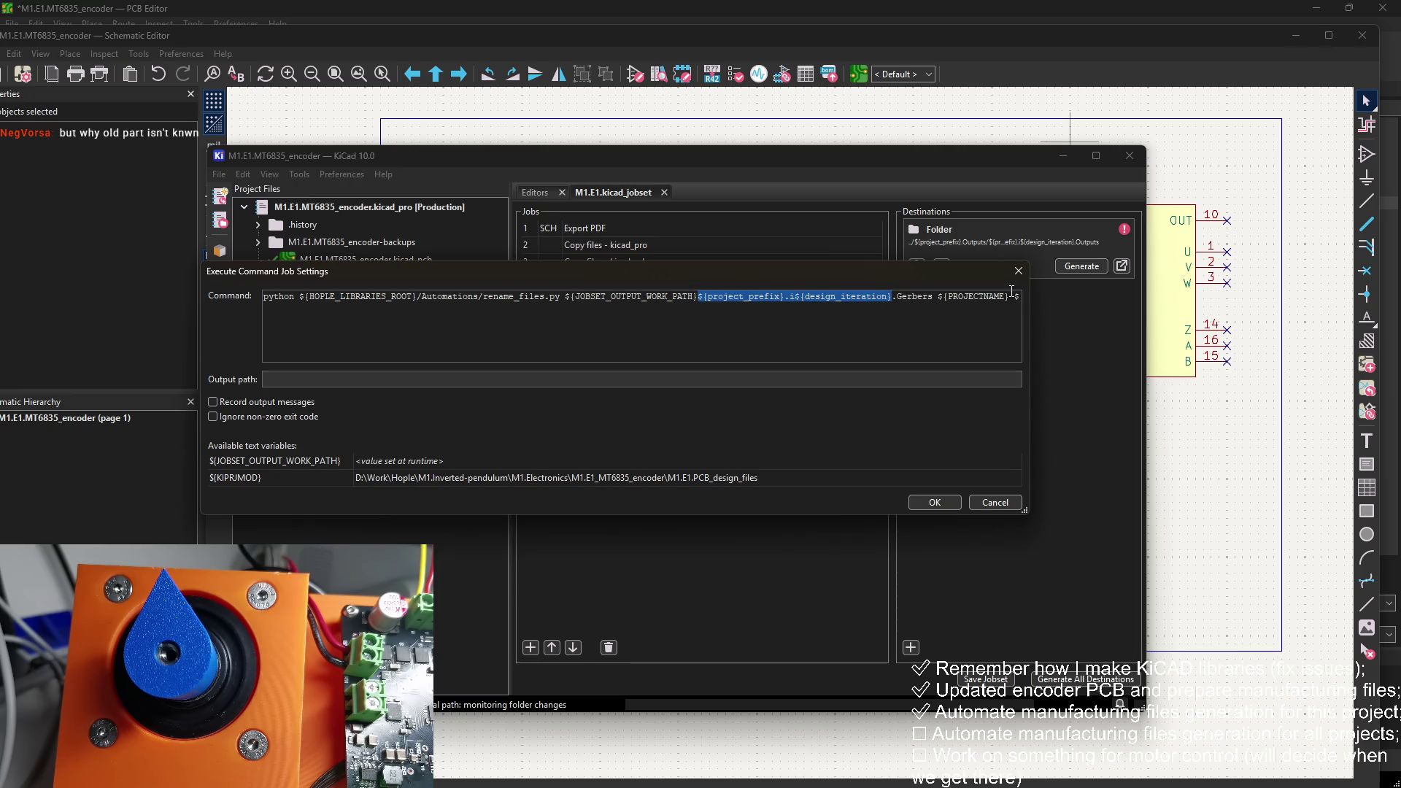
key(ctrl+c)
click(1011, 291)
key(ctrl+v)
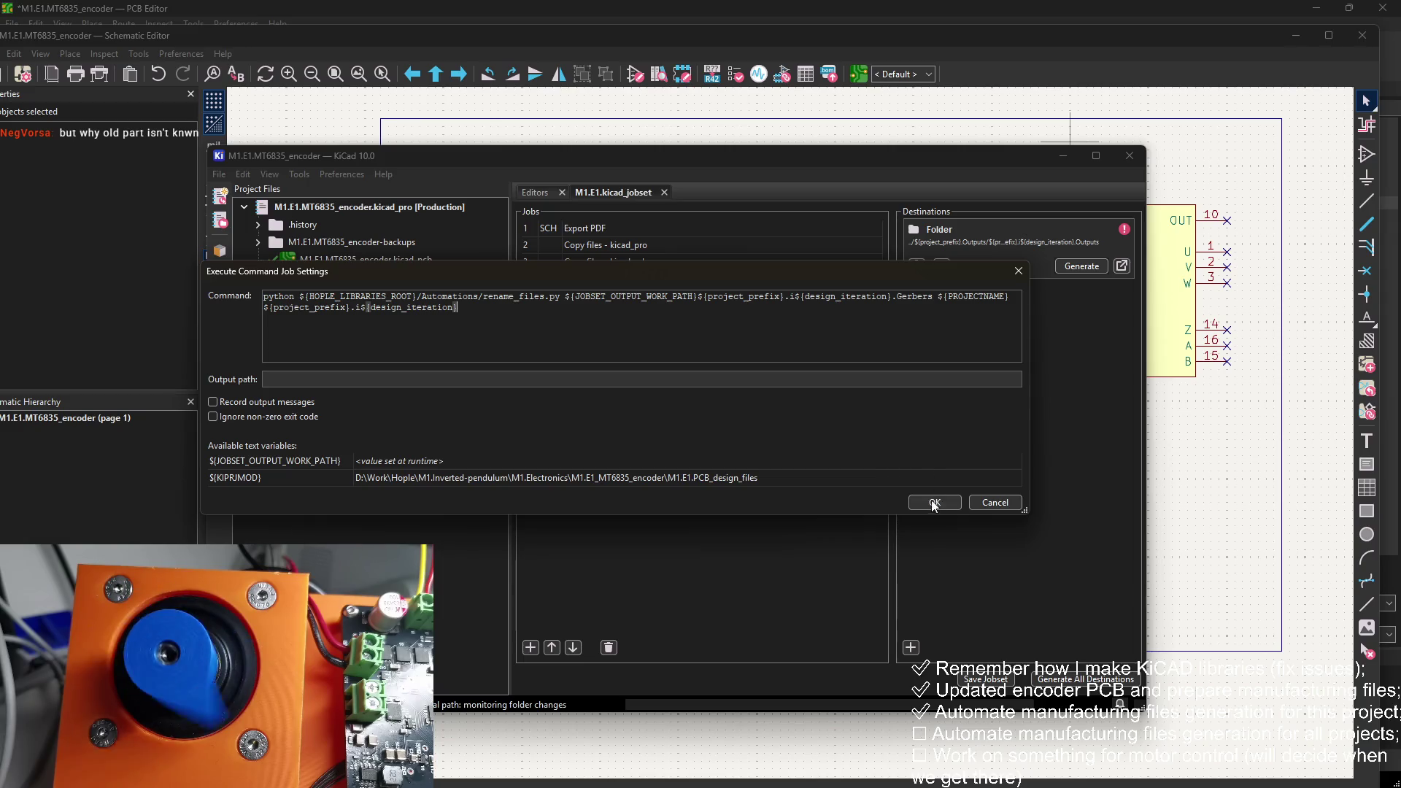
click(934, 503)
click(686, 354)
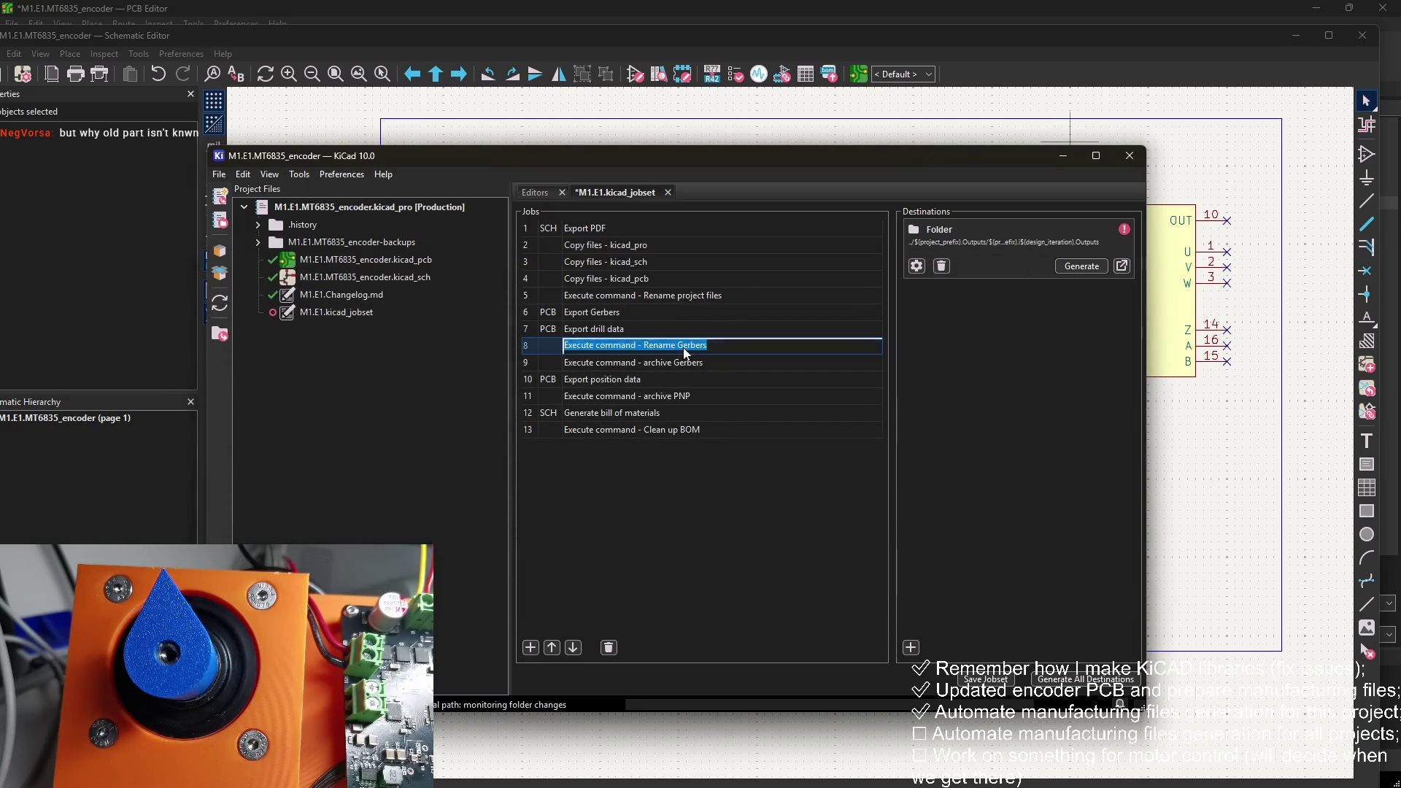
Step: Rename the jobs to 'Archive Gerbers' and 'Archive PNP', then save the jobset
click(688, 363)
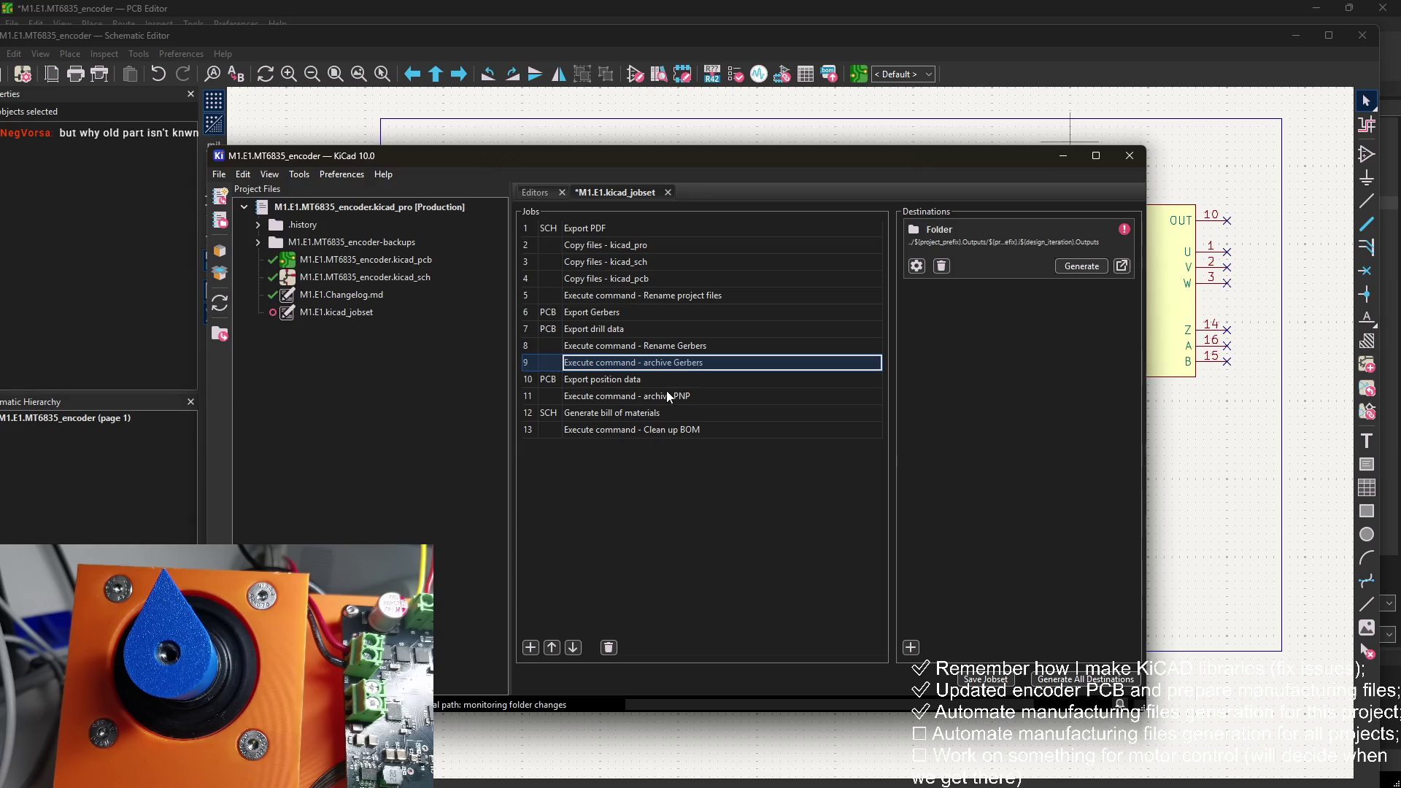
key(Escape)
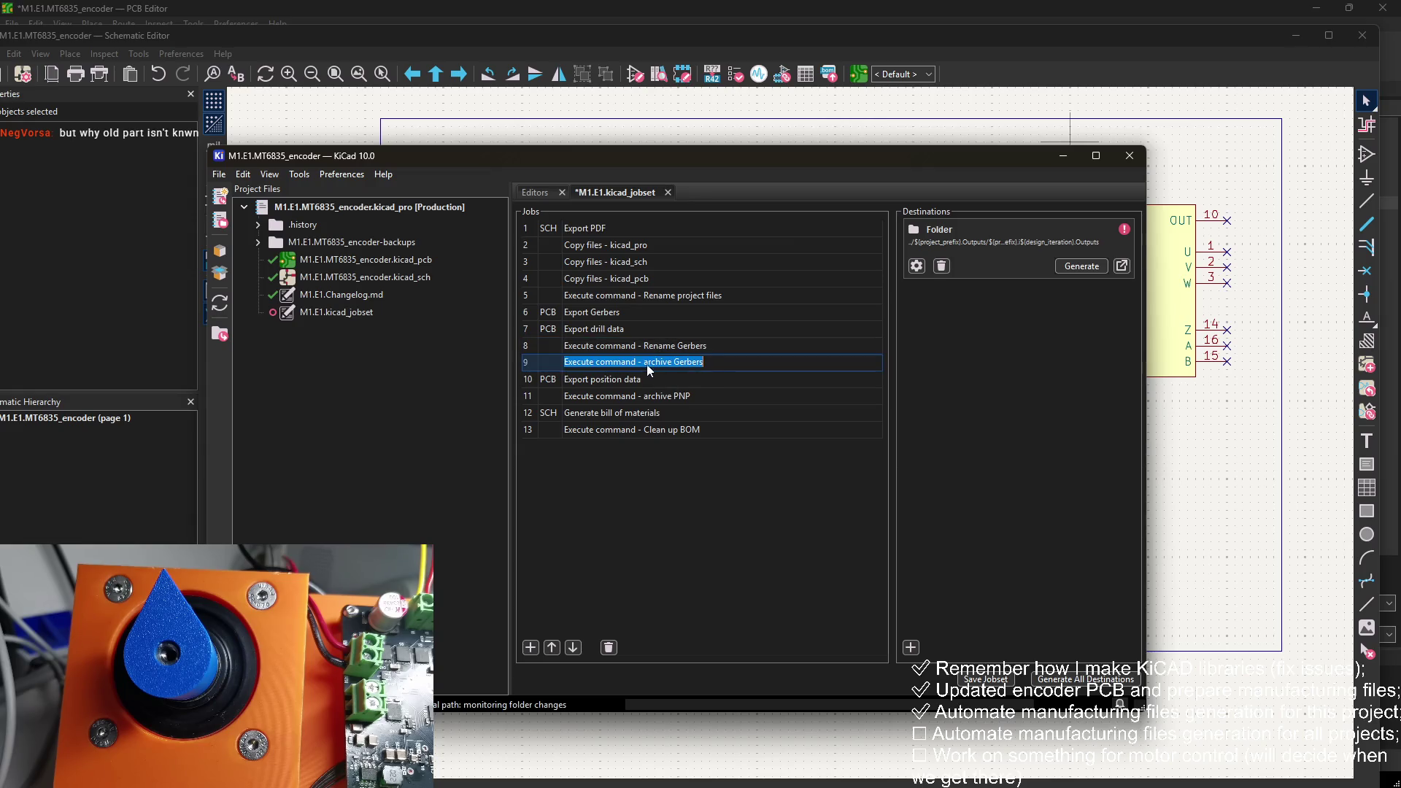
text(A)
double_click(669, 397)
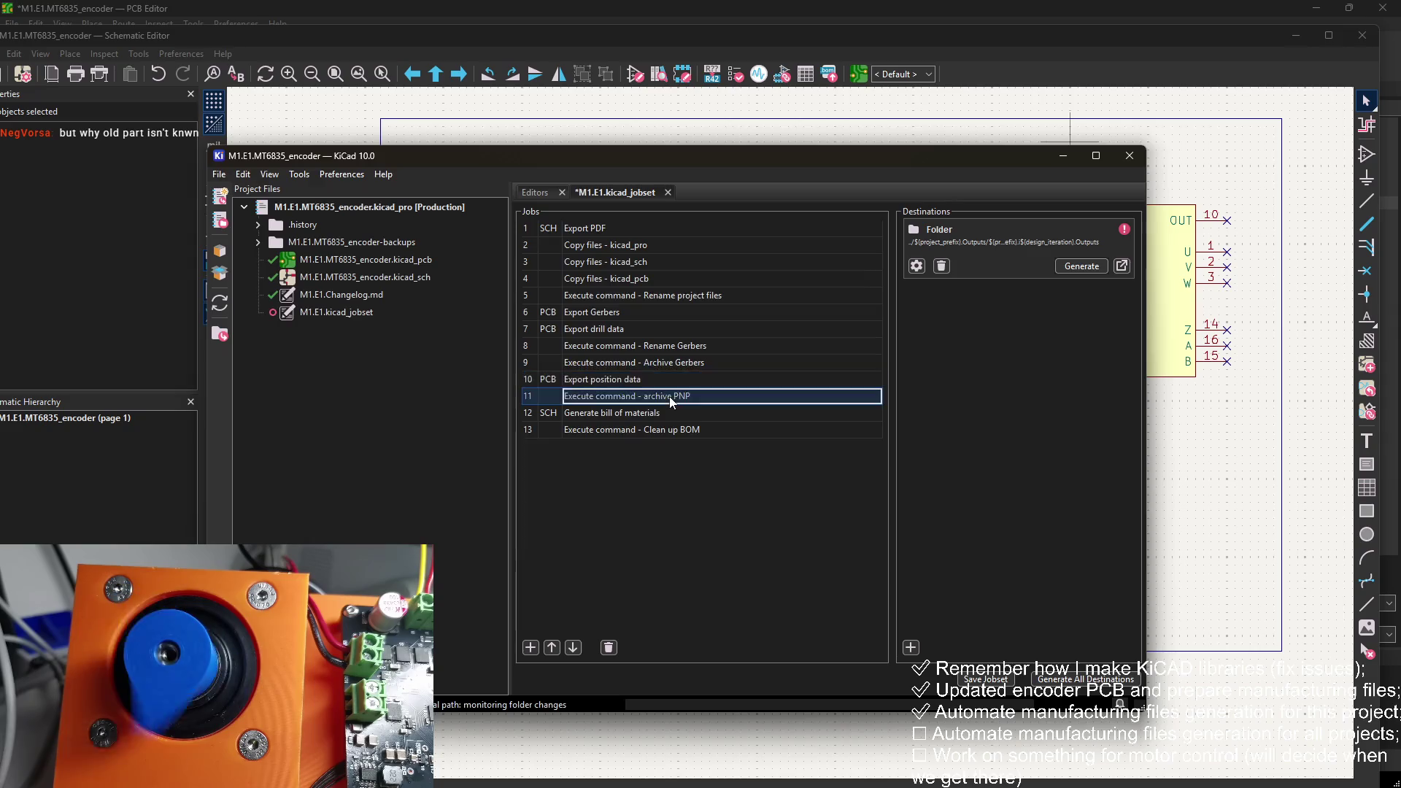
key(Escape)
click(646, 395)
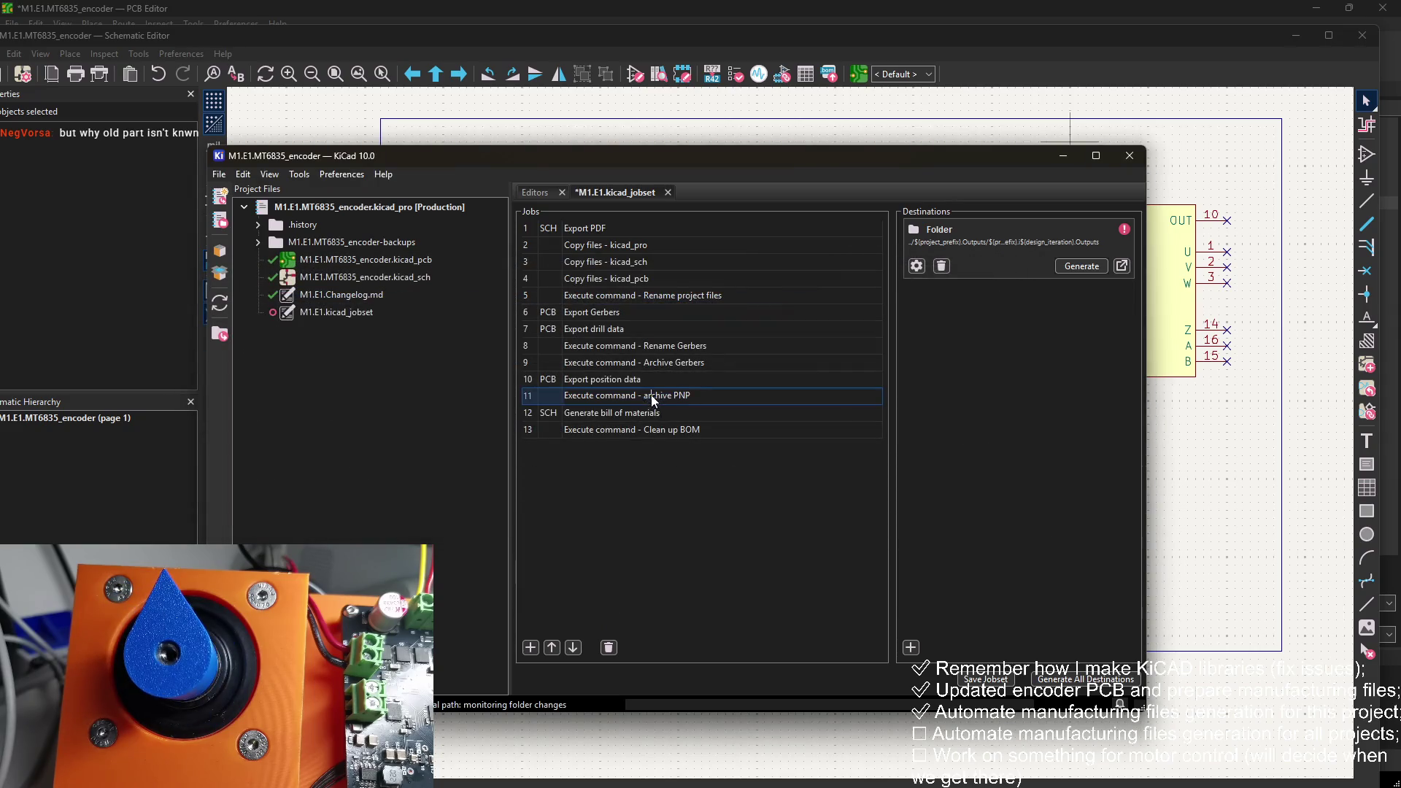
key(BackSpace)
key(BackSpace)
text(Ar)
click(655, 414)
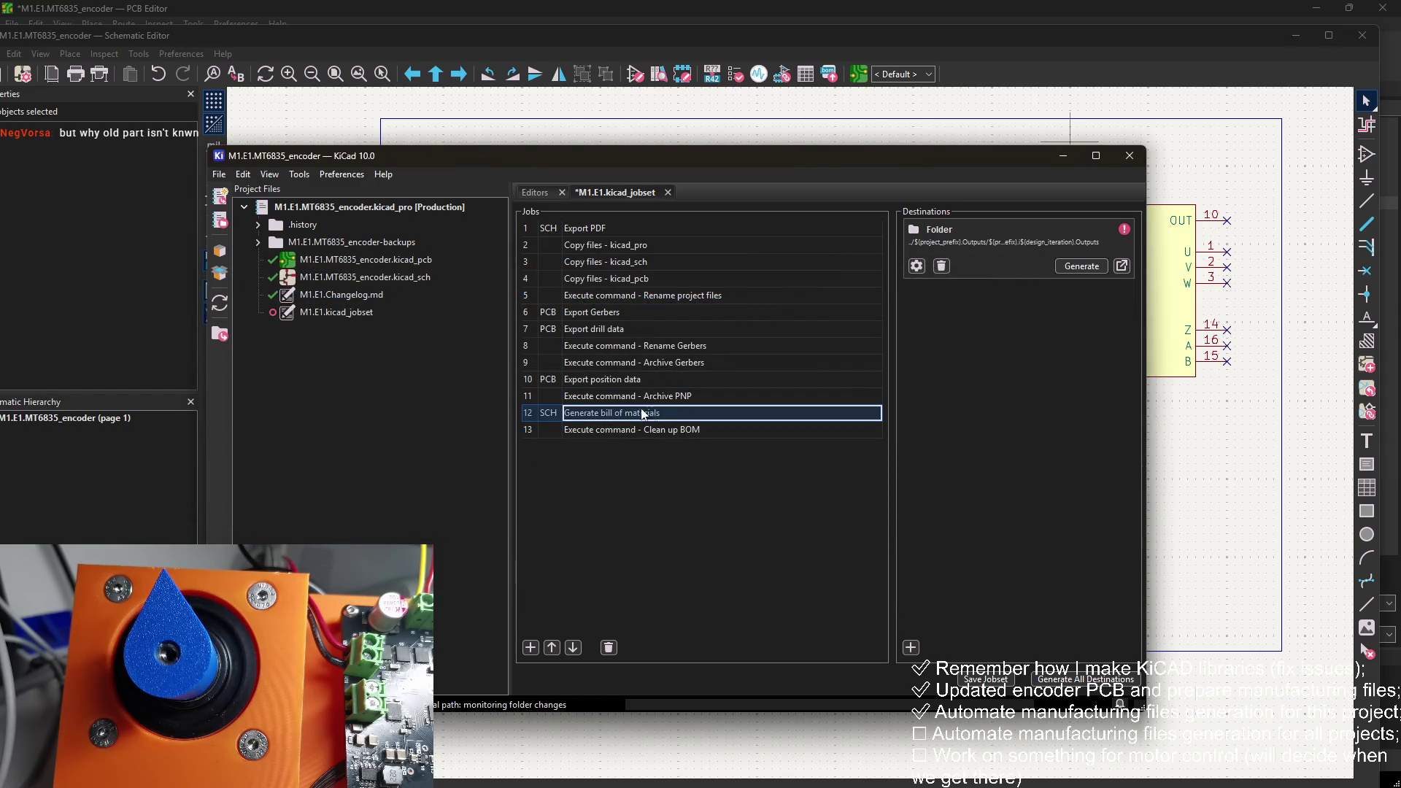
click(981, 680)
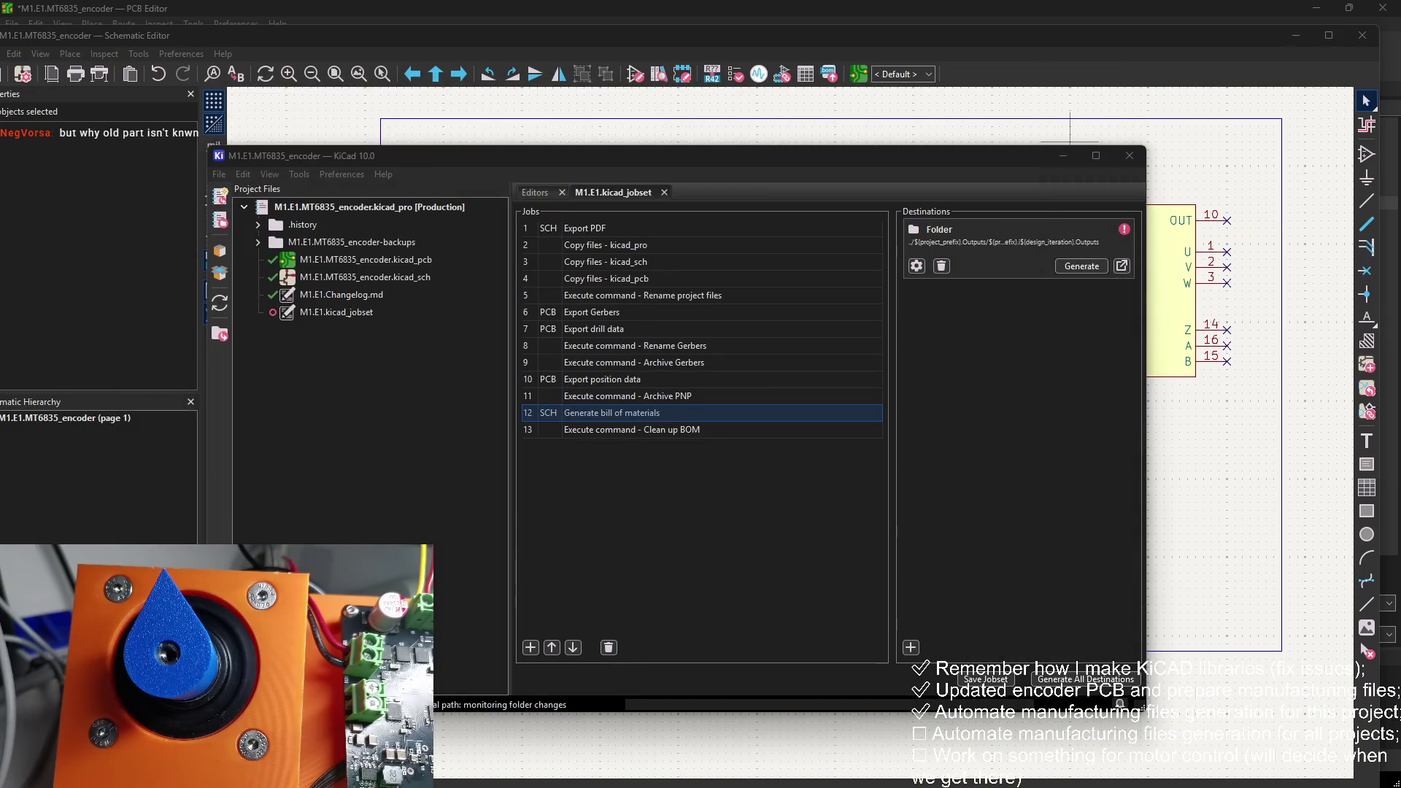
Step: Open the M1.E1.Outputs folder and regenerate all jobset outputs in KiCad
click(765, 248)
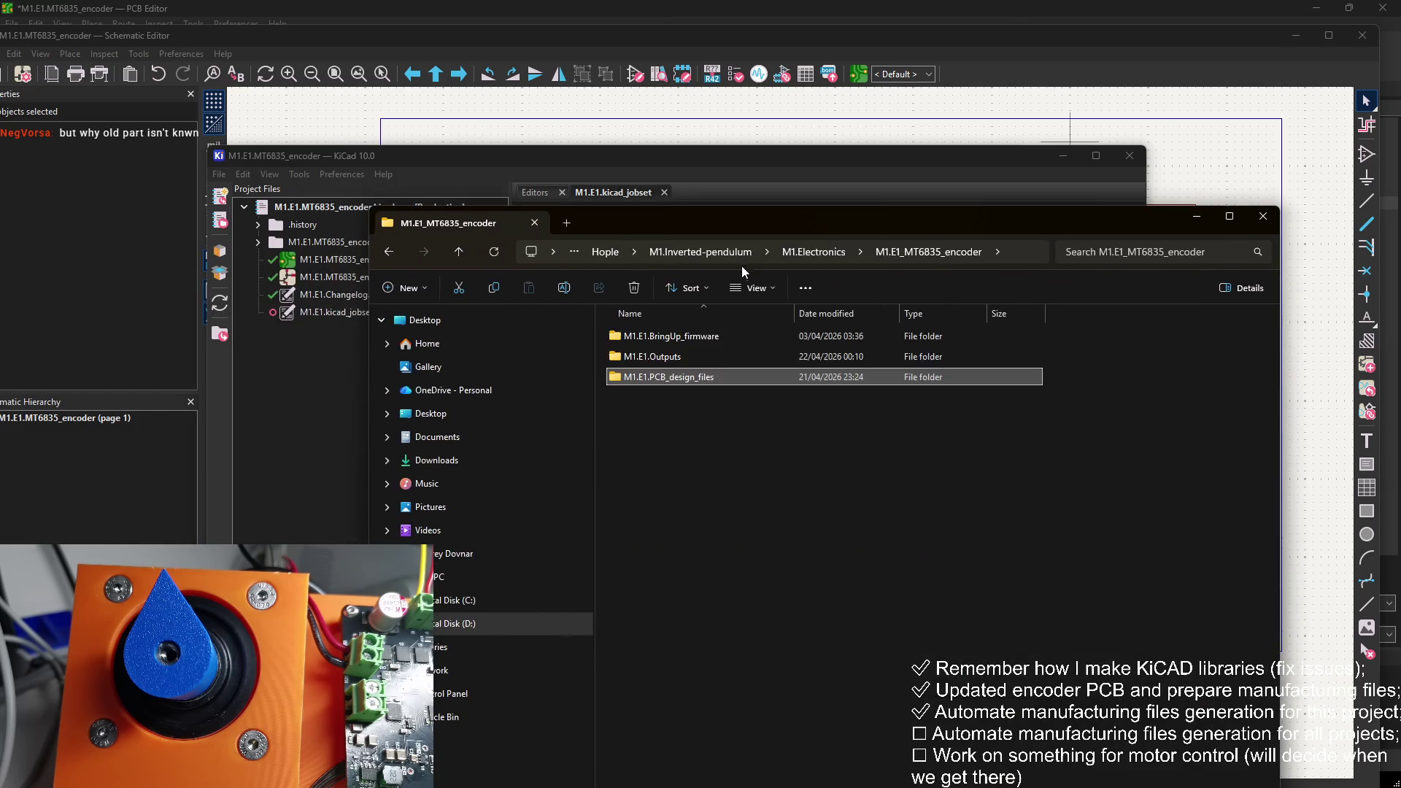
double_click(699, 357)
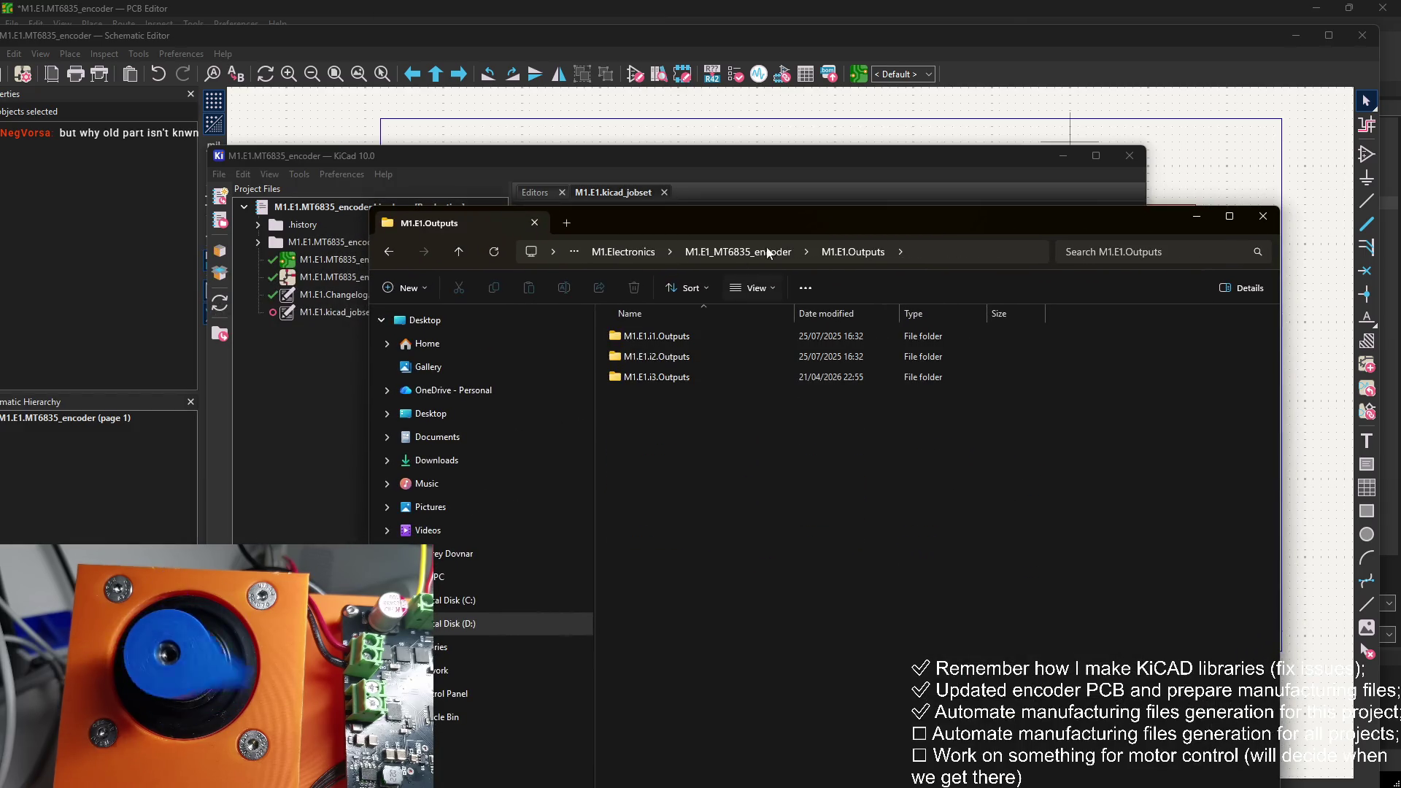
key(alt+Tab)
click(1082, 267)
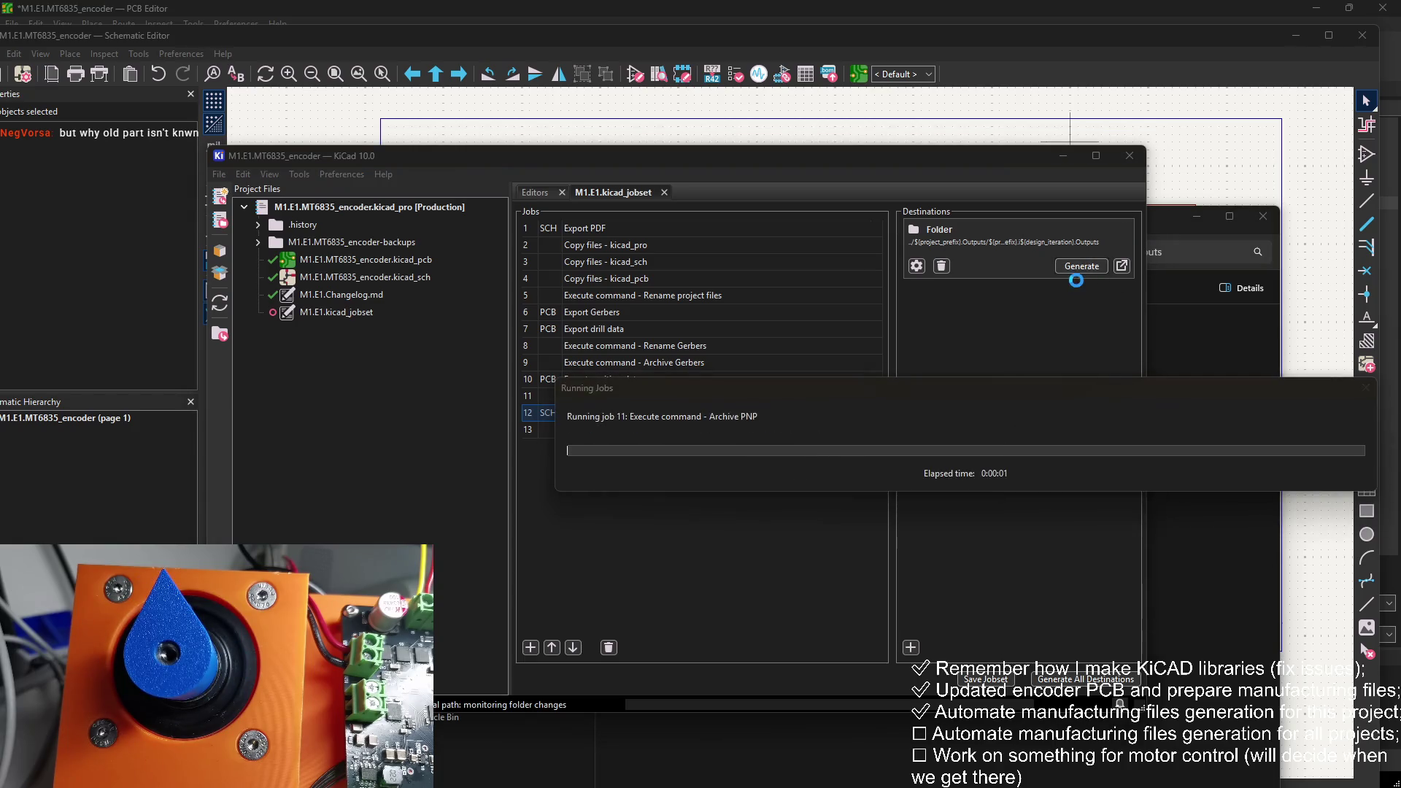
Step: Inspect M1.E1.i4.Gerbers.zip in M1.E1.i4.Outputs for the i4-renamed Gerber and drill files
click(1163, 345)
click(747, 398)
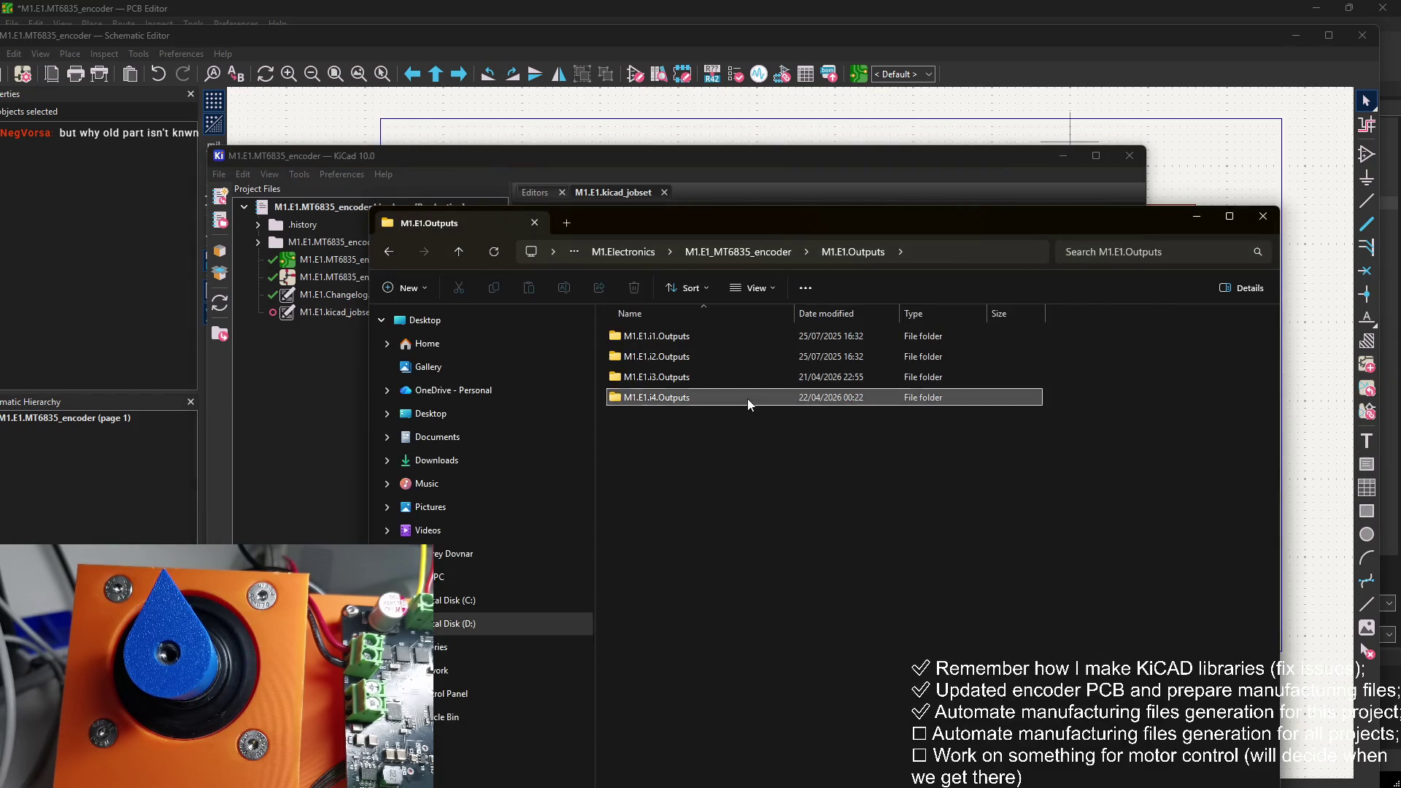
double_click(747, 398)
double_click(705, 337)
drag(667, 625, 681, 337)
double_click(681, 337)
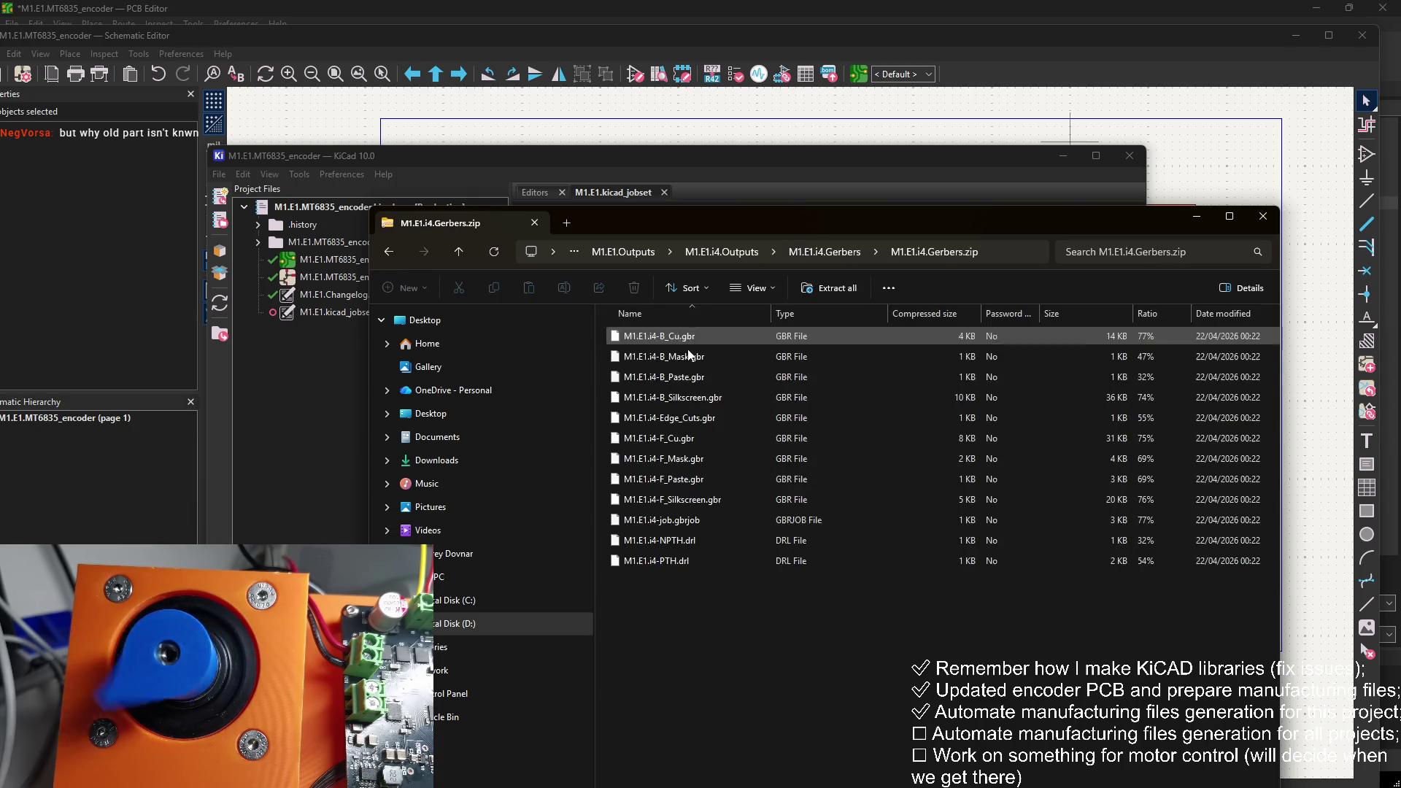
drag(681, 686, 675, 325)
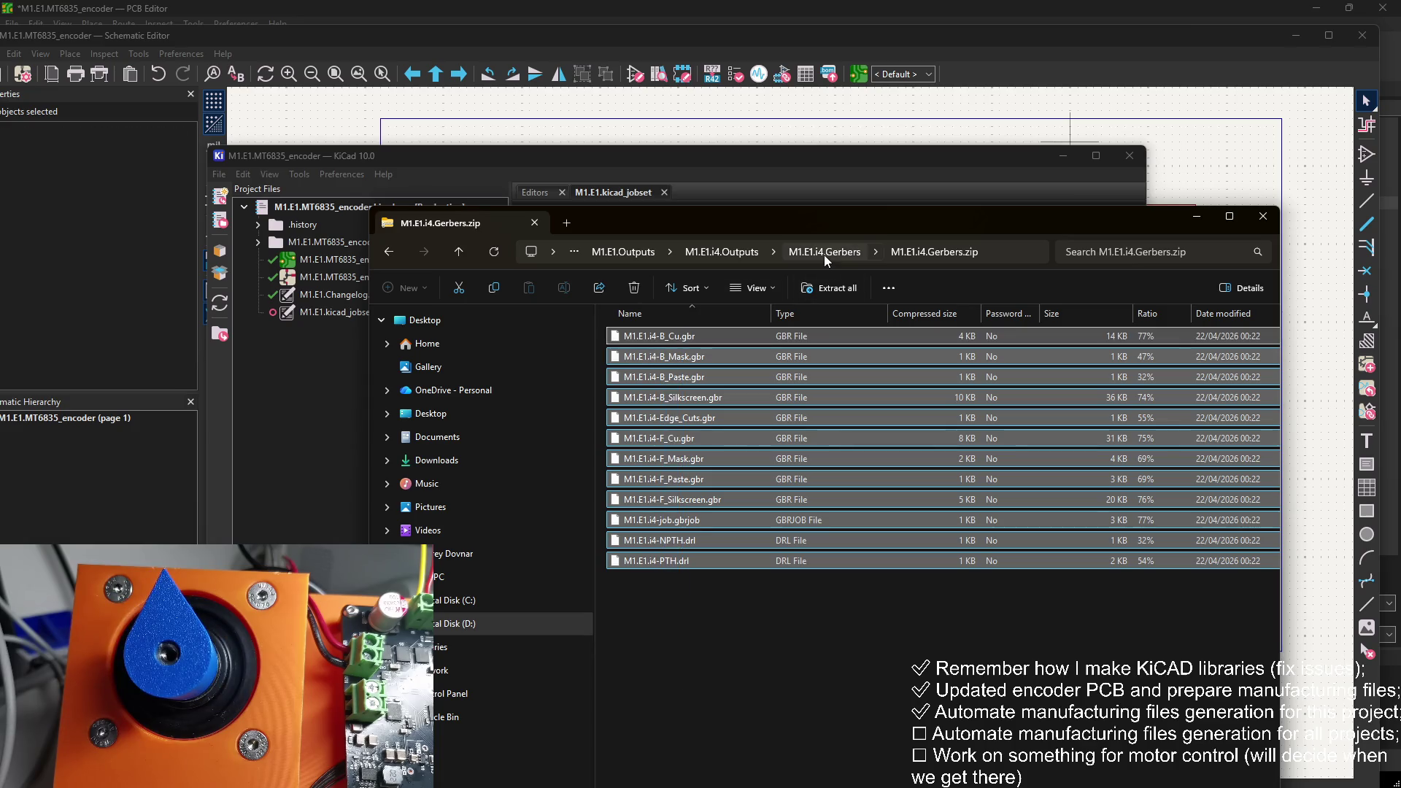
click(824, 255)
click(912, 170)
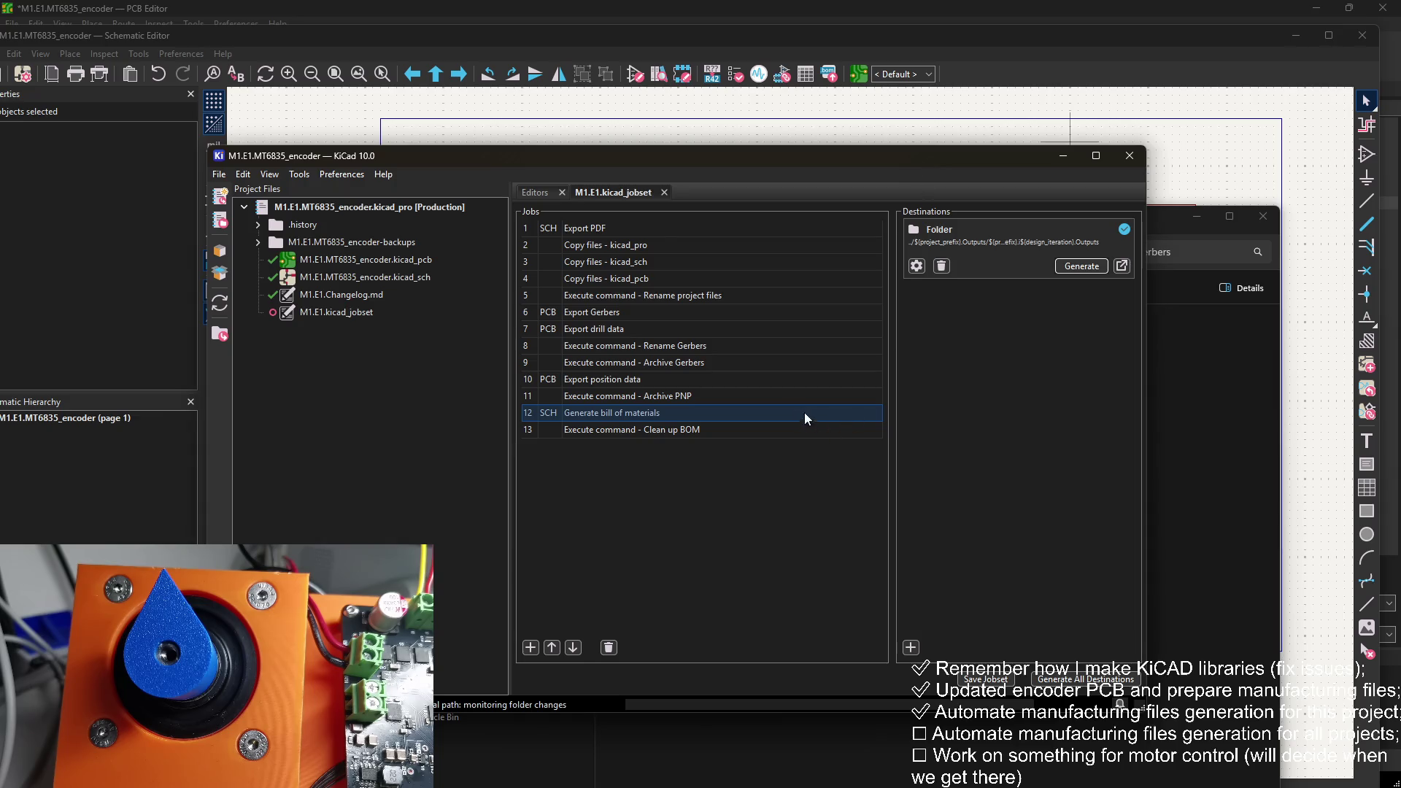
click(715, 348)
click(706, 363)
click(717, 299)
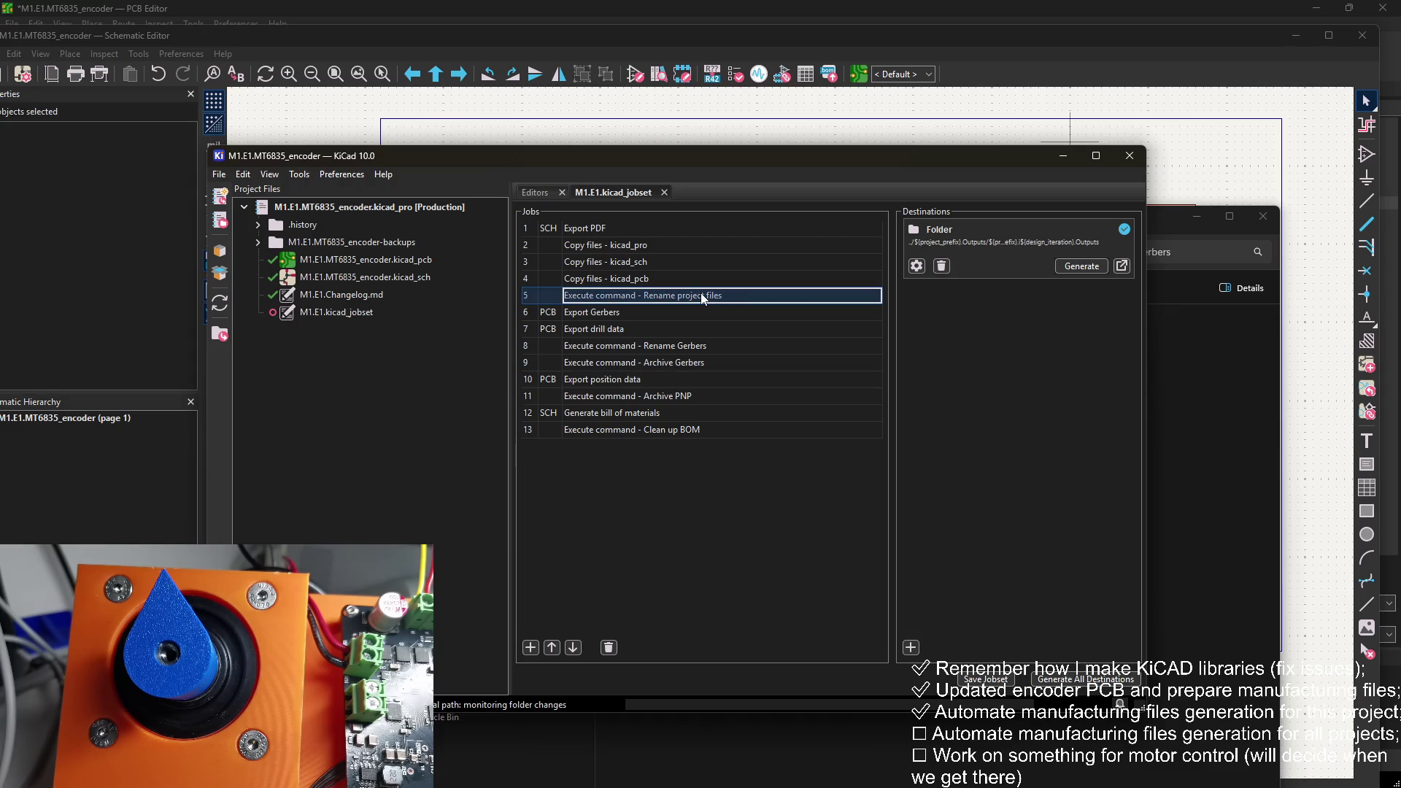
right_click(705, 340)
click(710, 346)
right_click(715, 341)
click(696, 299)
right_click(711, 297)
click(754, 325)
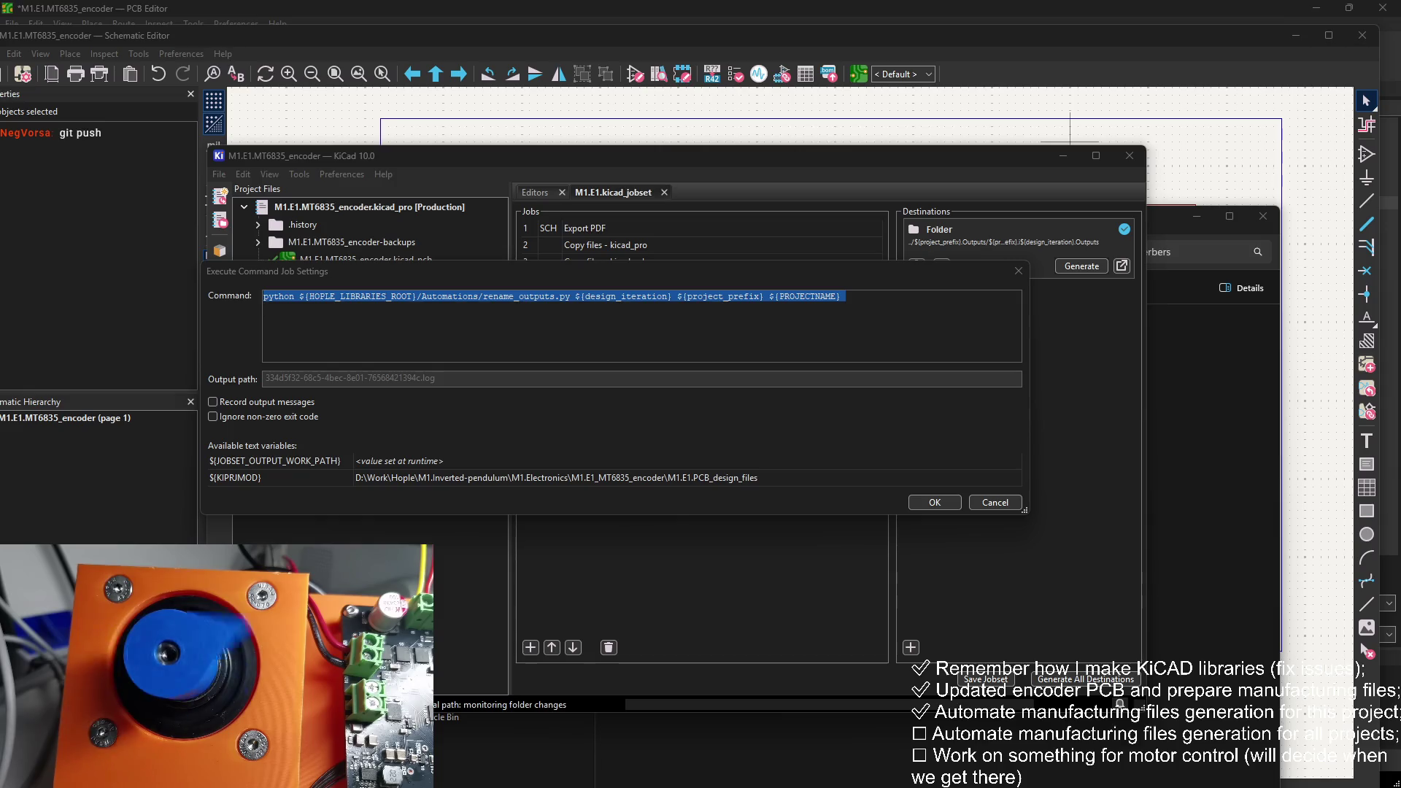
click(1019, 272)
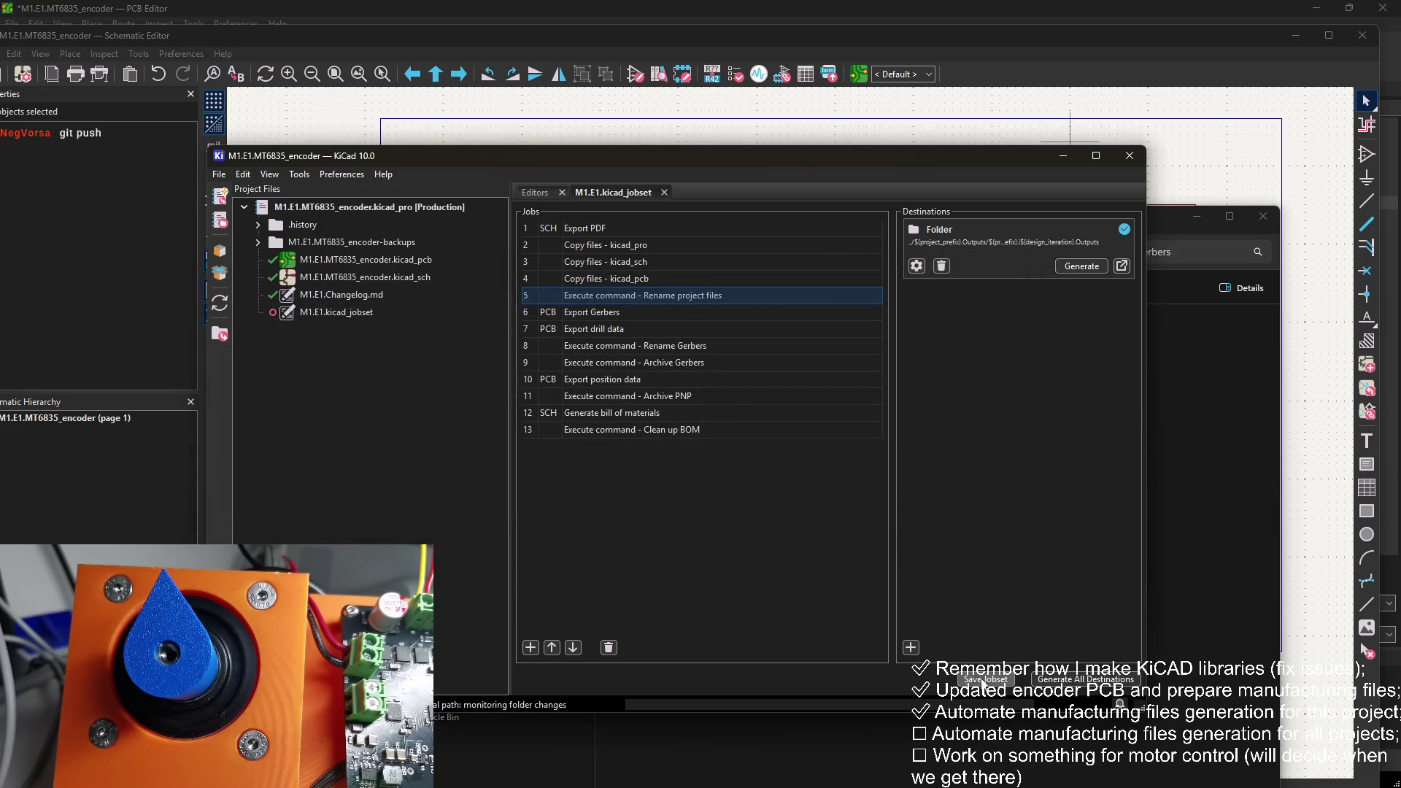
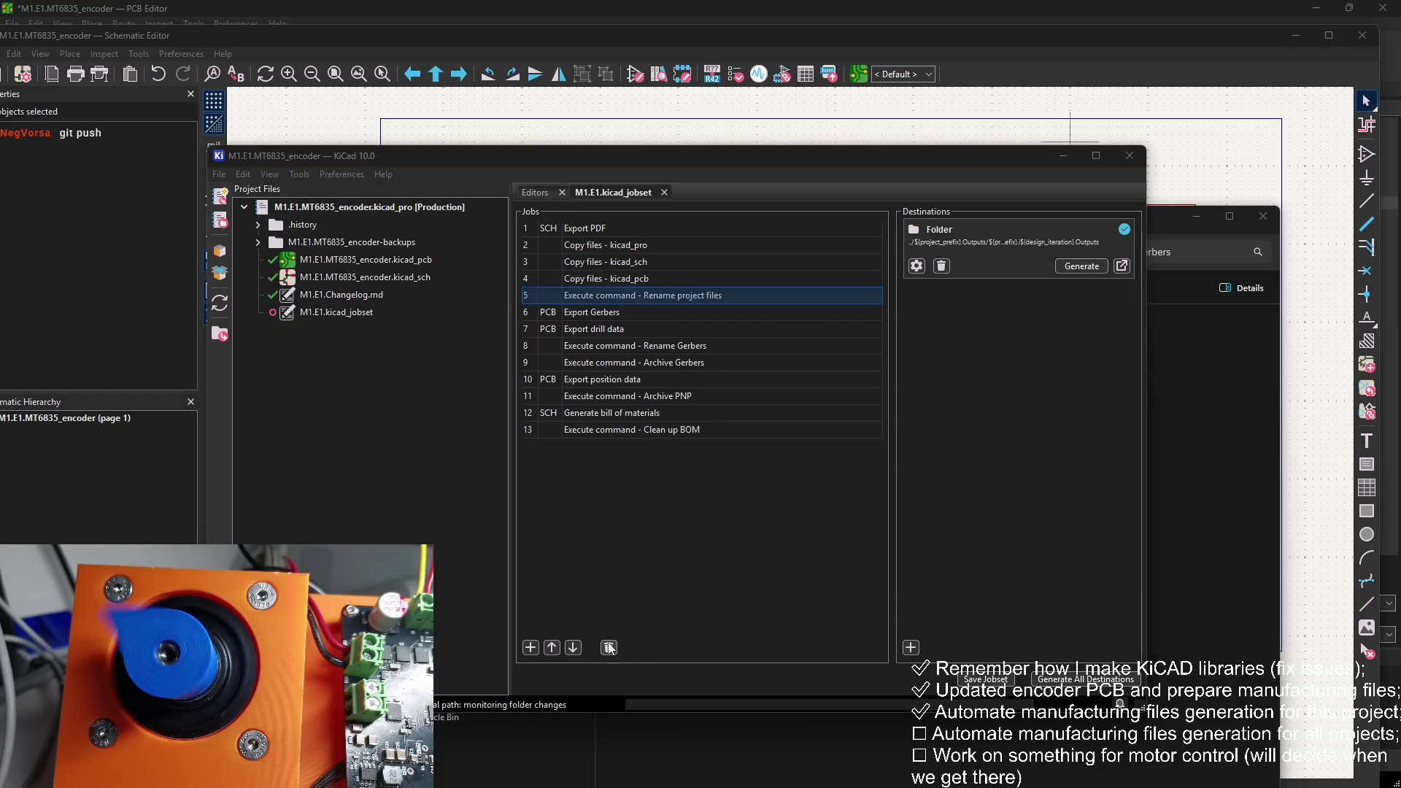
Step: Add a new Execute Command job as job 14 and name it '- Rename pfiles'
click(530, 647)
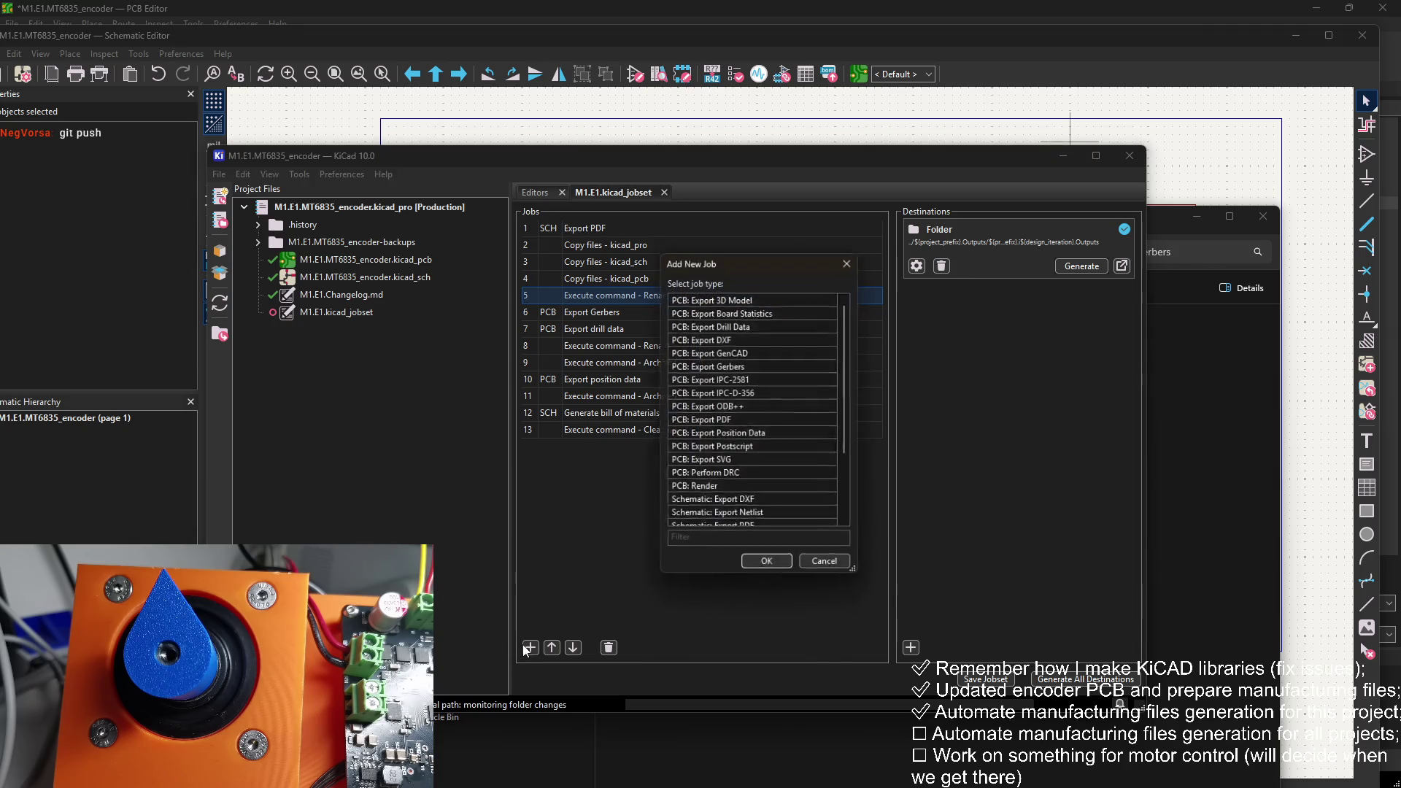
scroll(752, 438, down, 3)
click(759, 513)
click(763, 568)
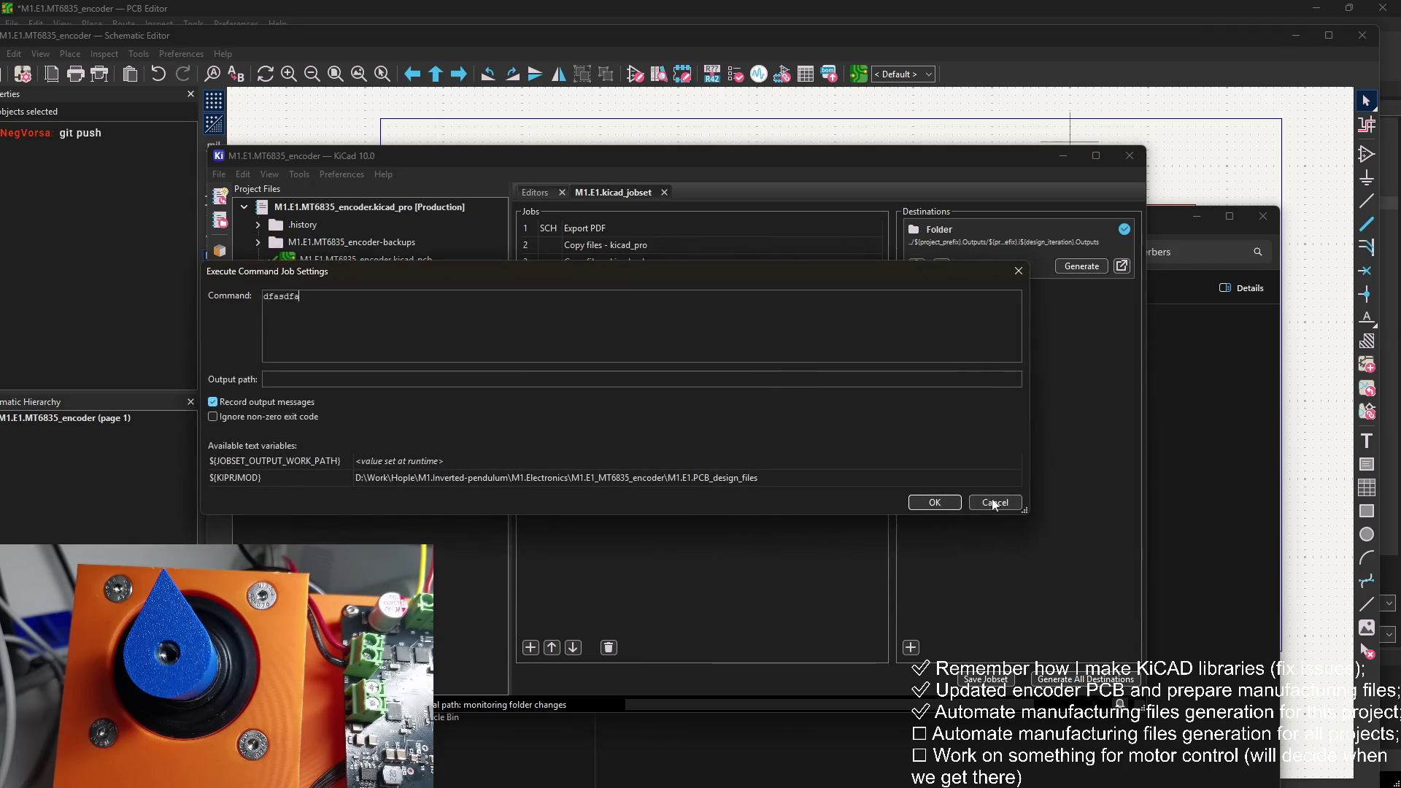
click(916, 499)
double_click(684, 445)
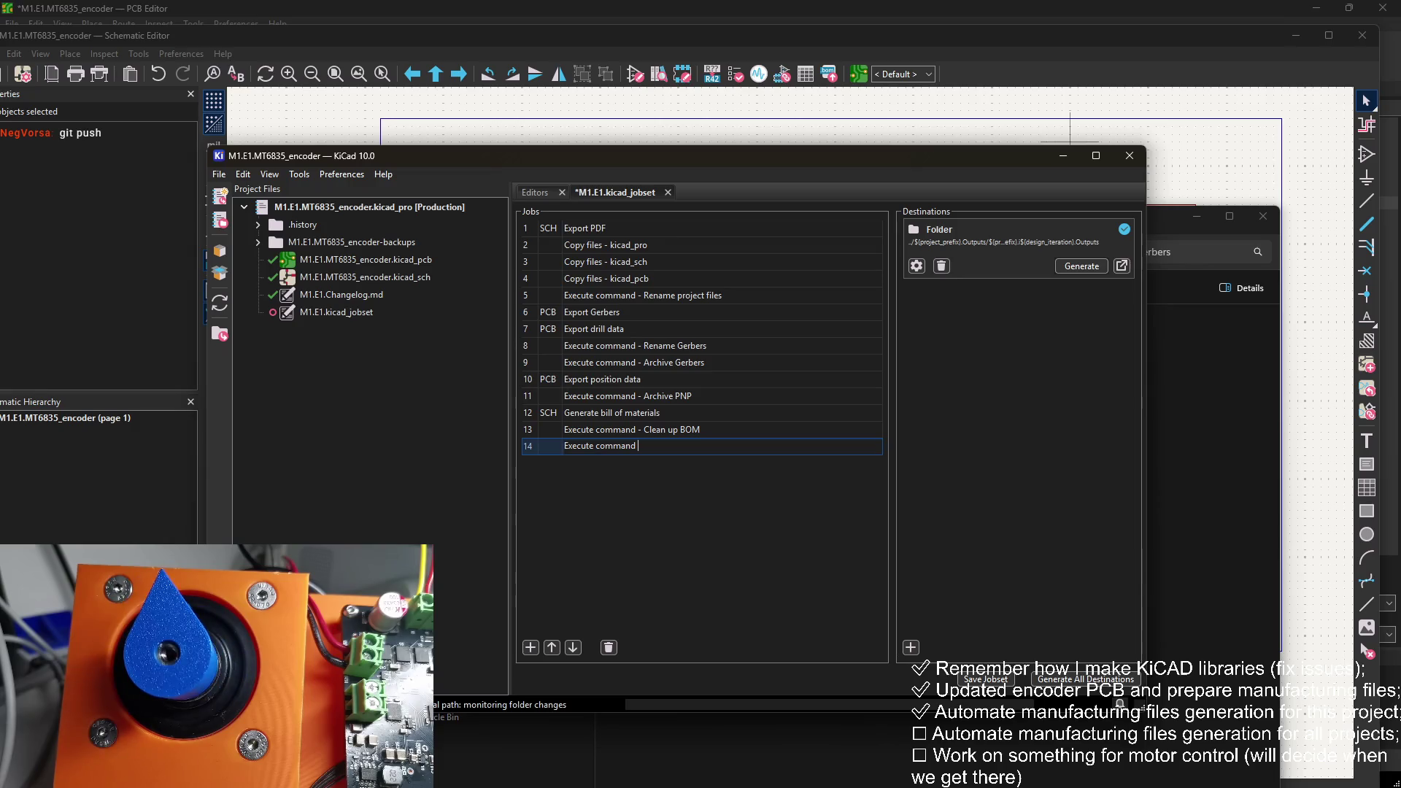
text(- Re)
text(name pfile)
text(s)
key(Return)
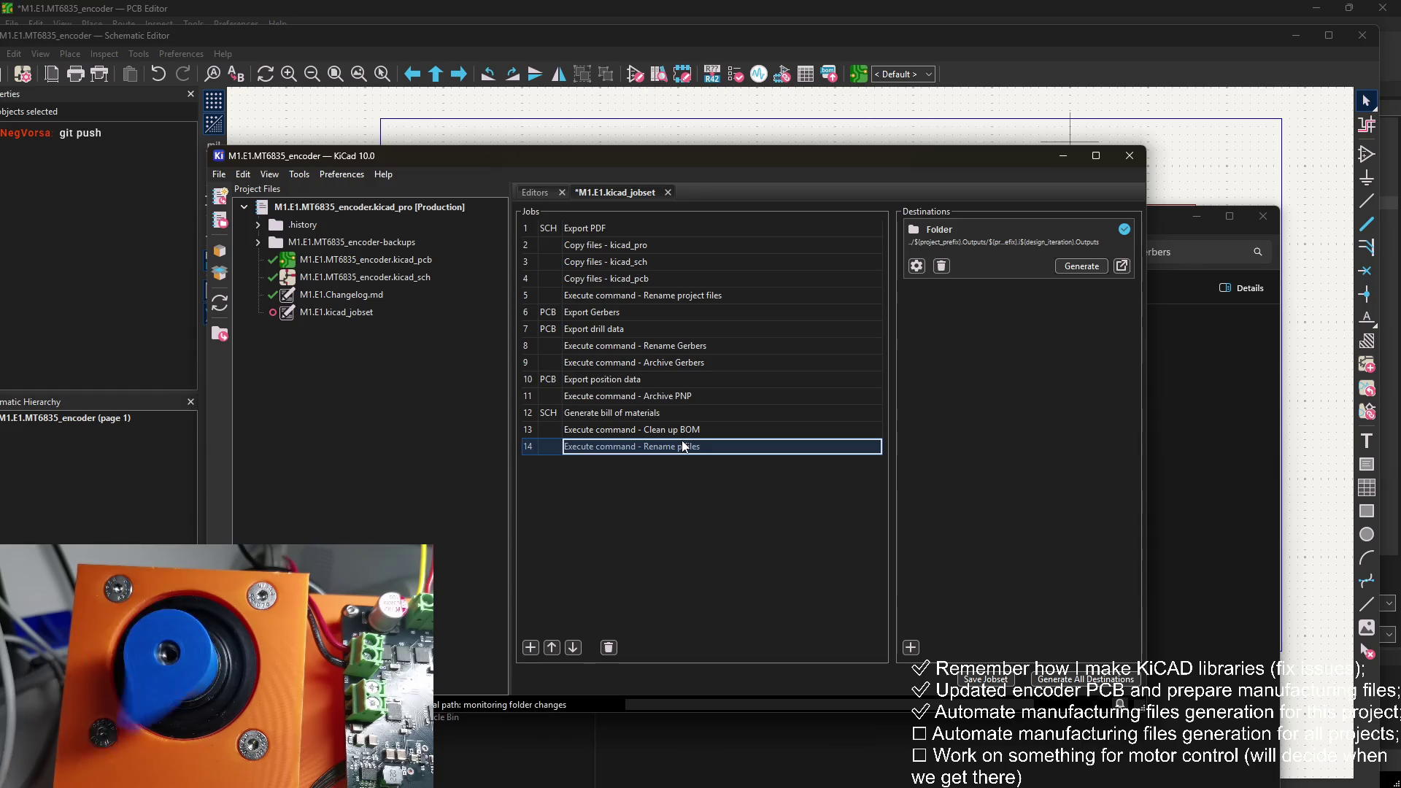
Step: Move the new '- Rename pfiles' job up the list to row 5
double_click(551, 647)
double_click(551, 647)
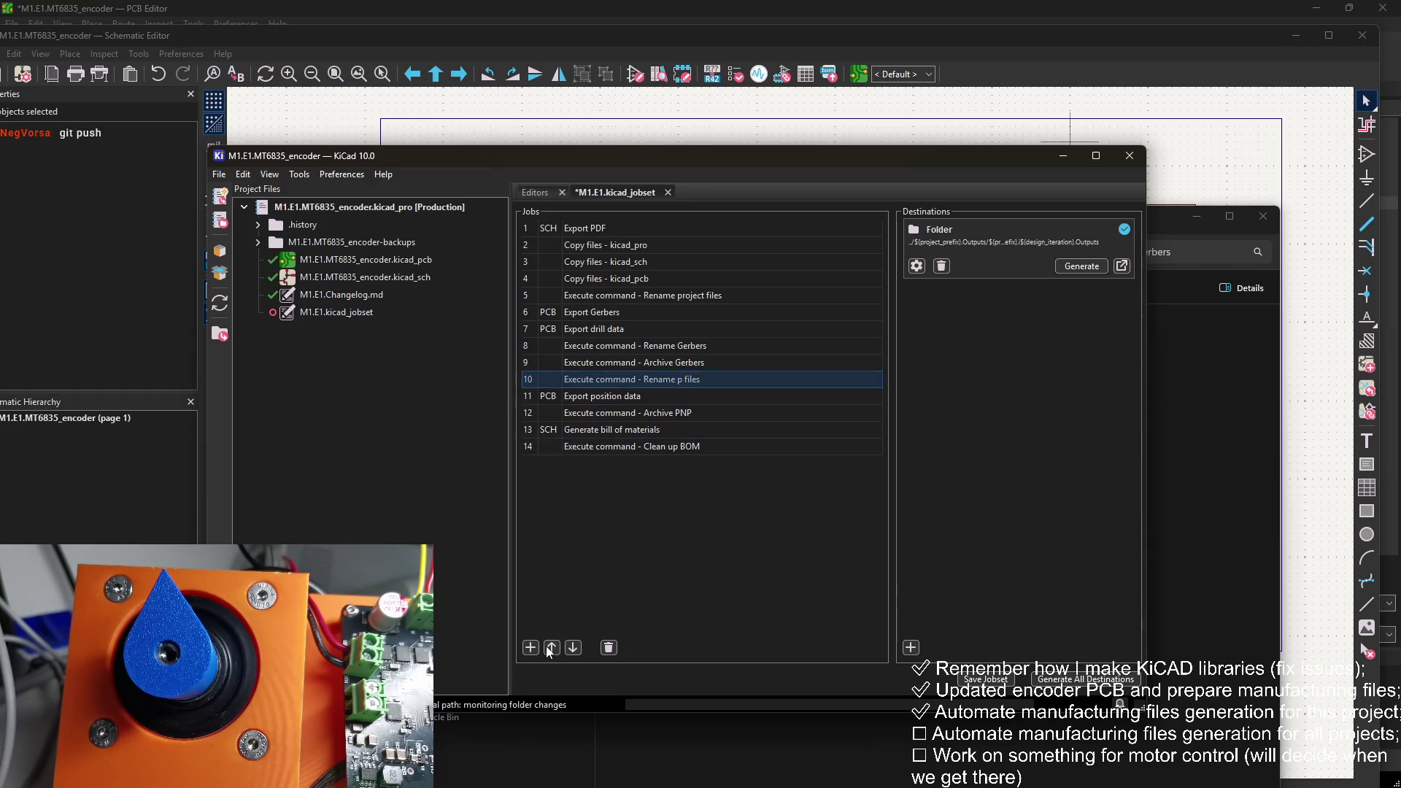
double_click(550, 647)
double_click(551, 647)
click(551, 648)
click(695, 312)
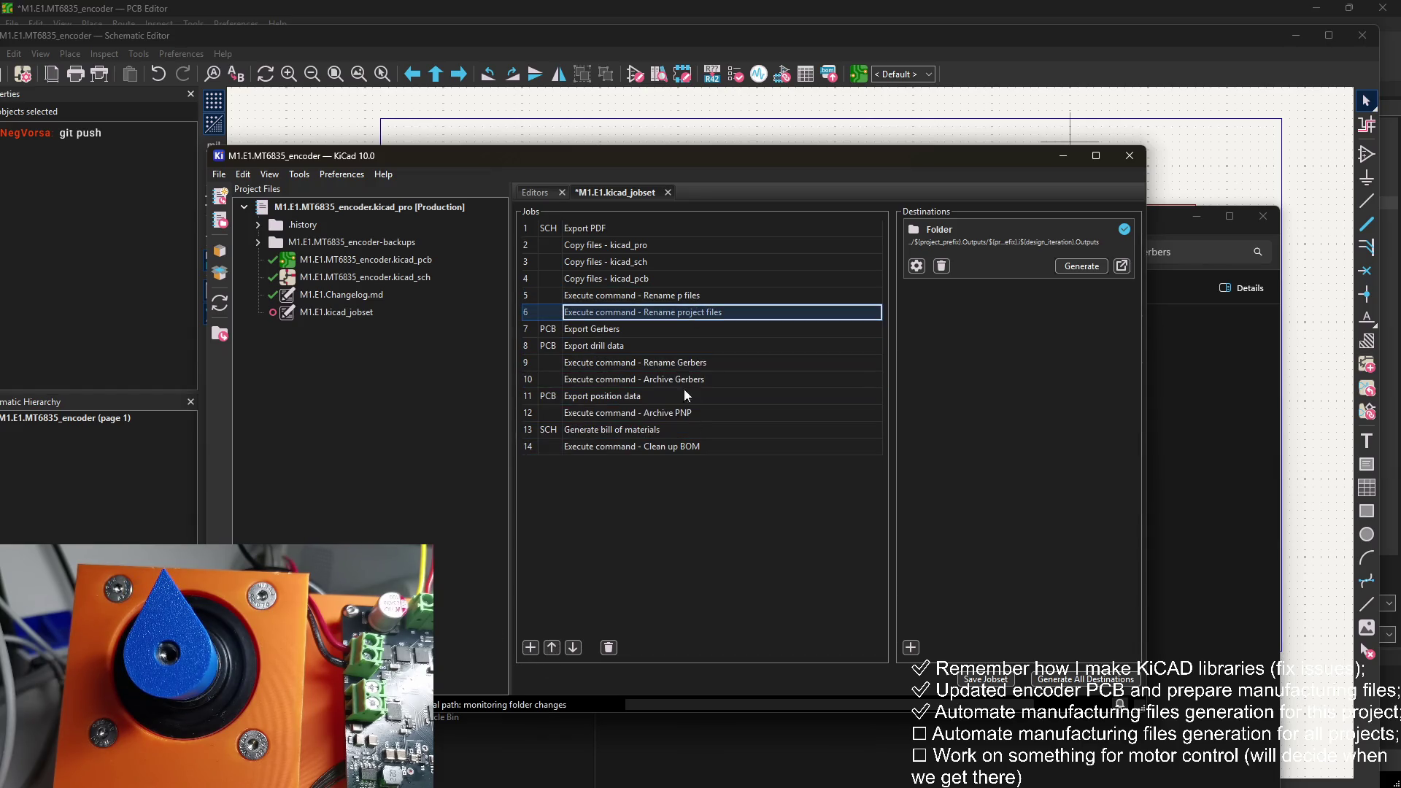
Step: Give the new job the Rename Gerbers rename_files.py command with the .Gerbers suffix removed
right_click(676, 367)
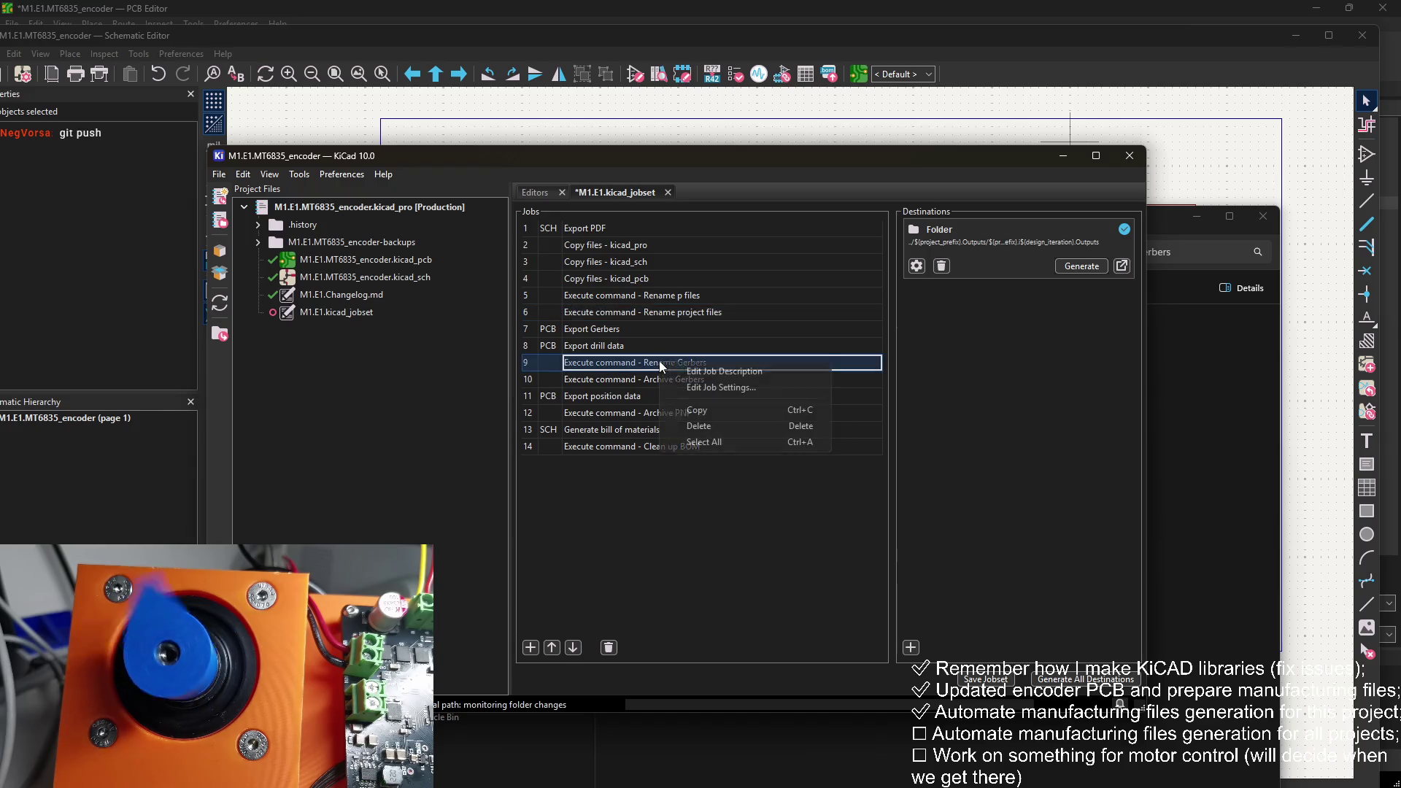
click(727, 389)
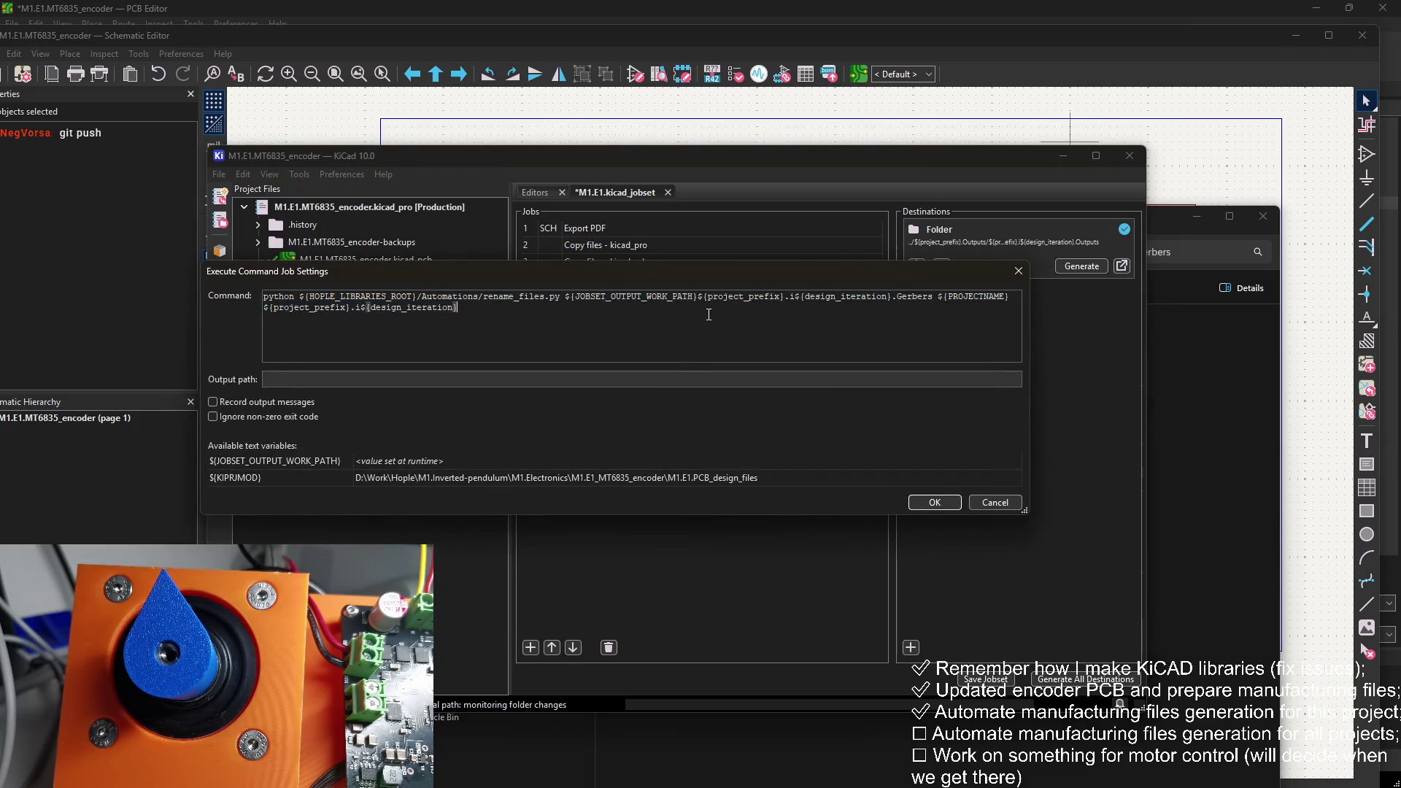
click(934, 503)
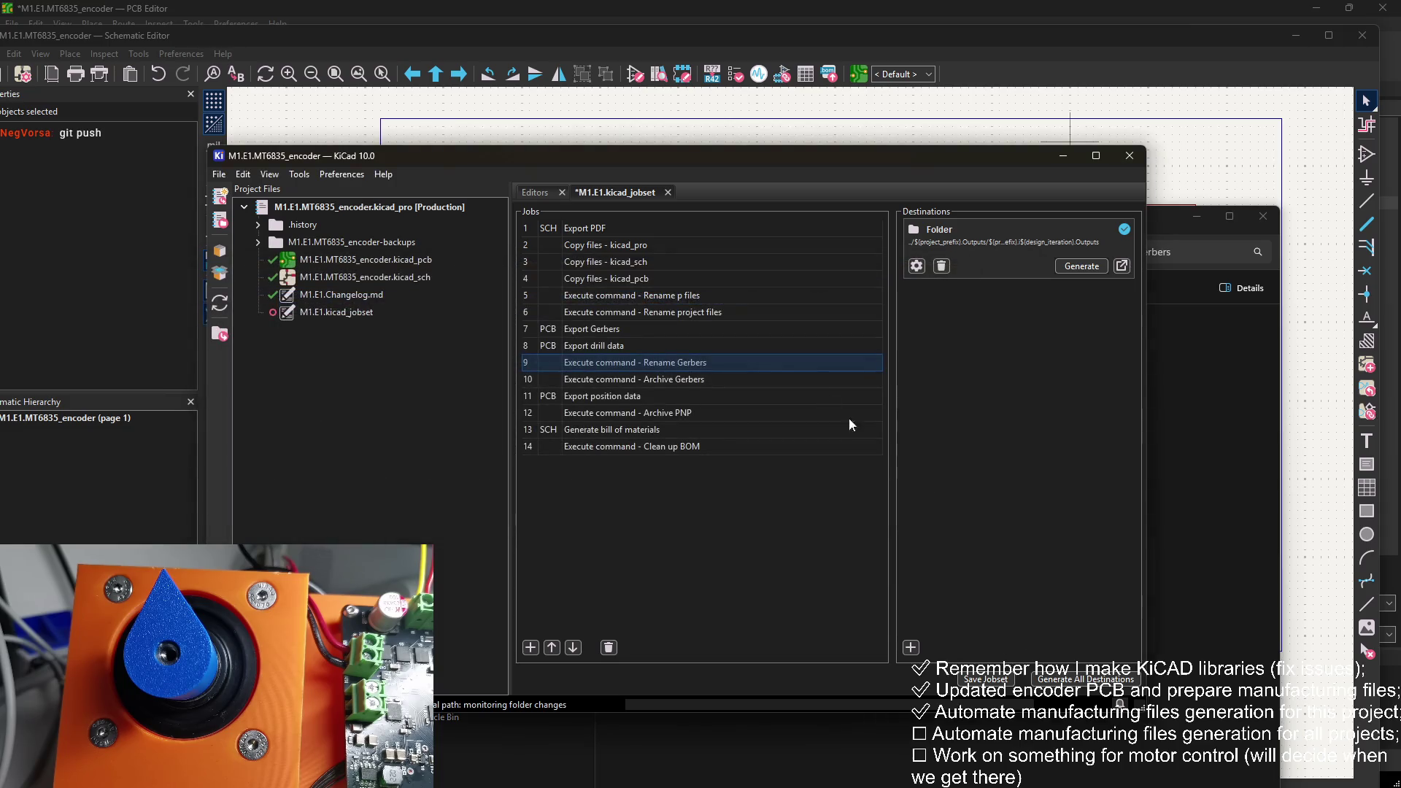
right_click(702, 296)
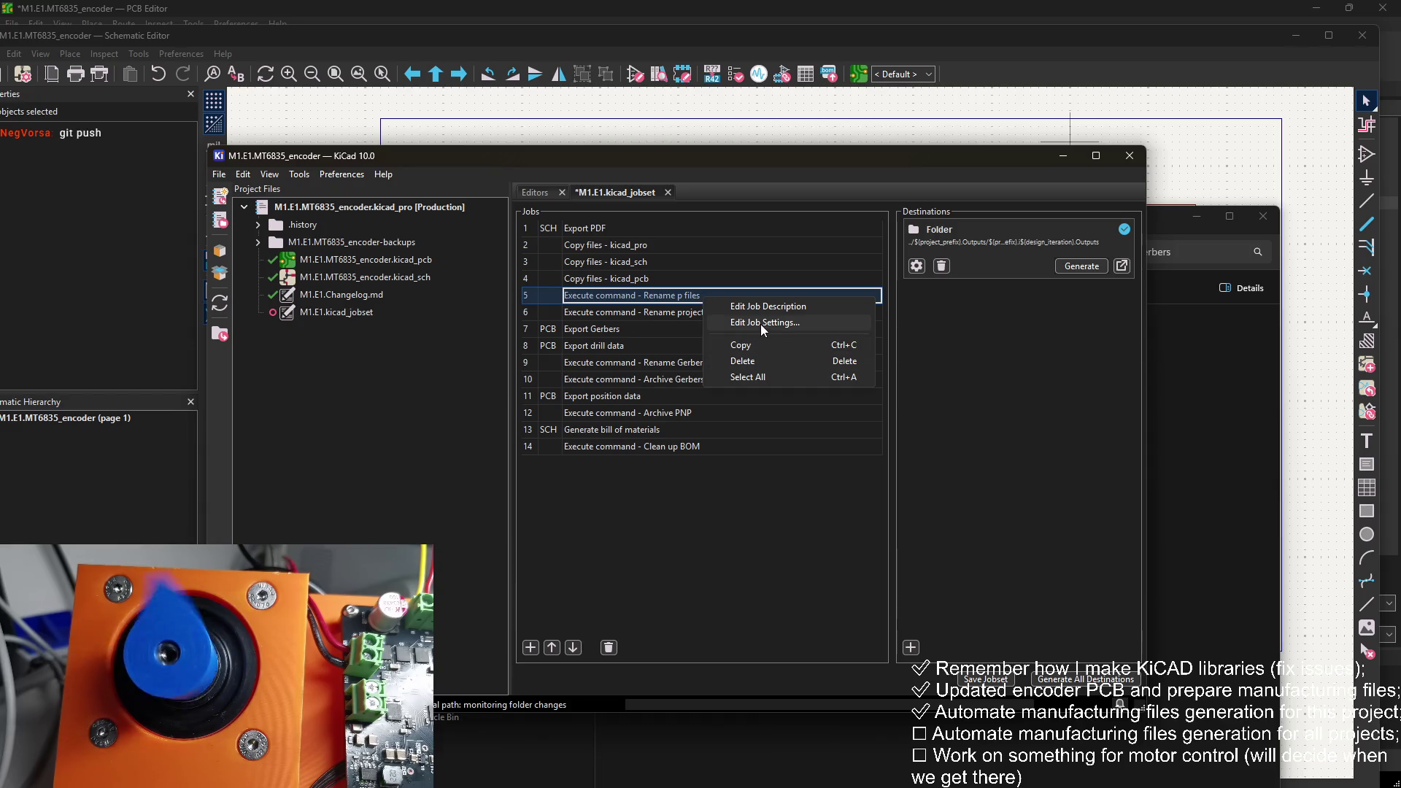
click(760, 324)
text(python ${HOPLE_LIBRARIES_ROOT}/Automations/rename_files.py ${JOBSET_OUTPUT_WORK_PATH}${project_prefix}.i${design_iteration}.Gerbers ${PROJECTNAME} ${project_prefix}.i${design_iteration})
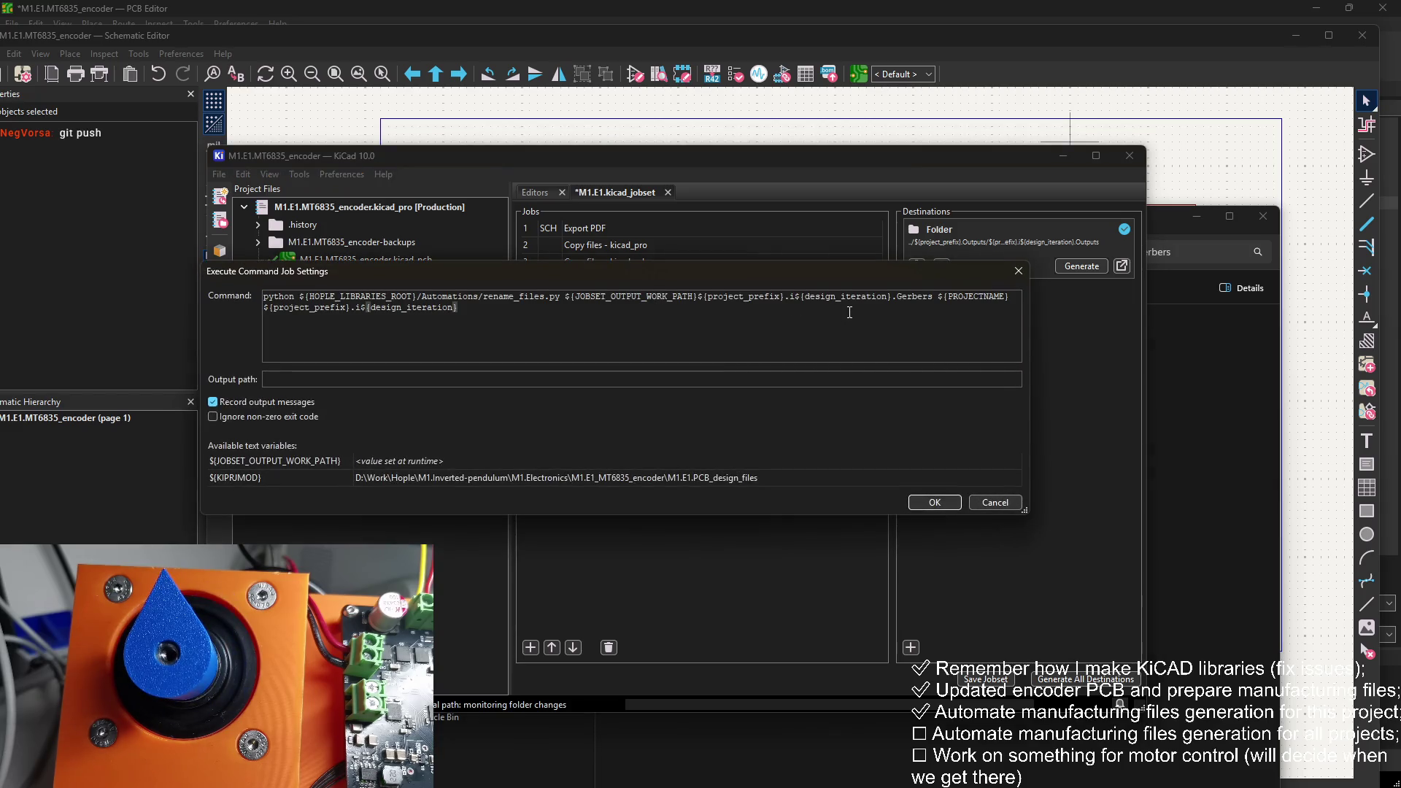
drag(932, 298, 888, 302)
key(BackSpace)
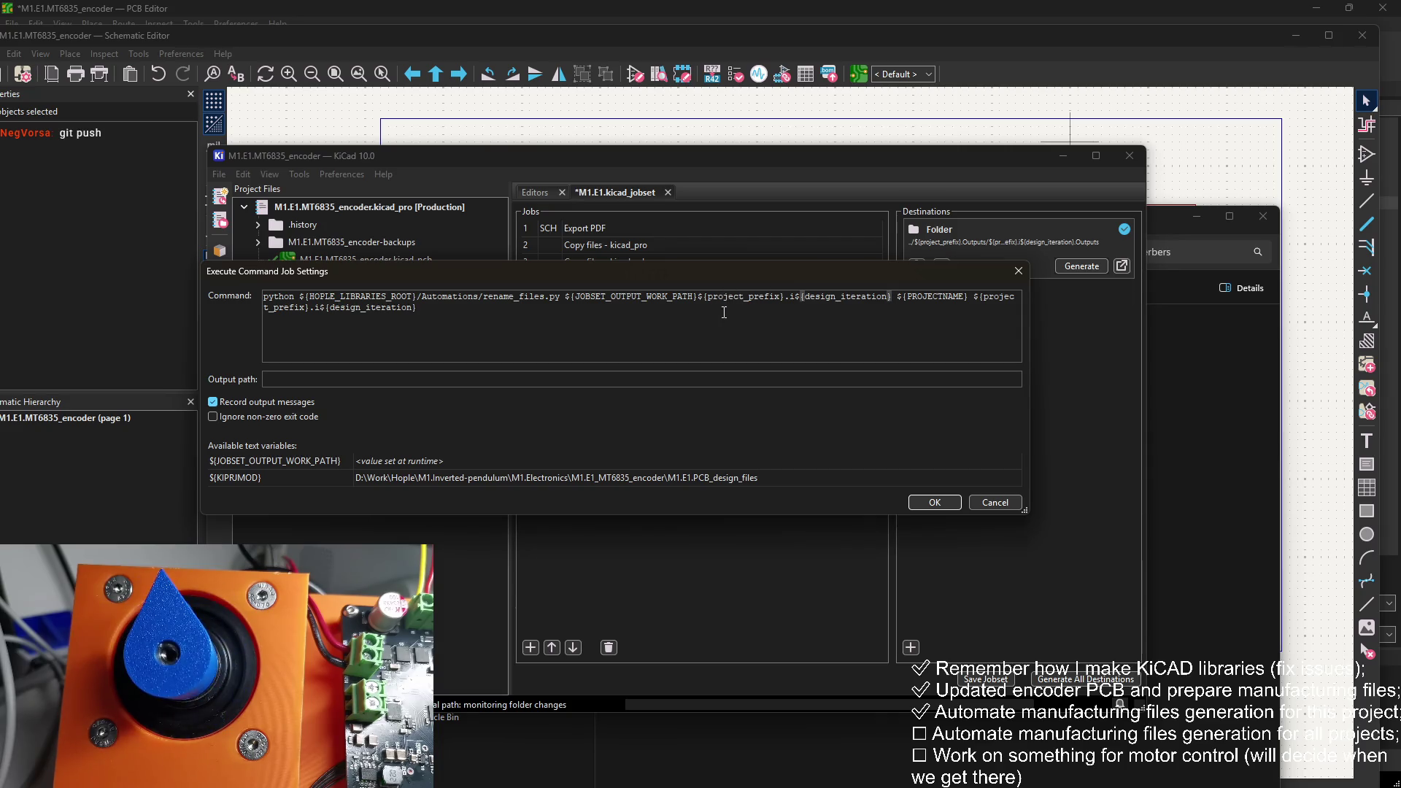
click(933, 502)
Step: Delete the old 'Rename project files' job from the jobset
click(677, 314)
right_click(677, 319)
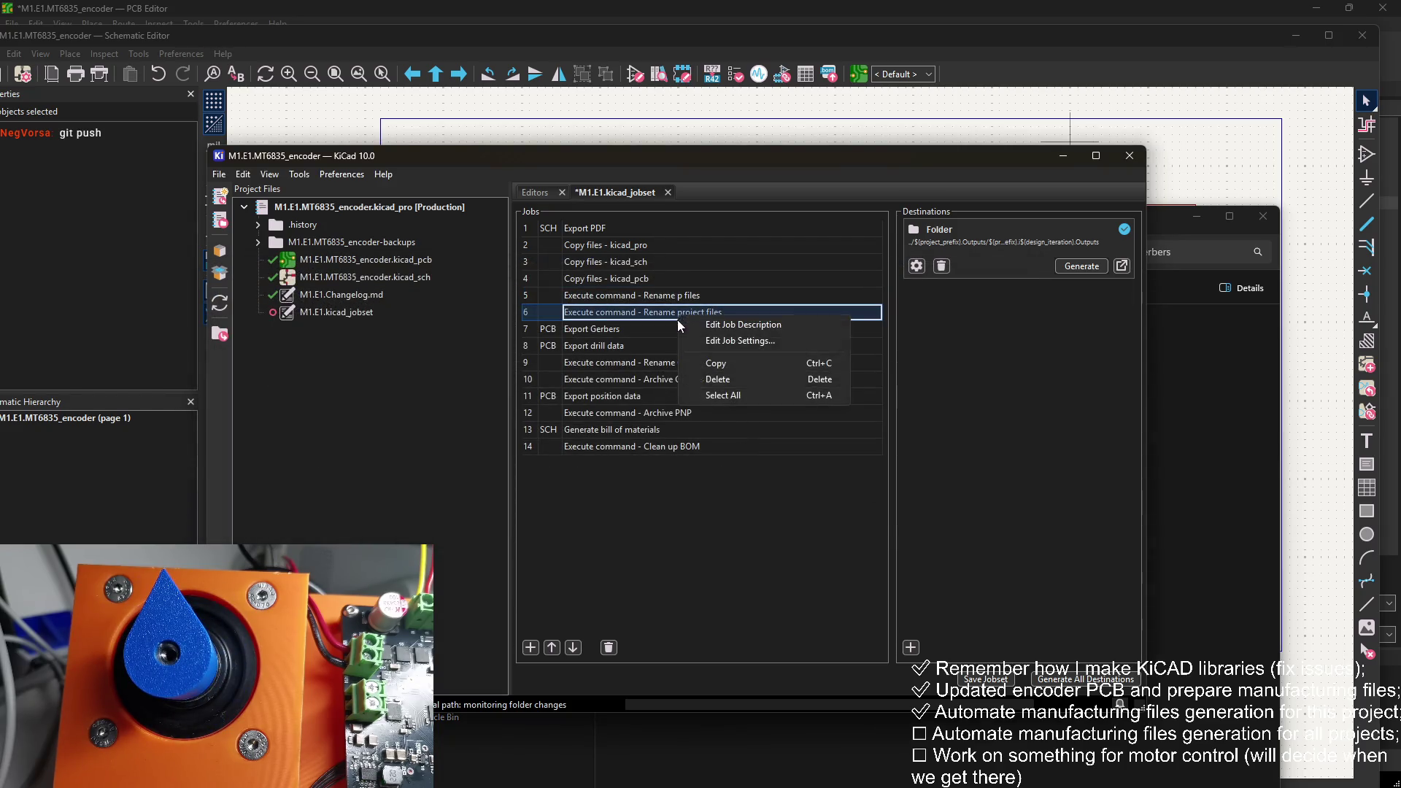
click(723, 395)
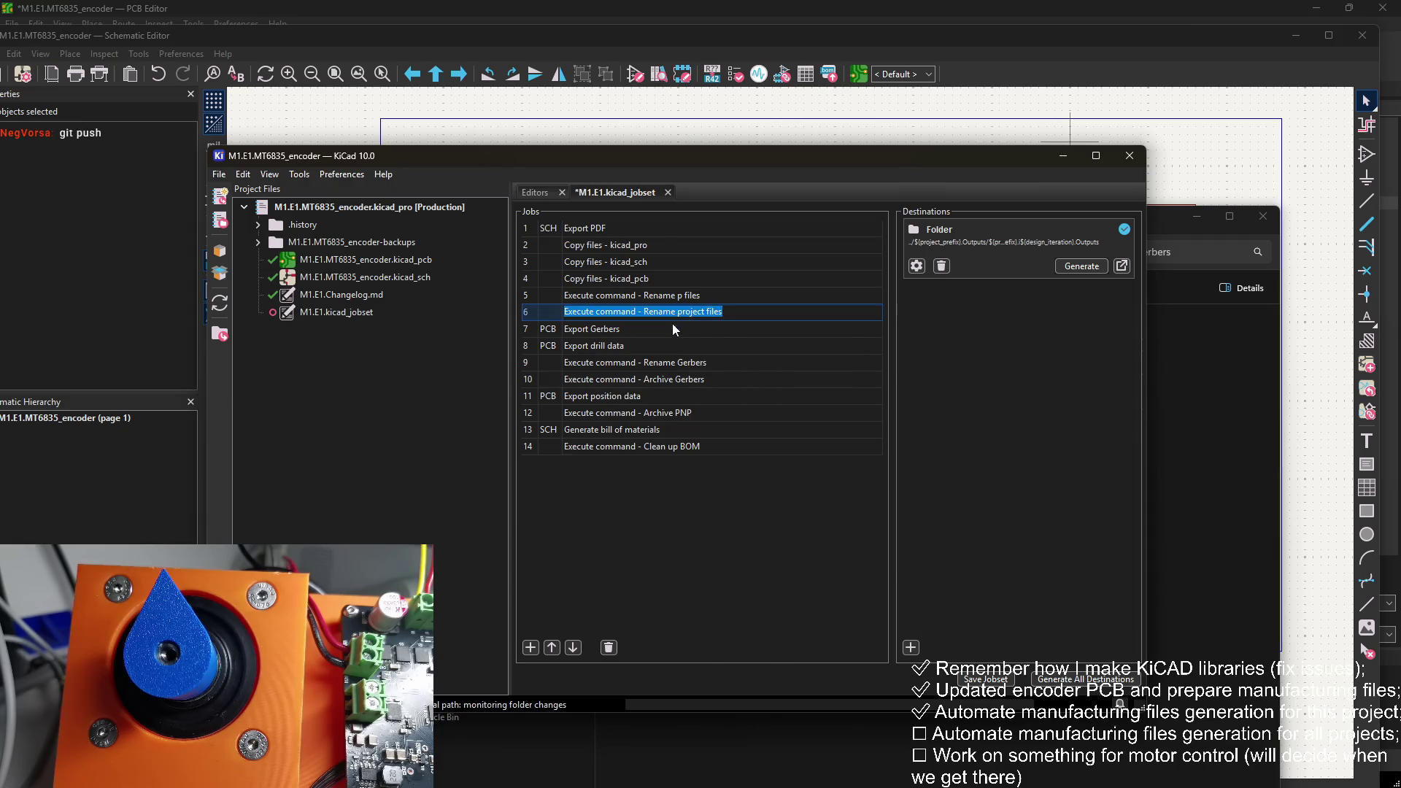
right_click(675, 316)
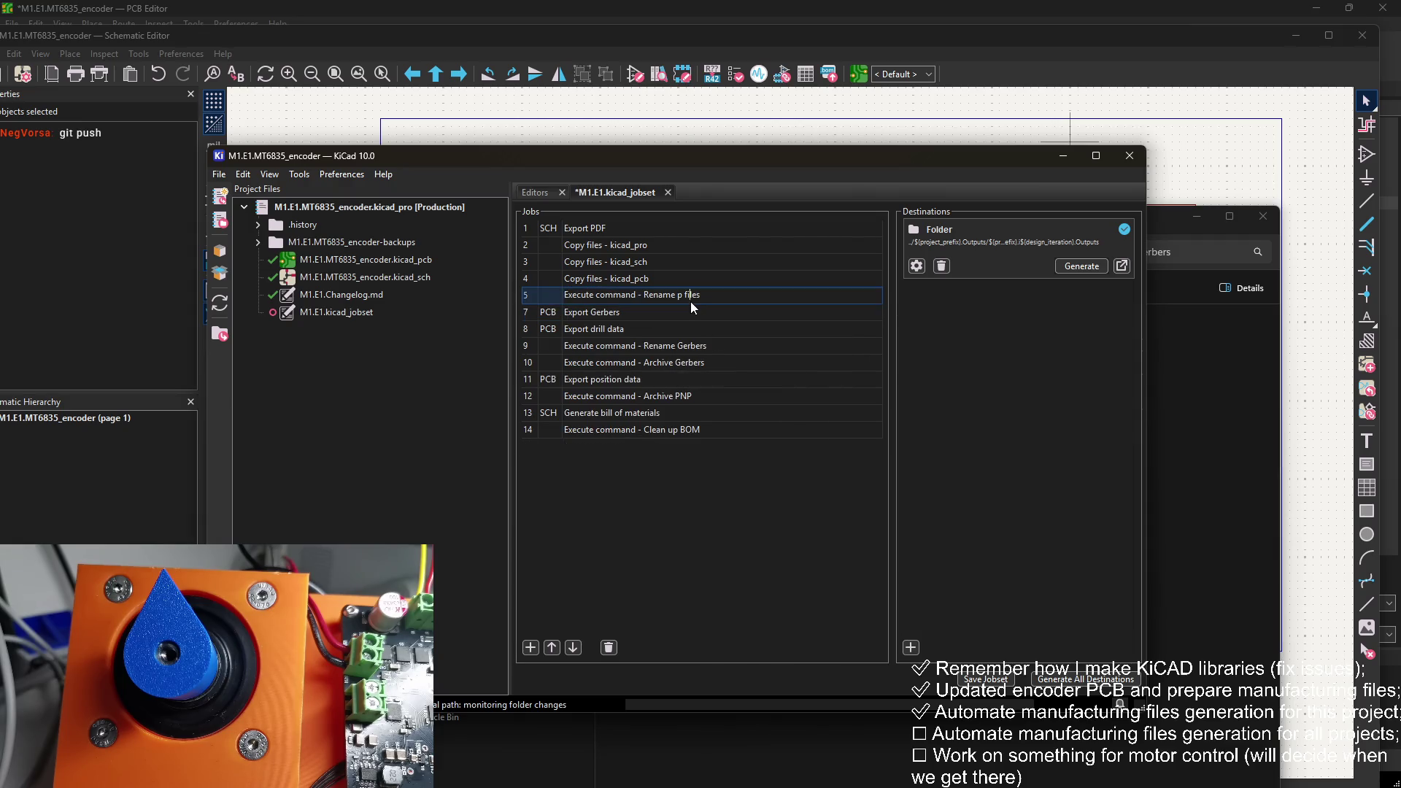
text(roject)
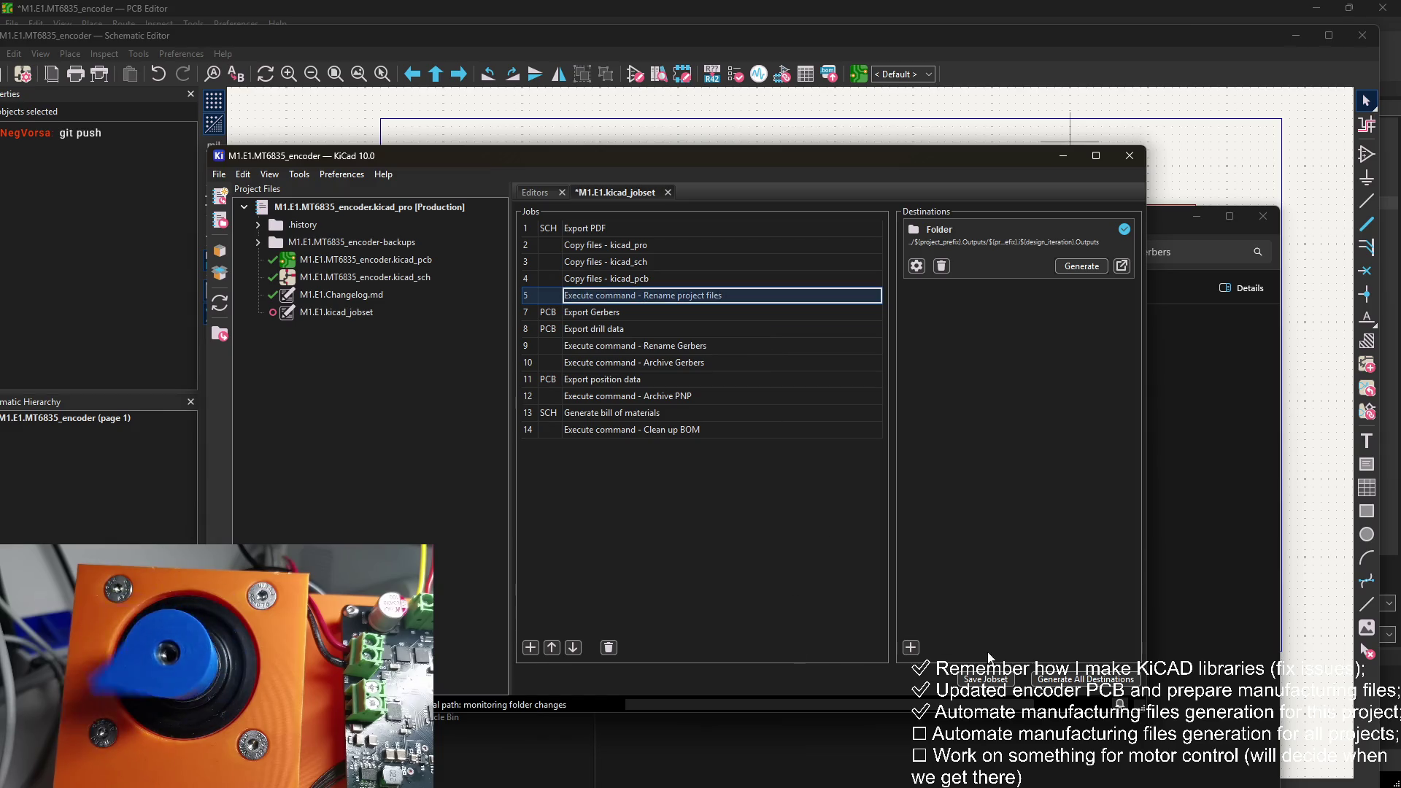
Step: Save the jobset and browse up to the folder holding all iterations' outputs
click(985, 680)
click(1154, 418)
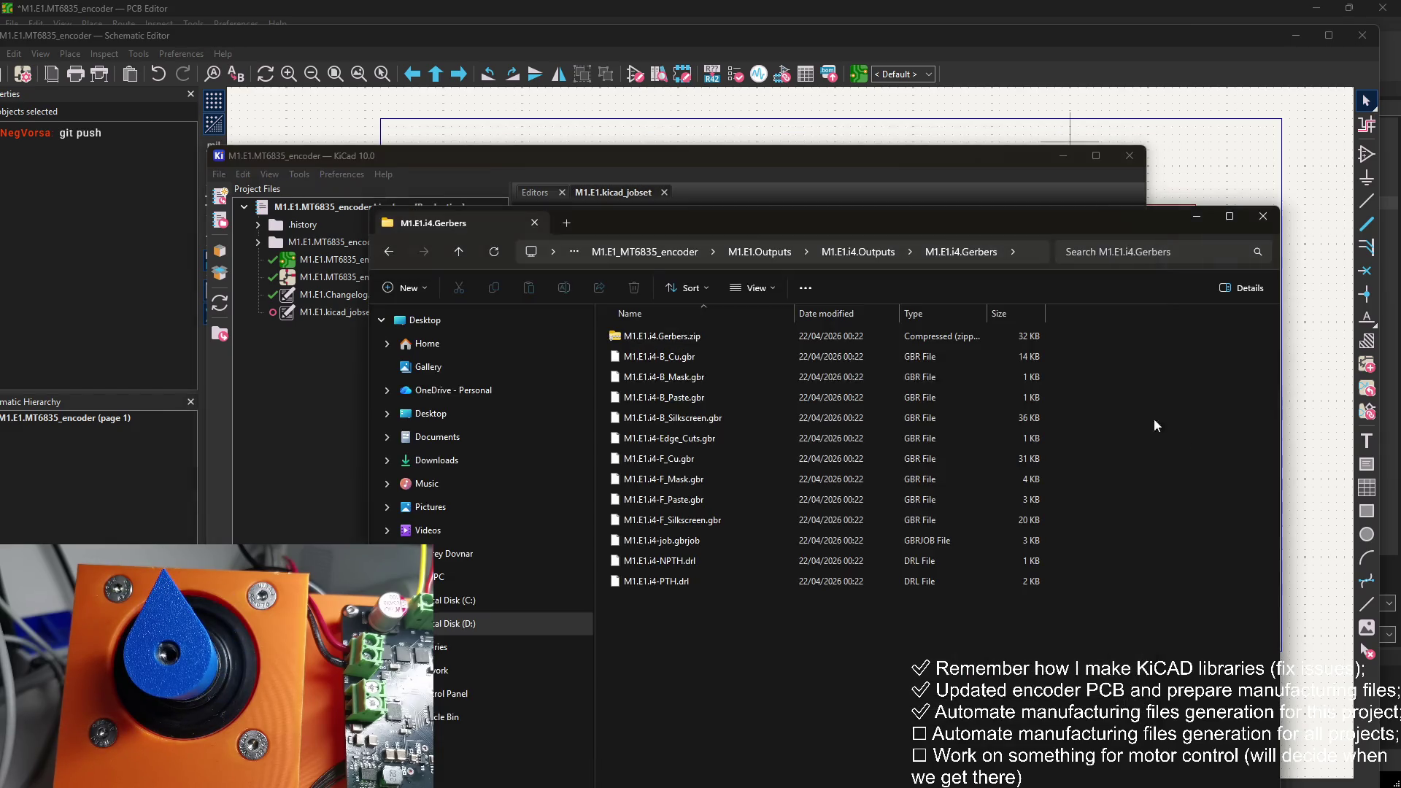
click(869, 252)
click(839, 252)
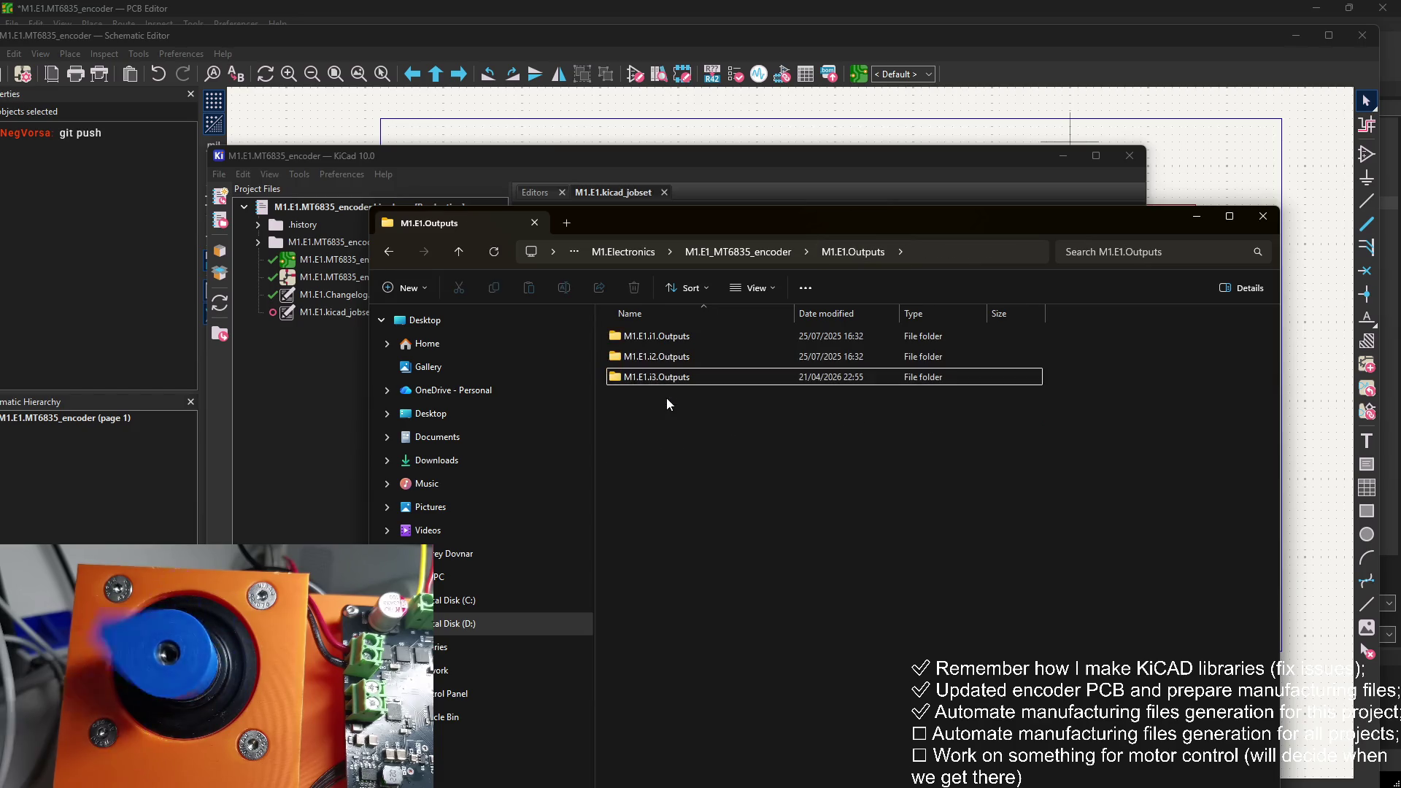
Step: Generate all outputs and read the rename job's invalid-directory error in the Jobset Run Log
click(797, 161)
click(1081, 266)
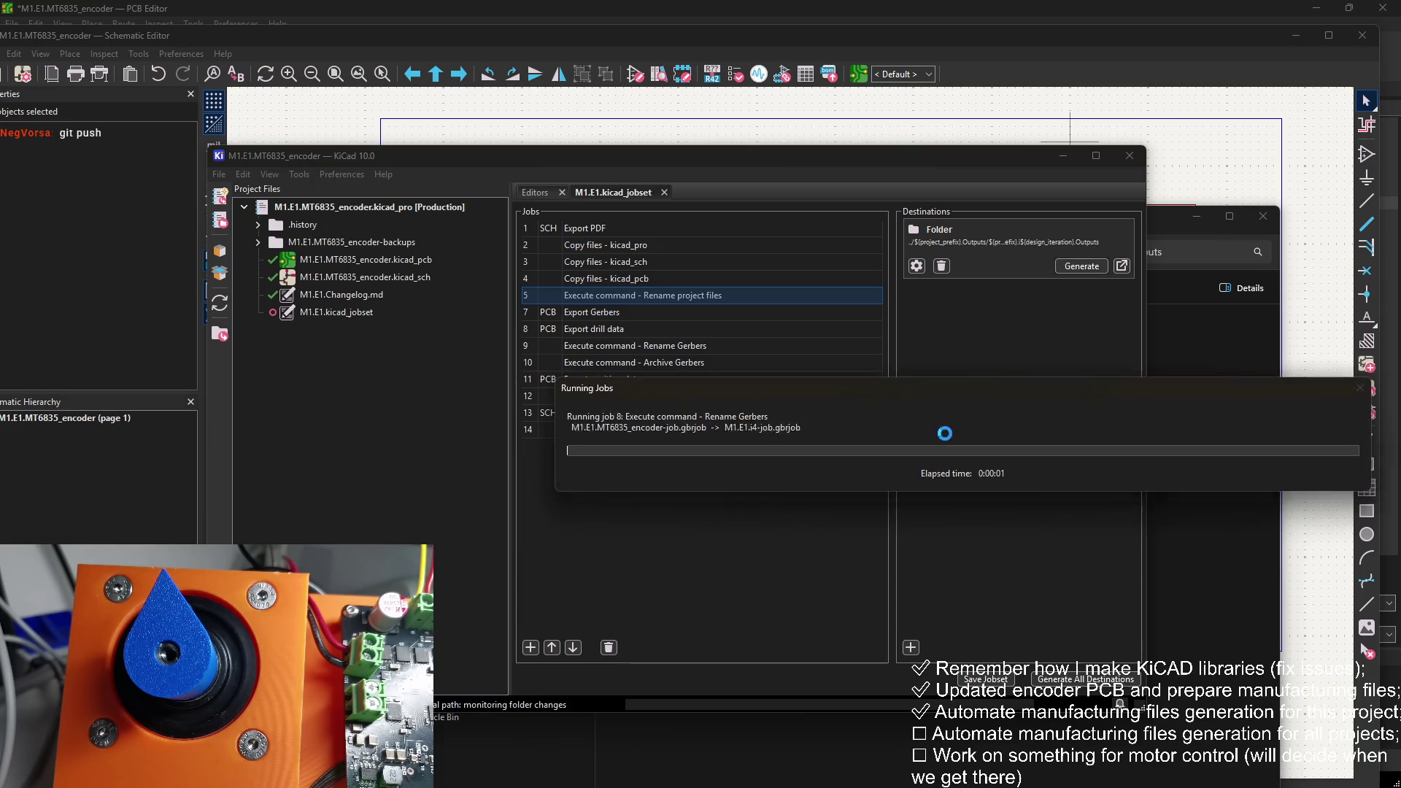
click(1124, 230)
click(511, 484)
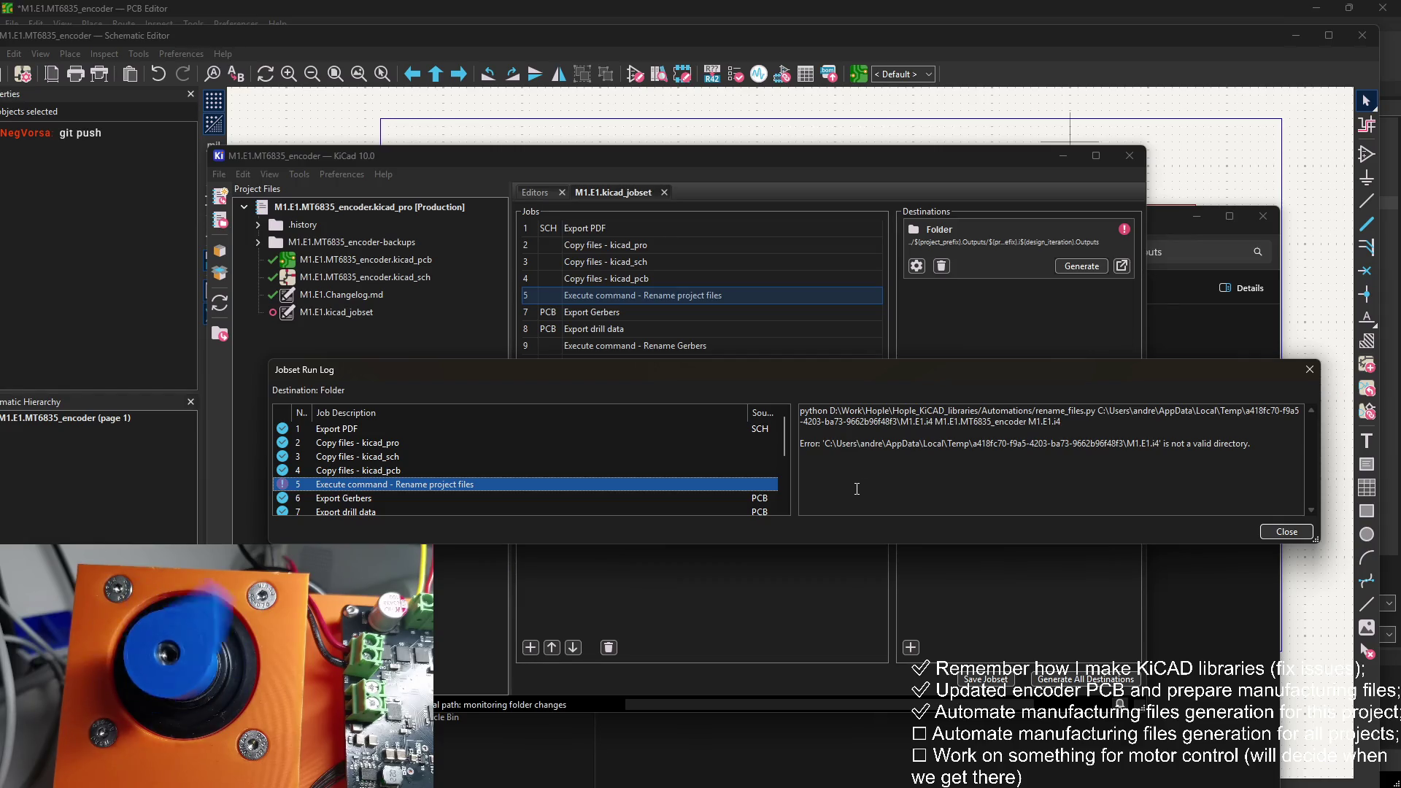
key(Escape)
right_click(635, 295)
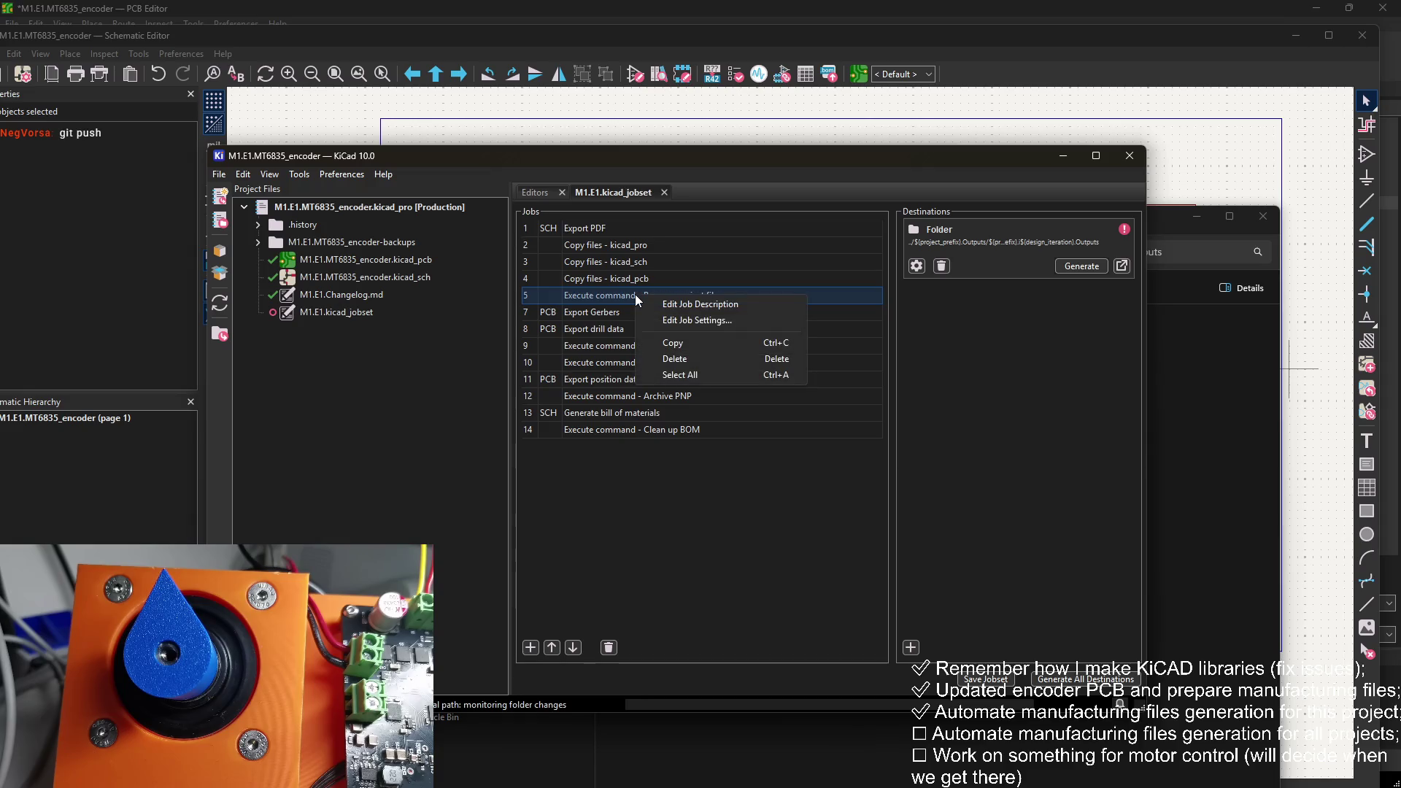
click(1124, 230)
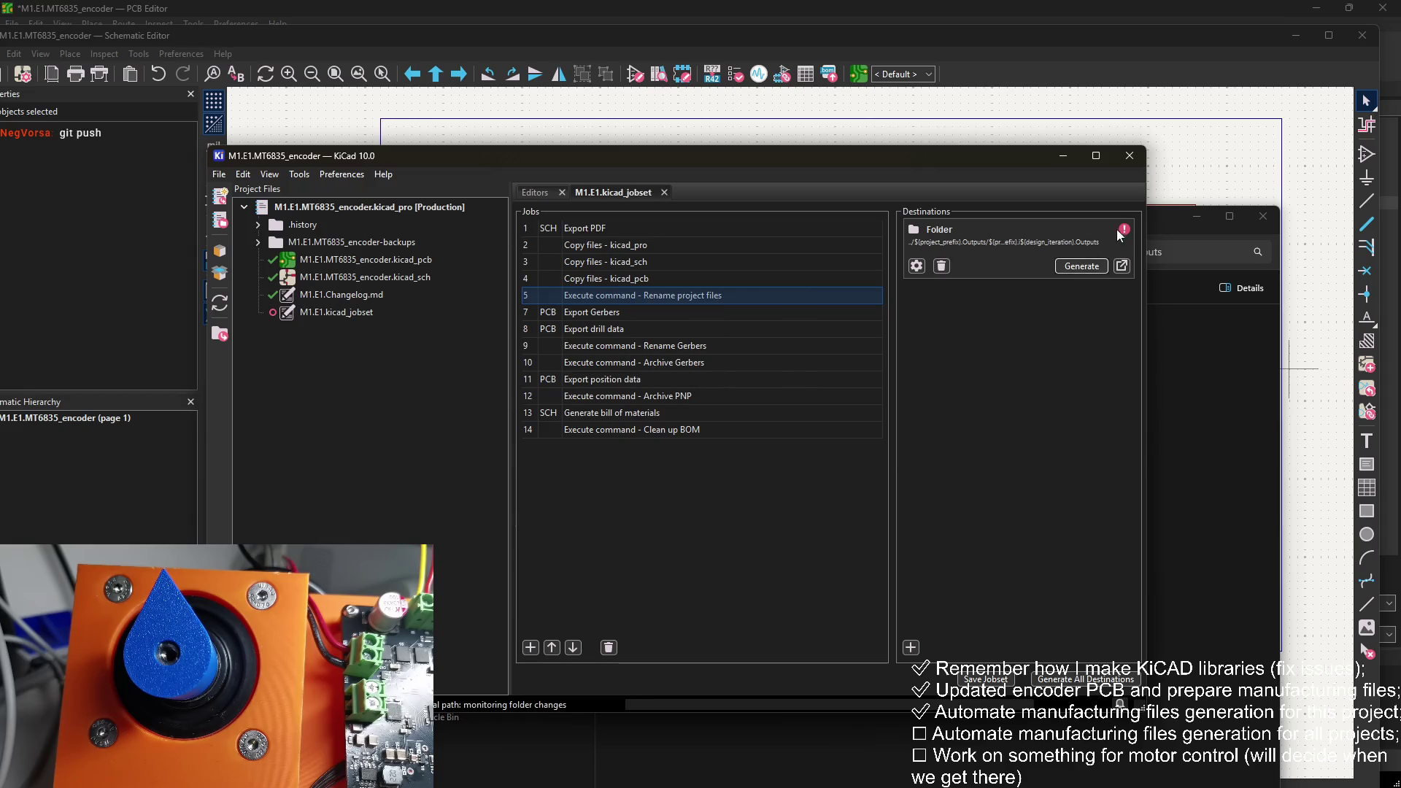
click(623, 485)
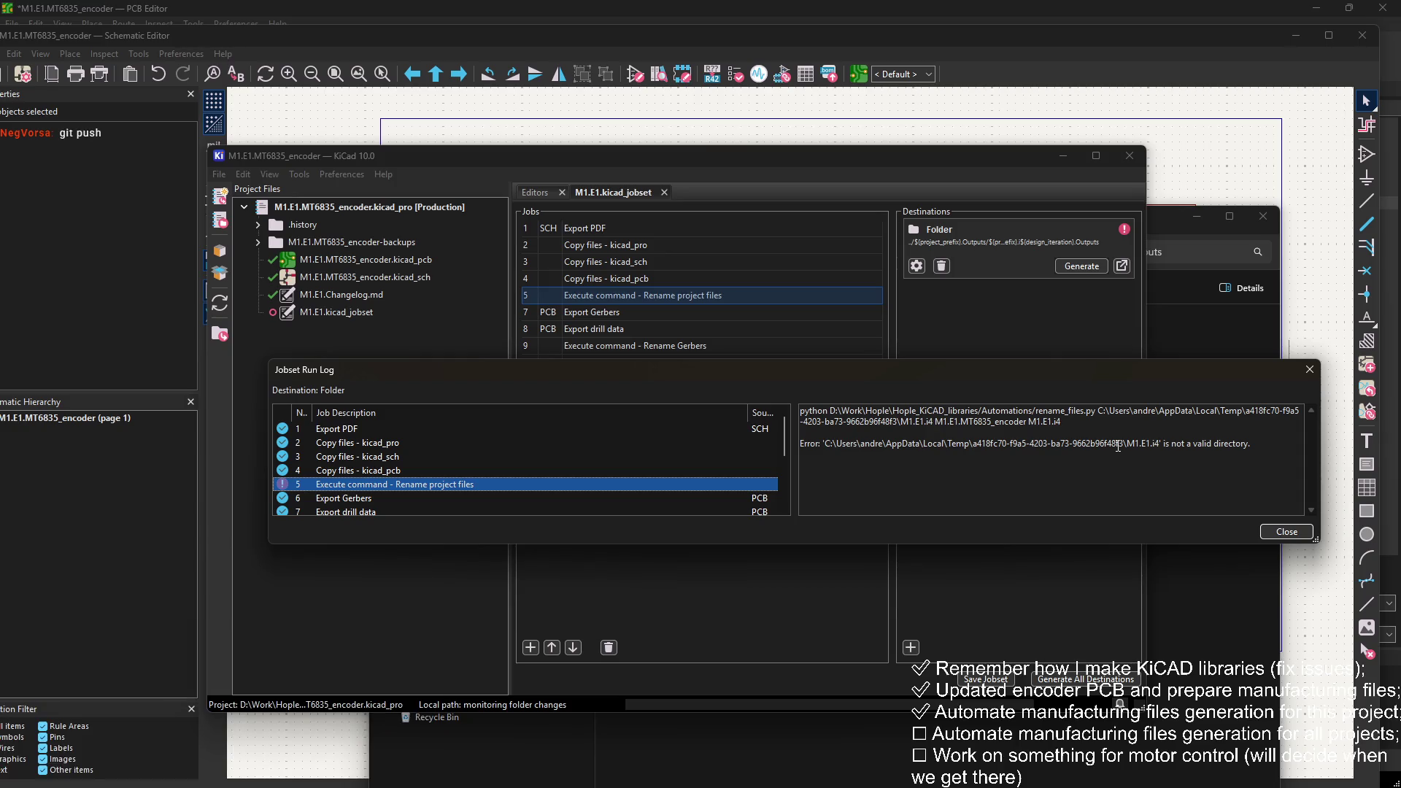
Step: Remove the duplicated prefix and iteration from the rename job's command path
click(1306, 374)
right_click(756, 305)
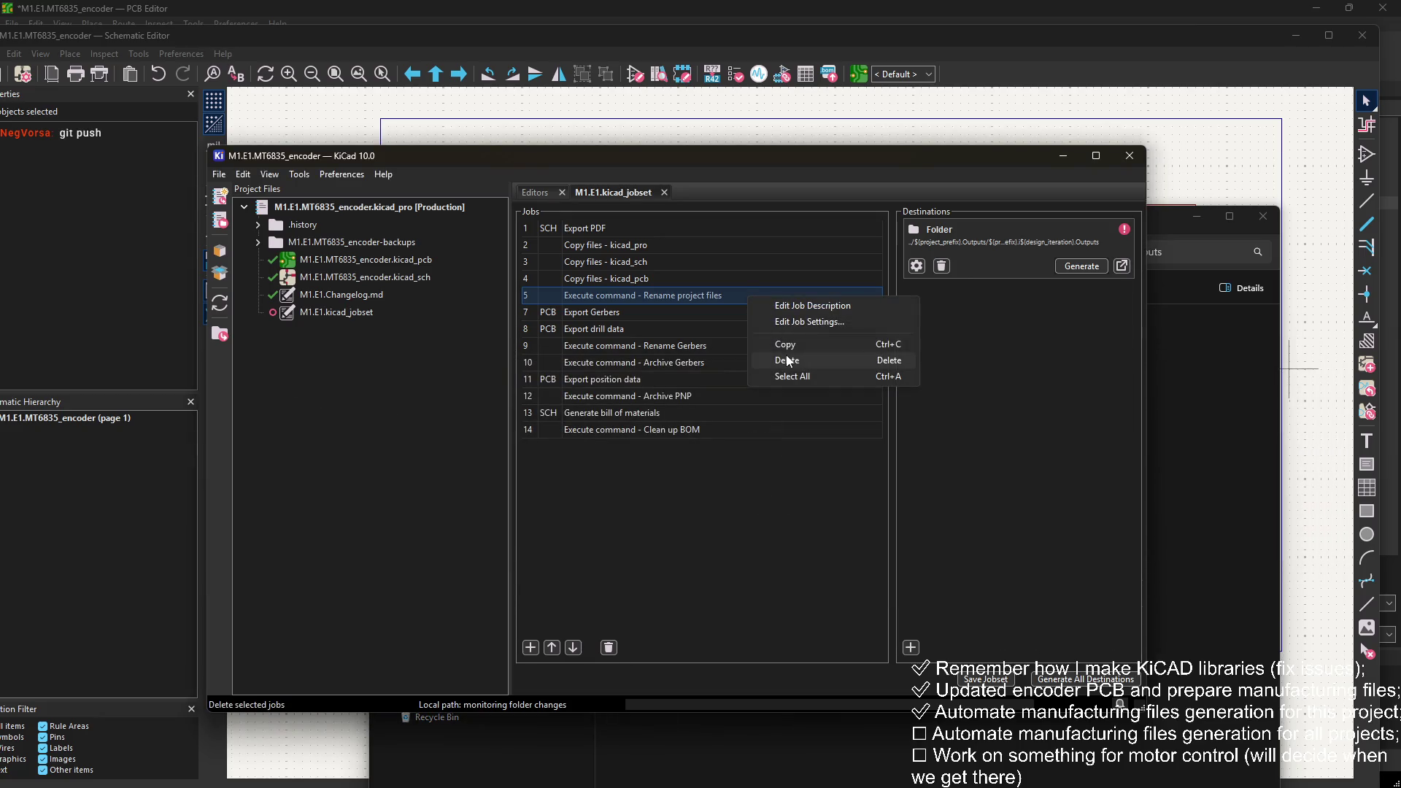
click(800, 321)
click(888, 299)
drag(888, 300, 708, 300)
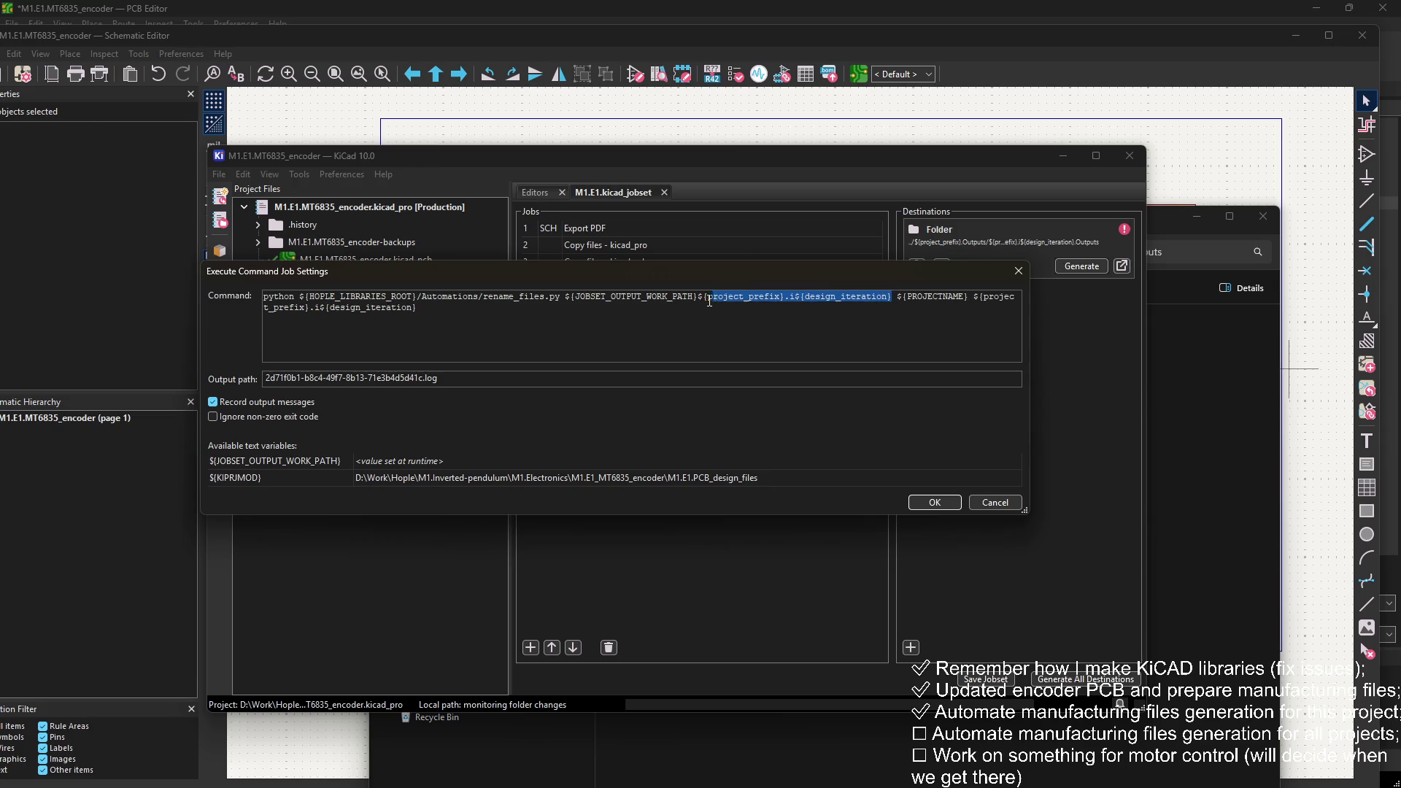
key(Delete)
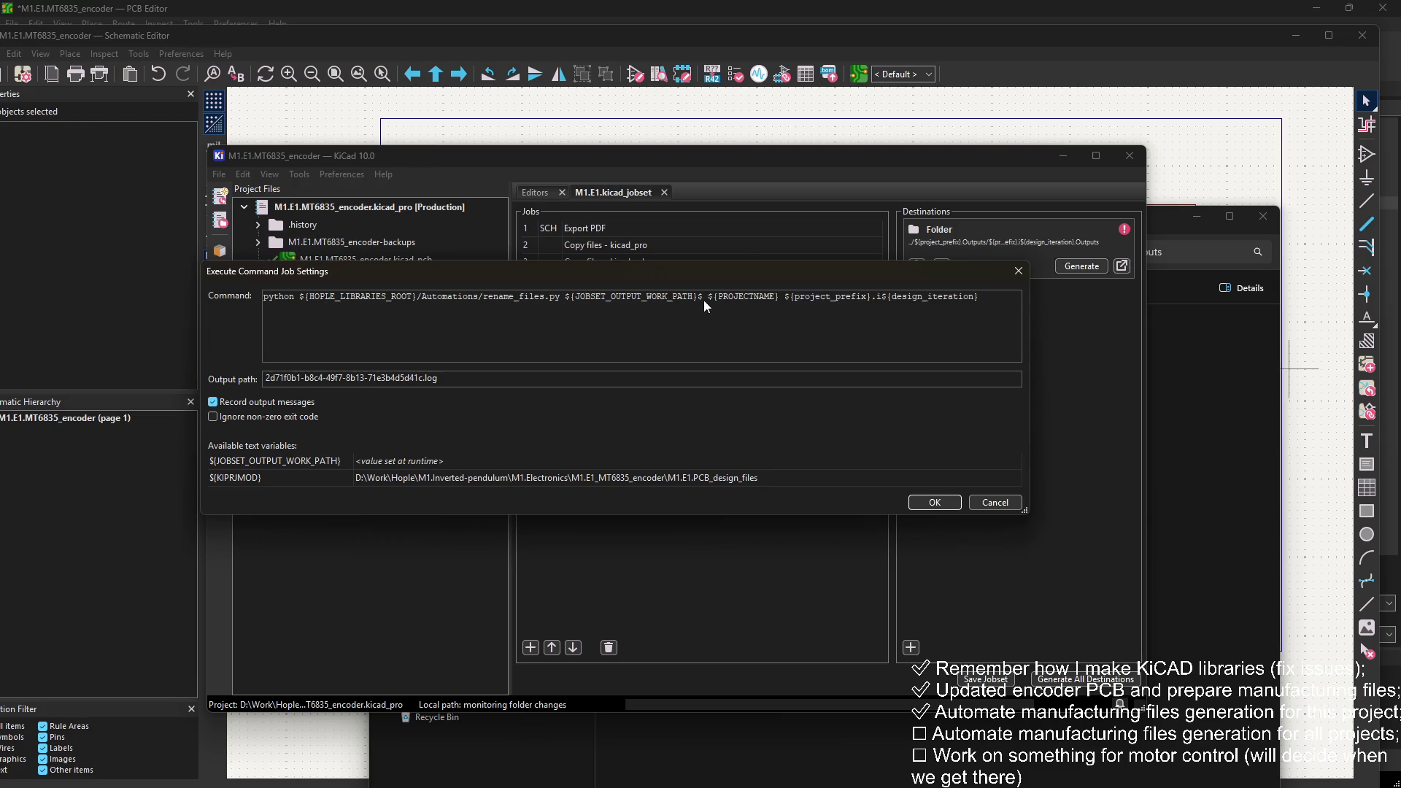
click(932, 503)
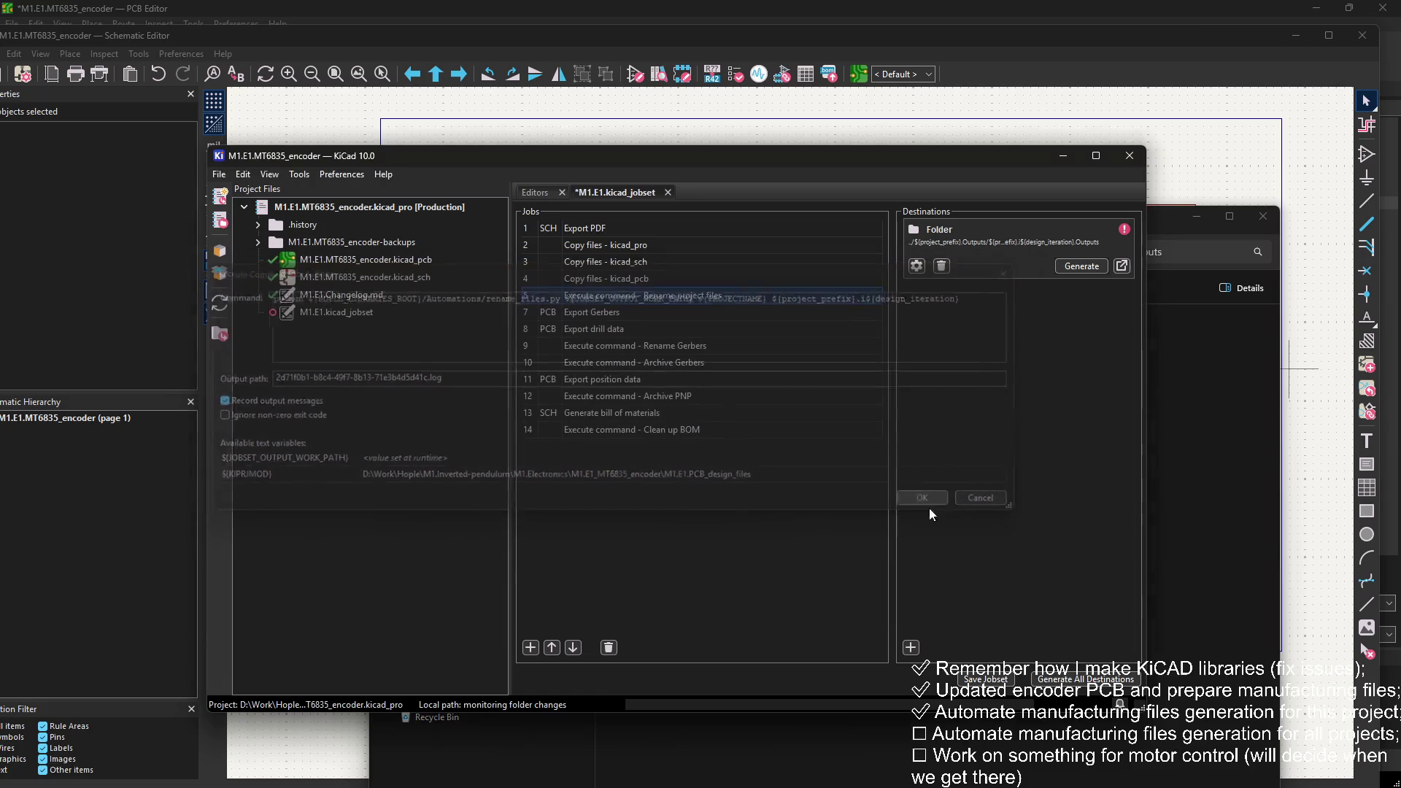
Step: Save the jobset, regenerate, and open the M1.E1.i4 project from M1.E1.i4.Outputs
click(985, 678)
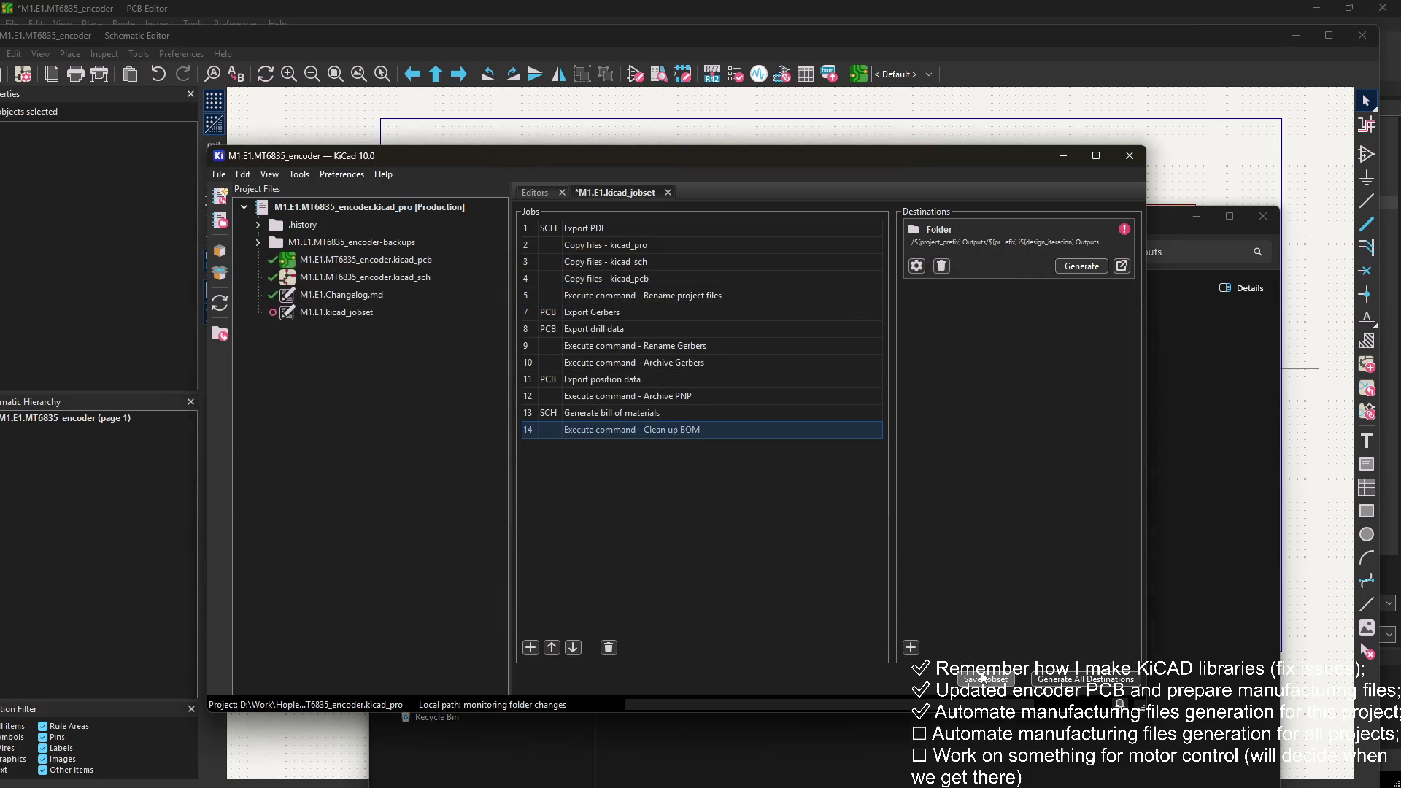
click(1079, 266)
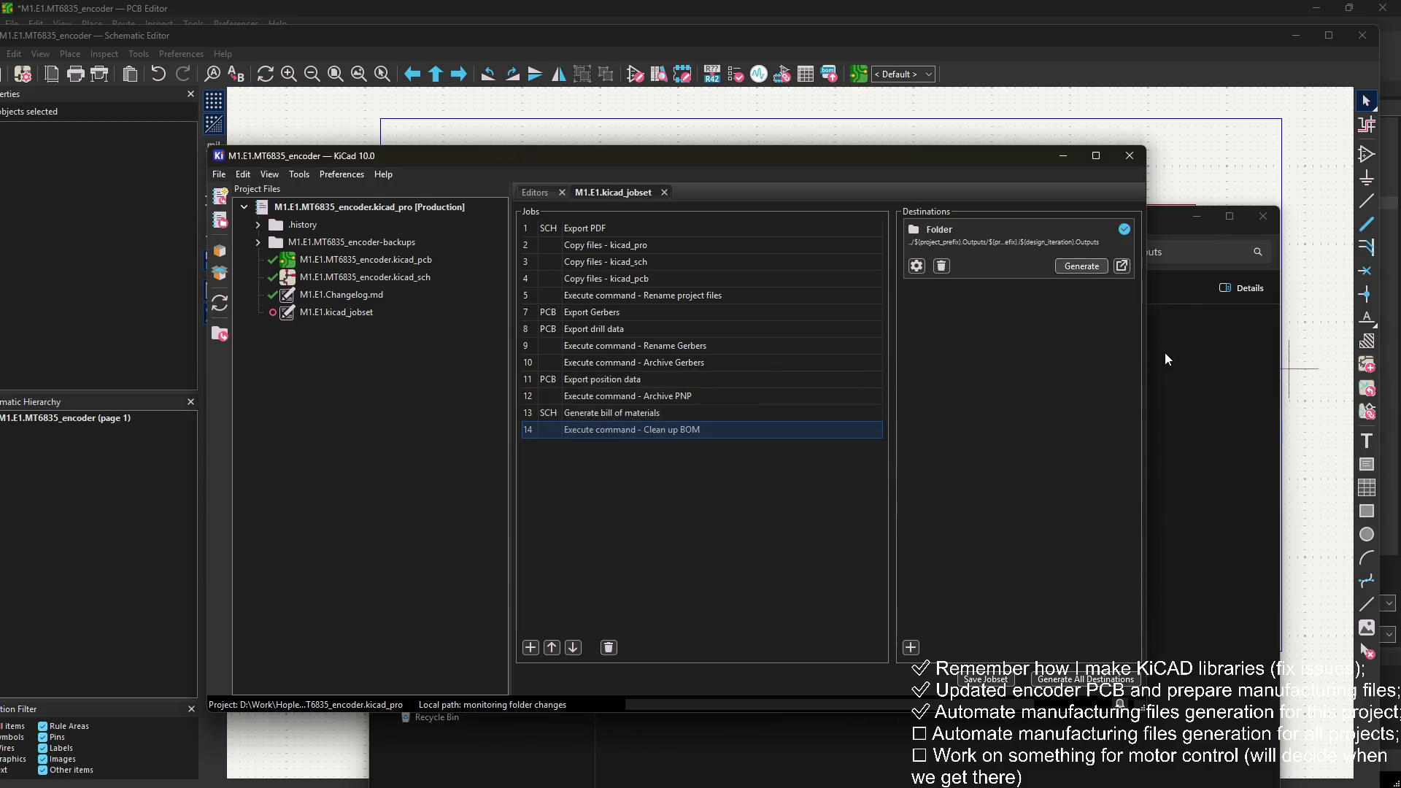
click(1164, 352)
double_click(686, 397)
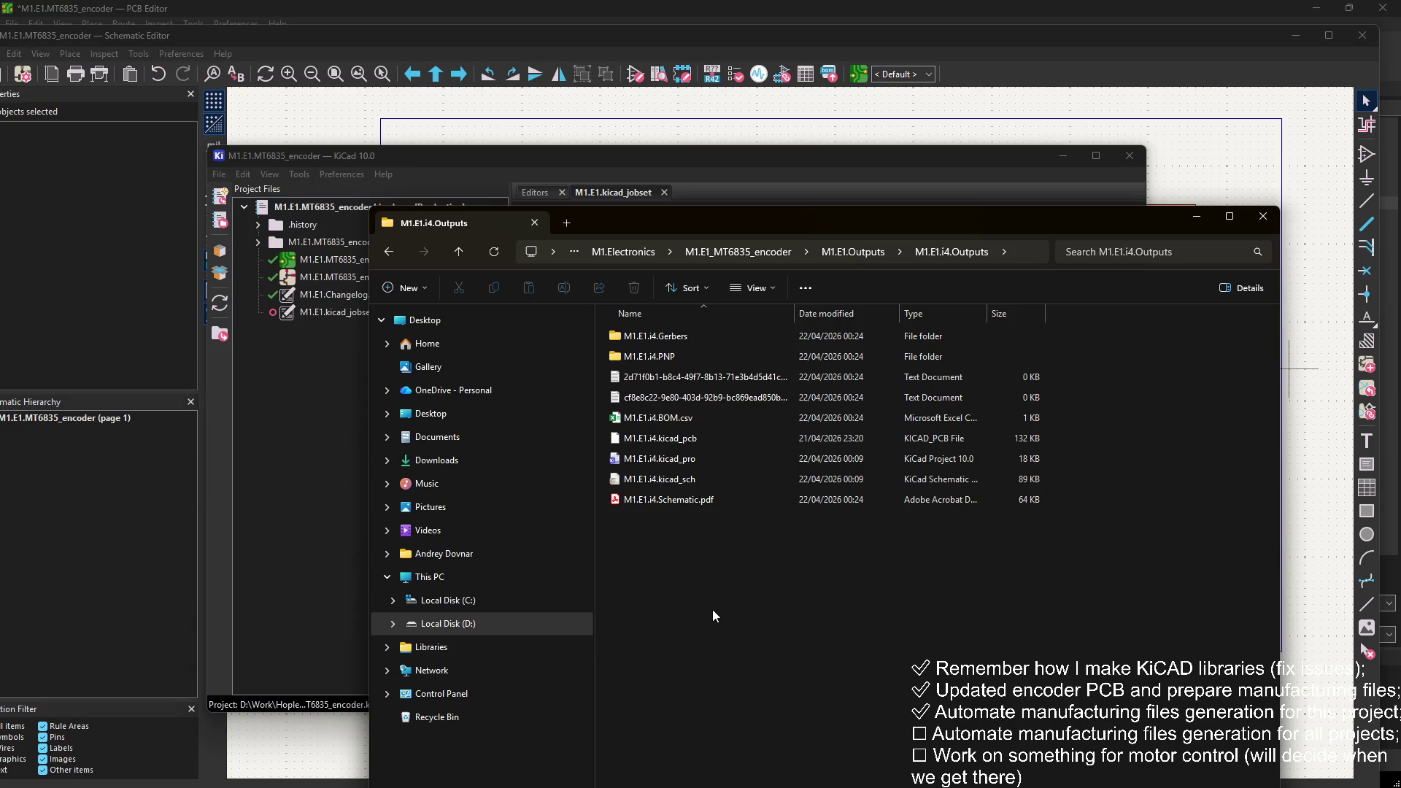
mouse_move(745, 541)
mouse_down()
mouse_move(660, 416)
mouse_move(692, 532)
mouse_up()
double_click(699, 457)
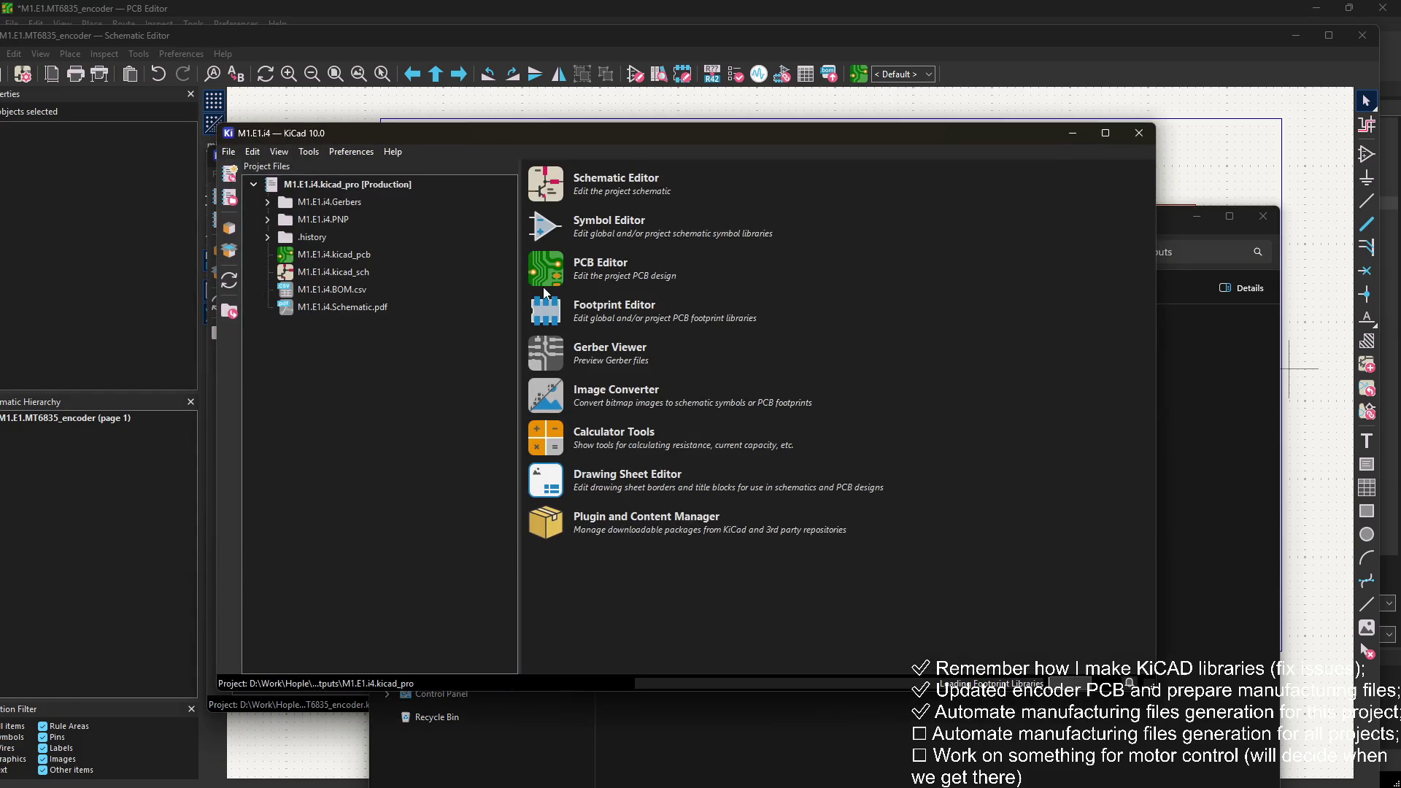
Step: Close the generated M1.E1.i4 project and delete the M1.E1.i4.Outputs folder
click(532, 286)
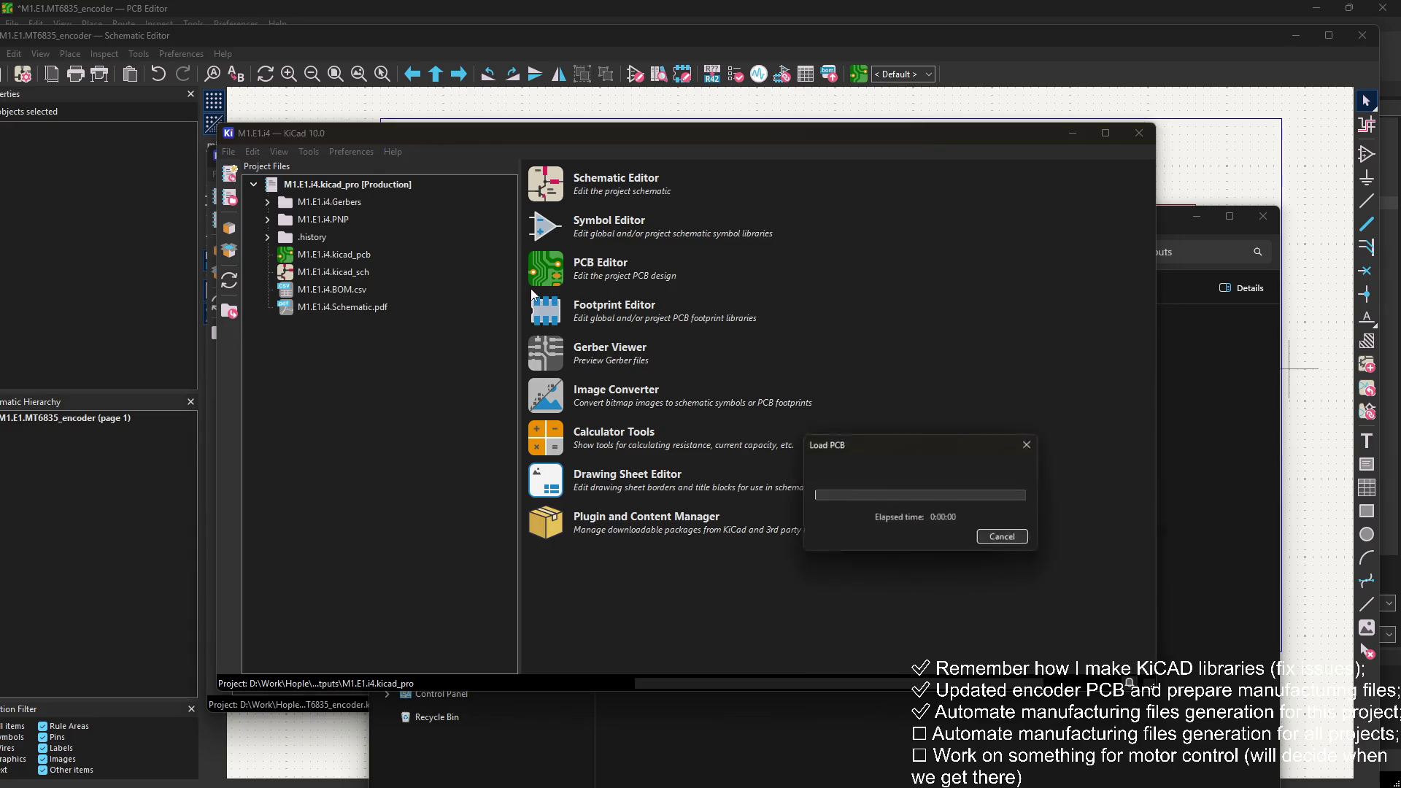
scroll(592, 427, up, 2)
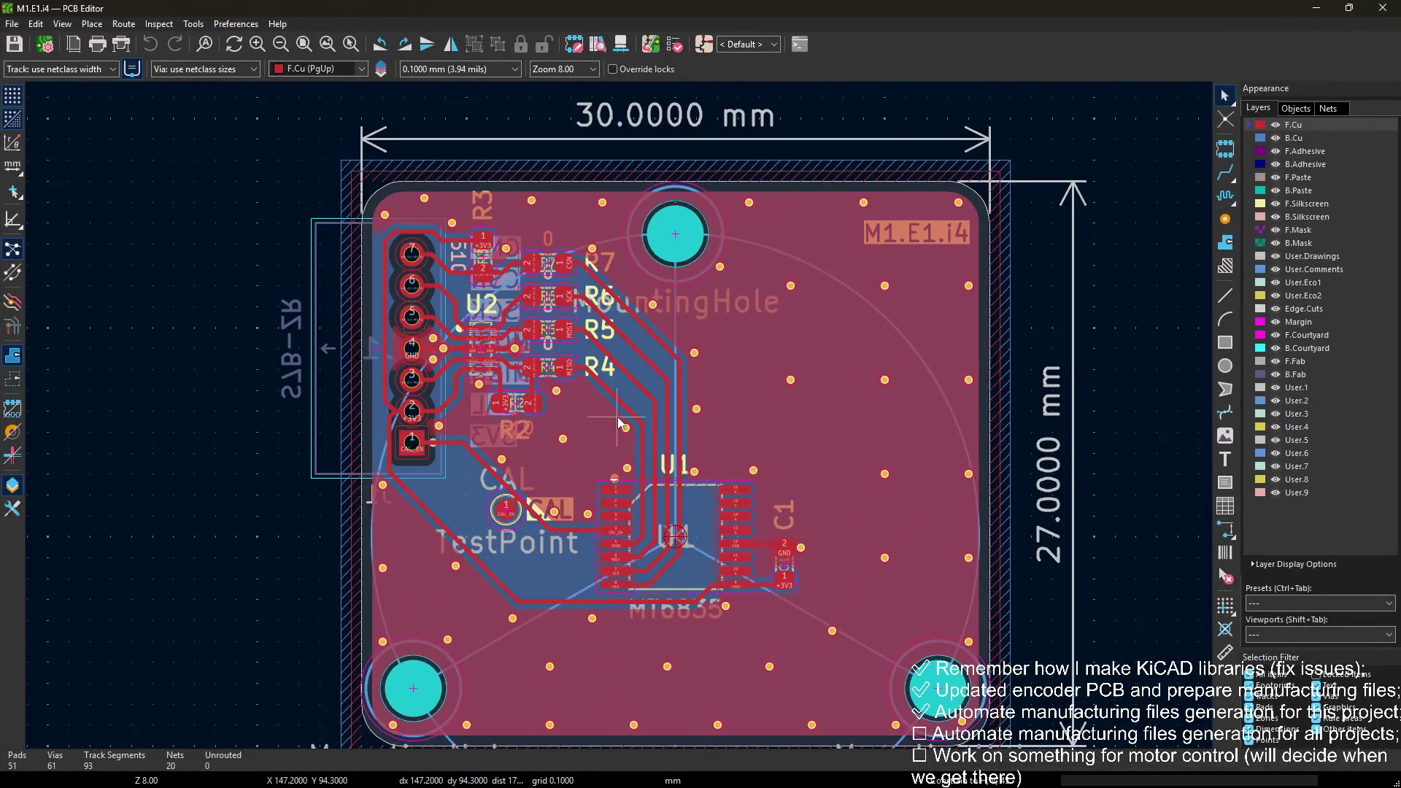
click(1382, 8)
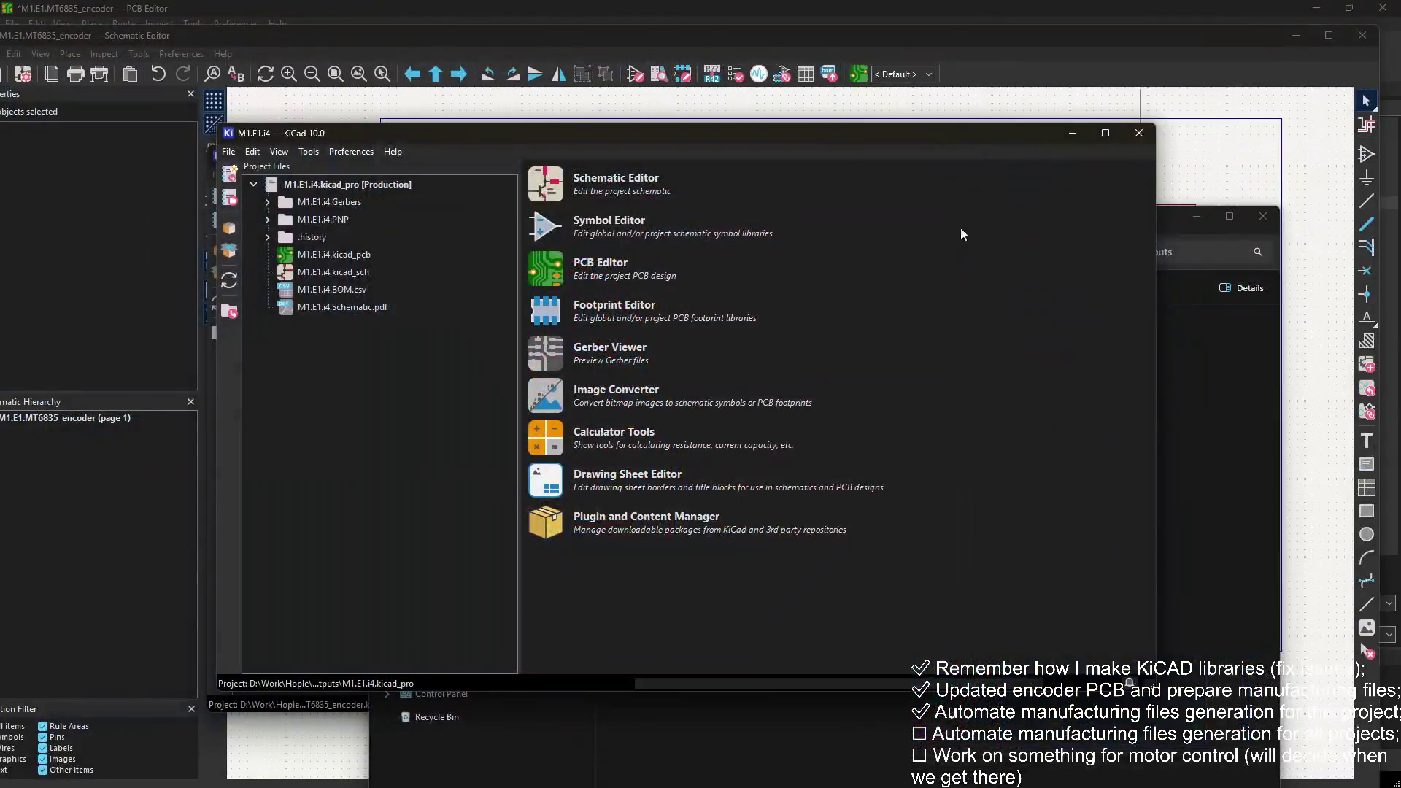
click(1140, 136)
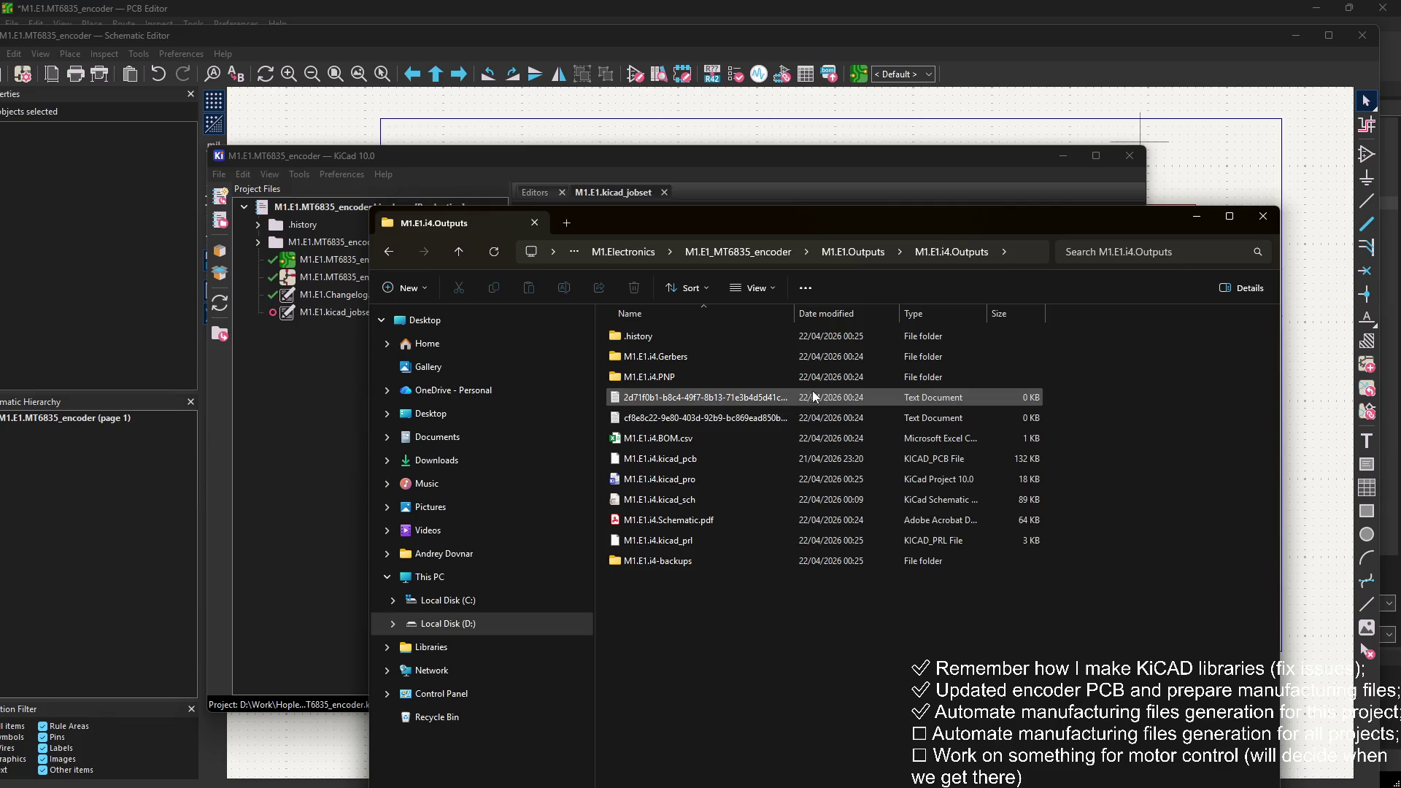
double_click(800, 315)
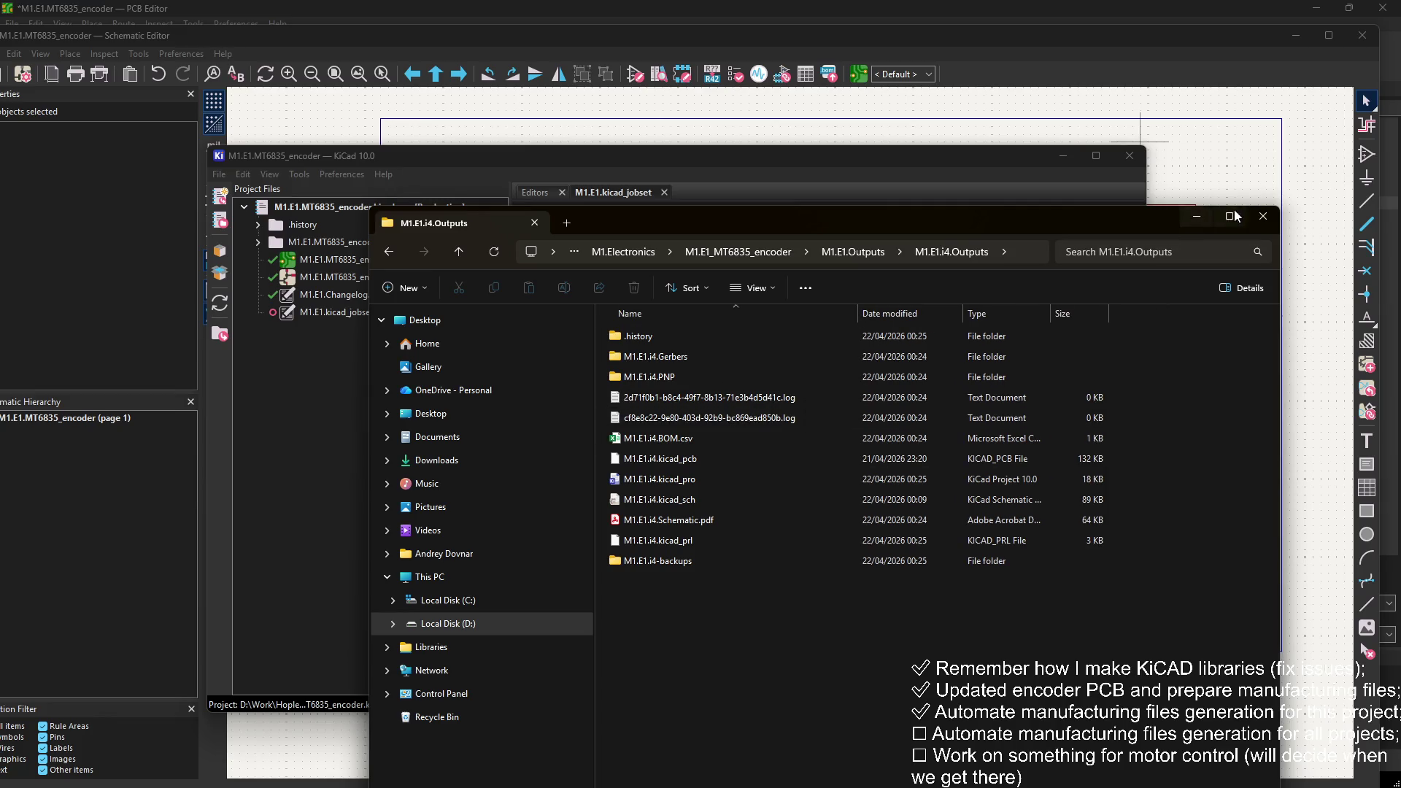
click(852, 252)
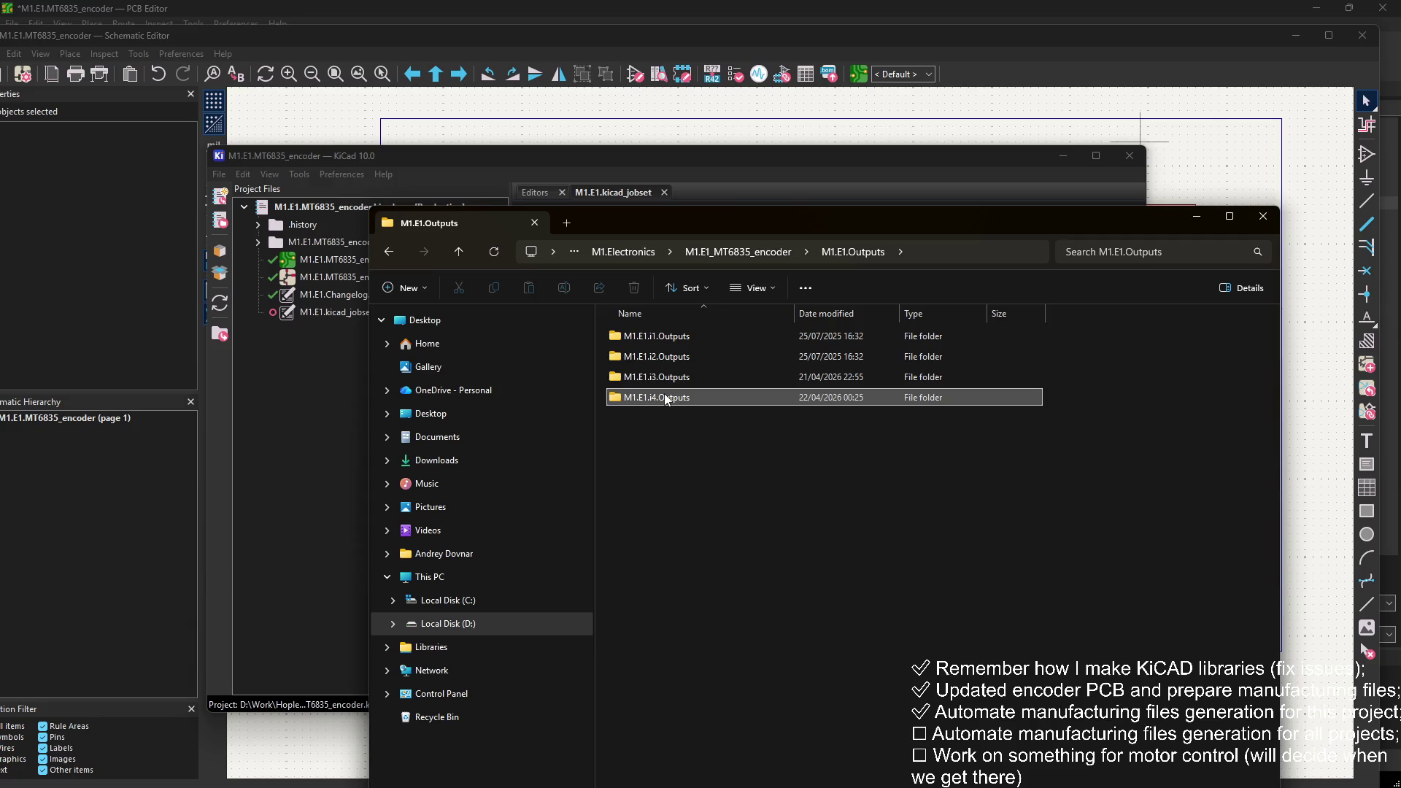
key(Delete)
Step: Turn off Record output messages for the Rename project files job
click(689, 206)
click(670, 296)
right_click(669, 296)
click(744, 319)
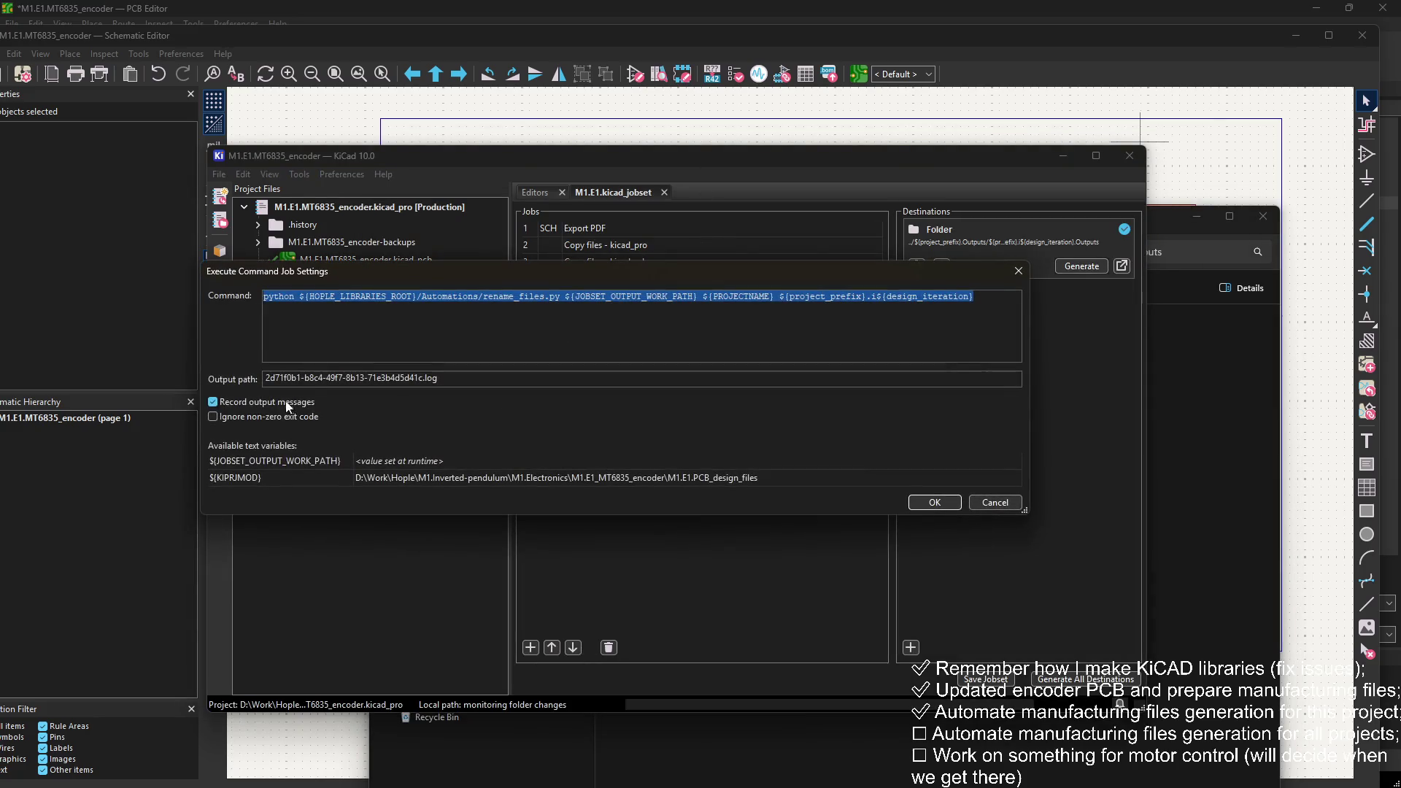
click(934, 502)
Step: Review the Rename Gerbers and Archive Gerbers command settings, leaving them unchanged
right_click(726, 348)
click(736, 359)
right_click(629, 348)
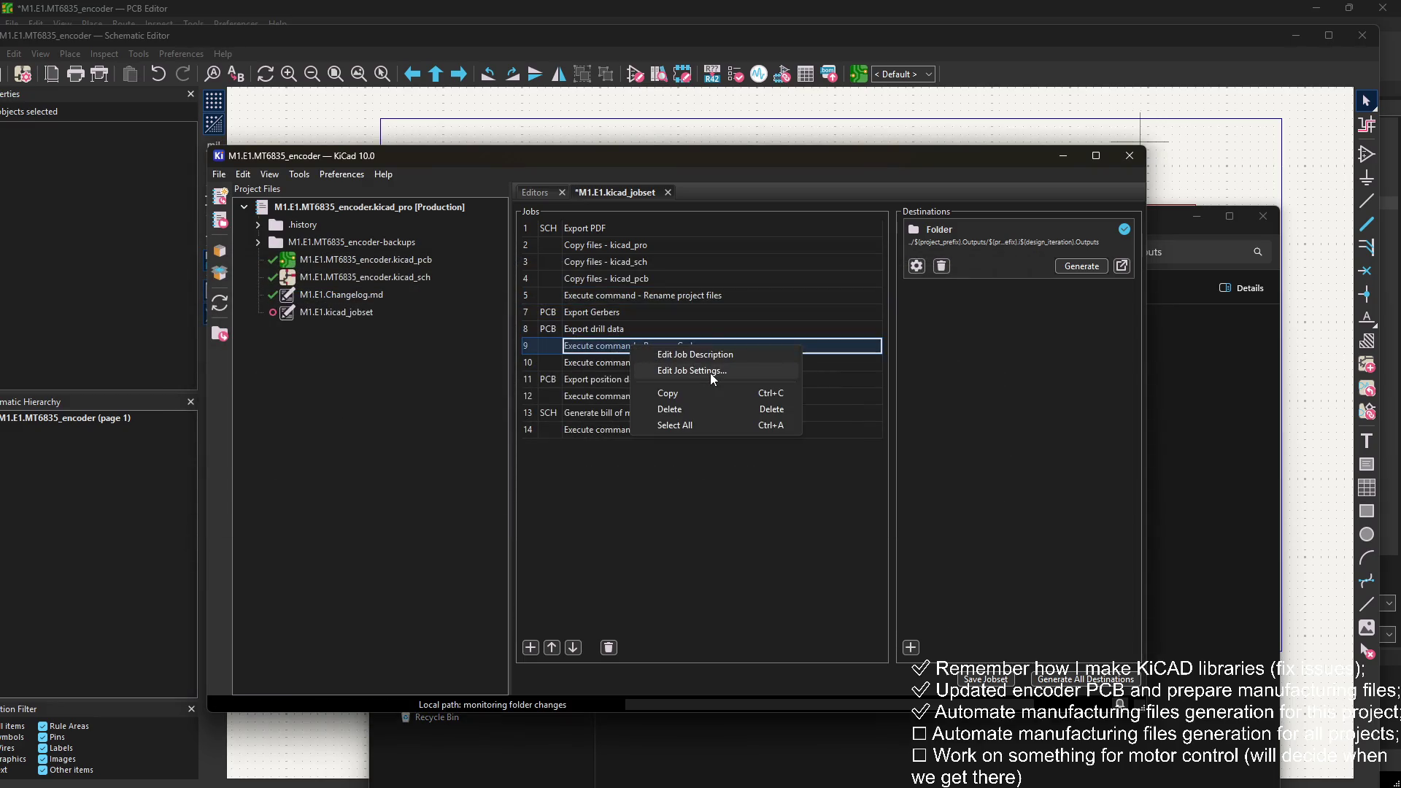
click(711, 374)
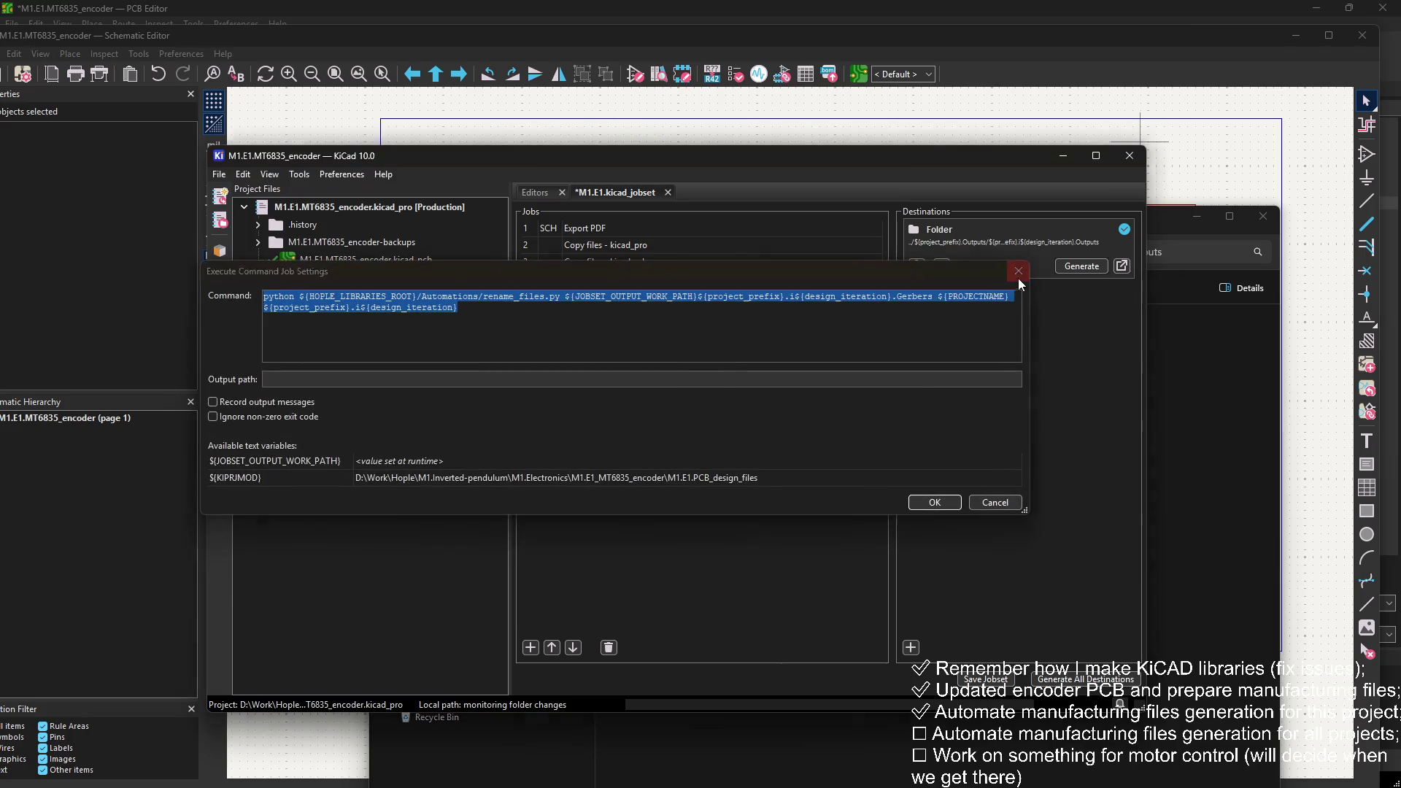
click(1017, 273)
right_click(659, 363)
click(710, 387)
click(1017, 273)
click(865, 413)
Step: Save the jobset, regenerate, and inspect the new M1.E1.i4.Outputs folder for leftover logs
click(1002, 684)
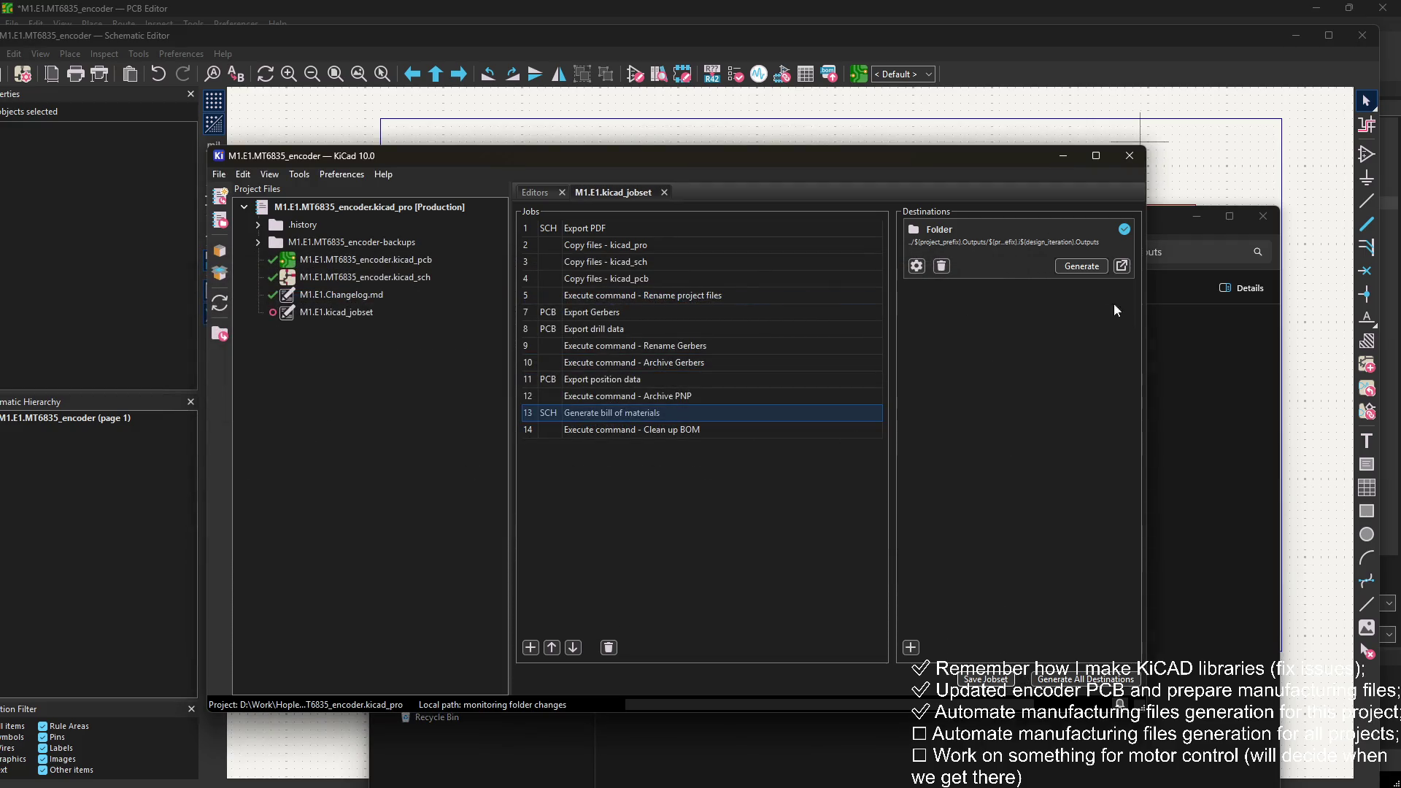
click(1121, 265)
click(926, 172)
click(1072, 267)
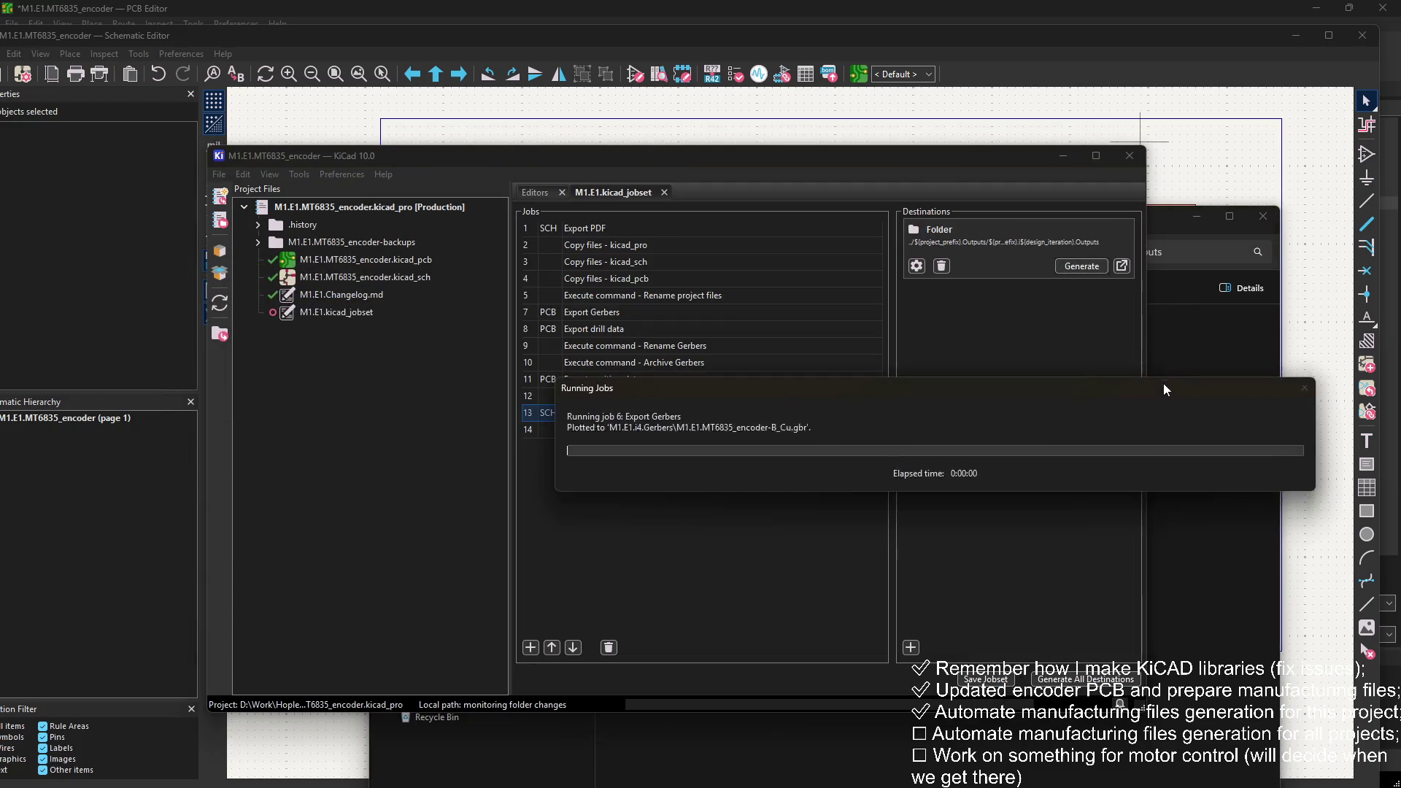
click(1174, 356)
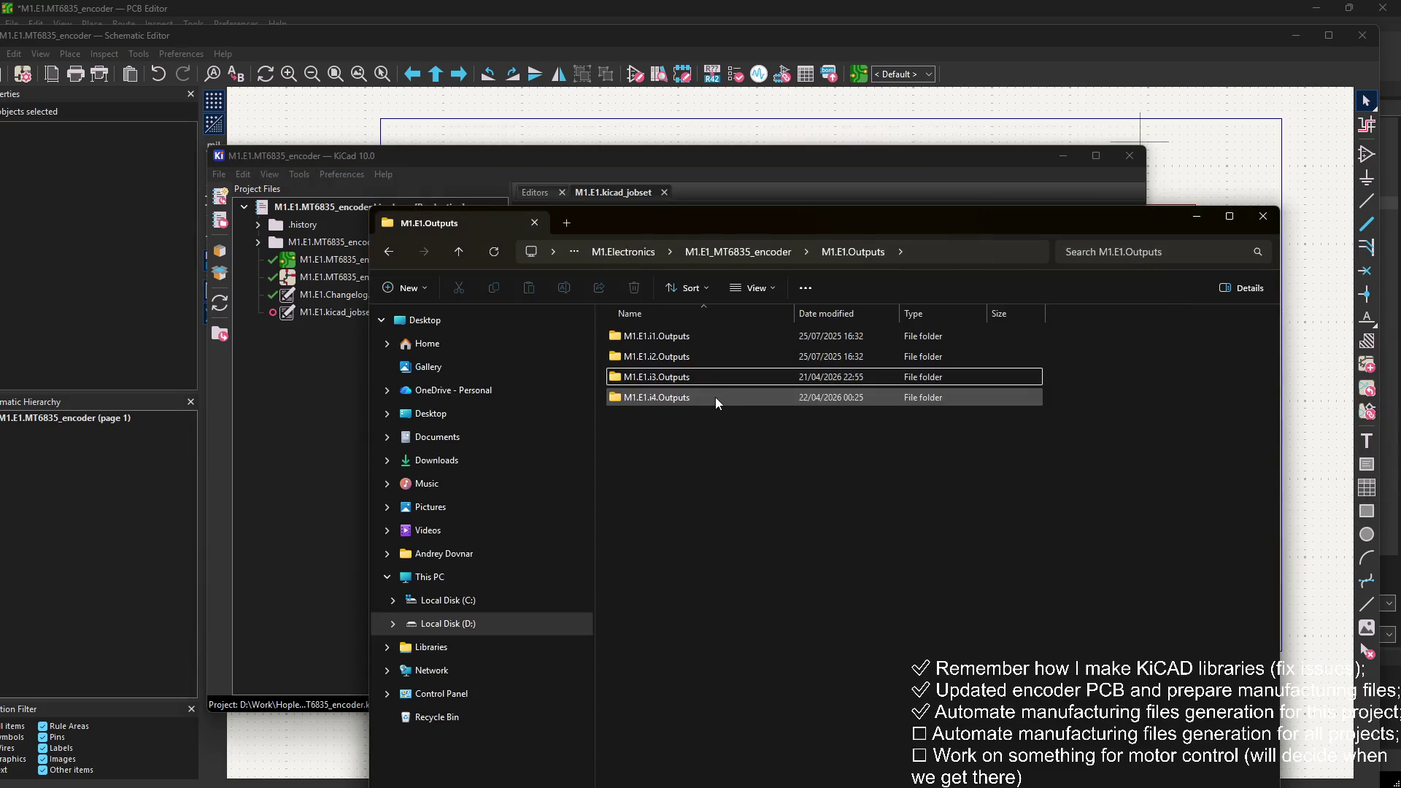
double_click(715, 397)
click(766, 378)
click(825, 182)
Step: Untick Record output messages on job 14, Clean up BOM, and save the jobset
click(698, 430)
right_click(699, 430)
click(722, 459)
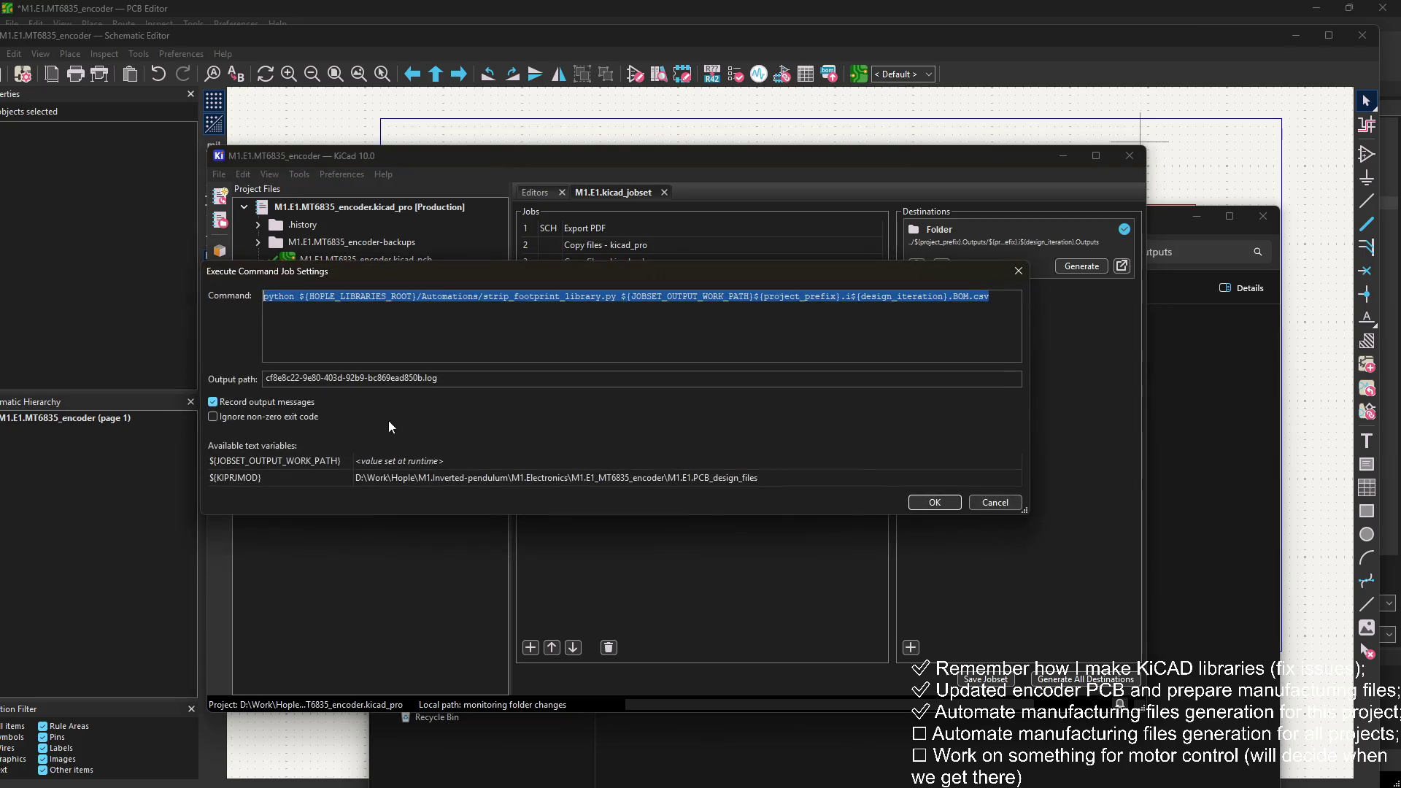
click(310, 401)
click(934, 503)
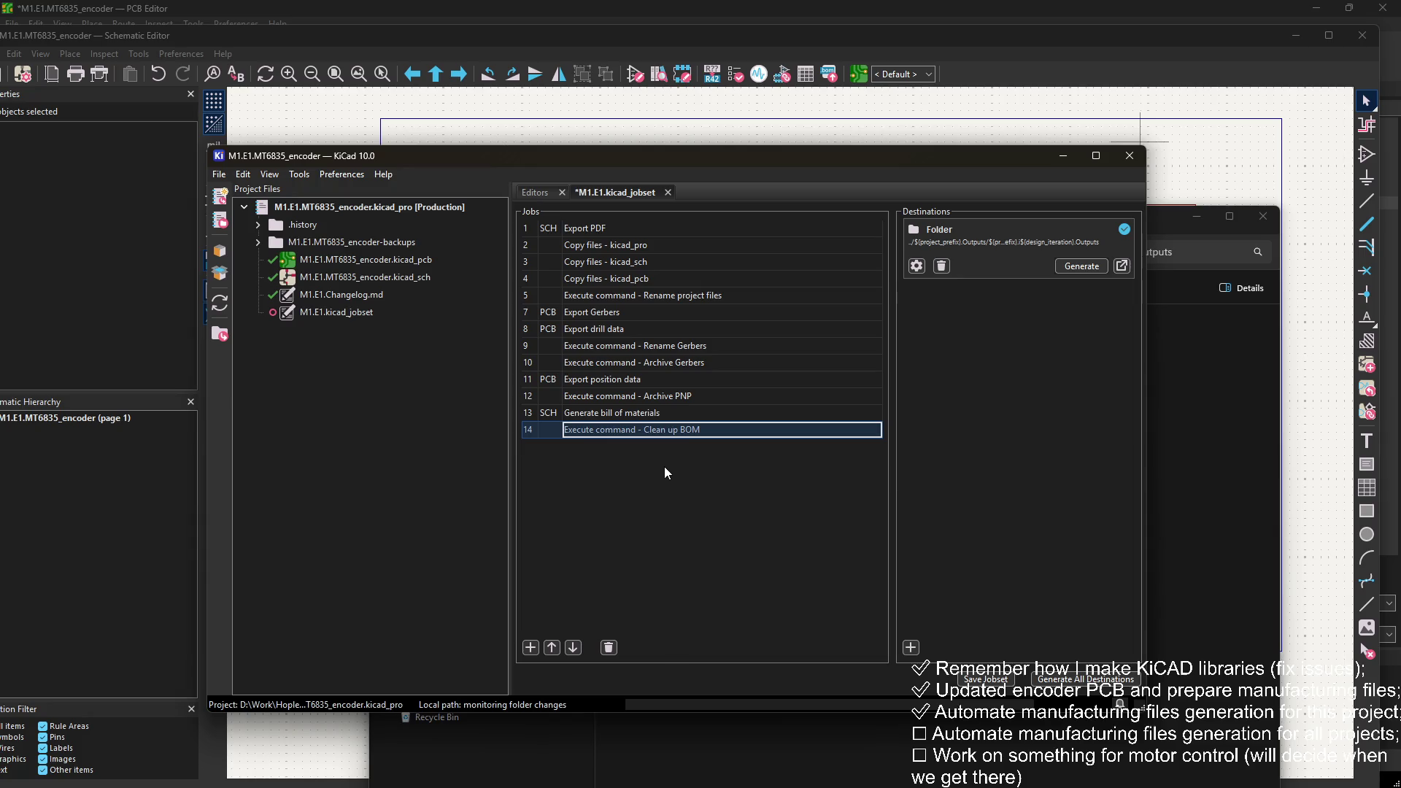
click(981, 679)
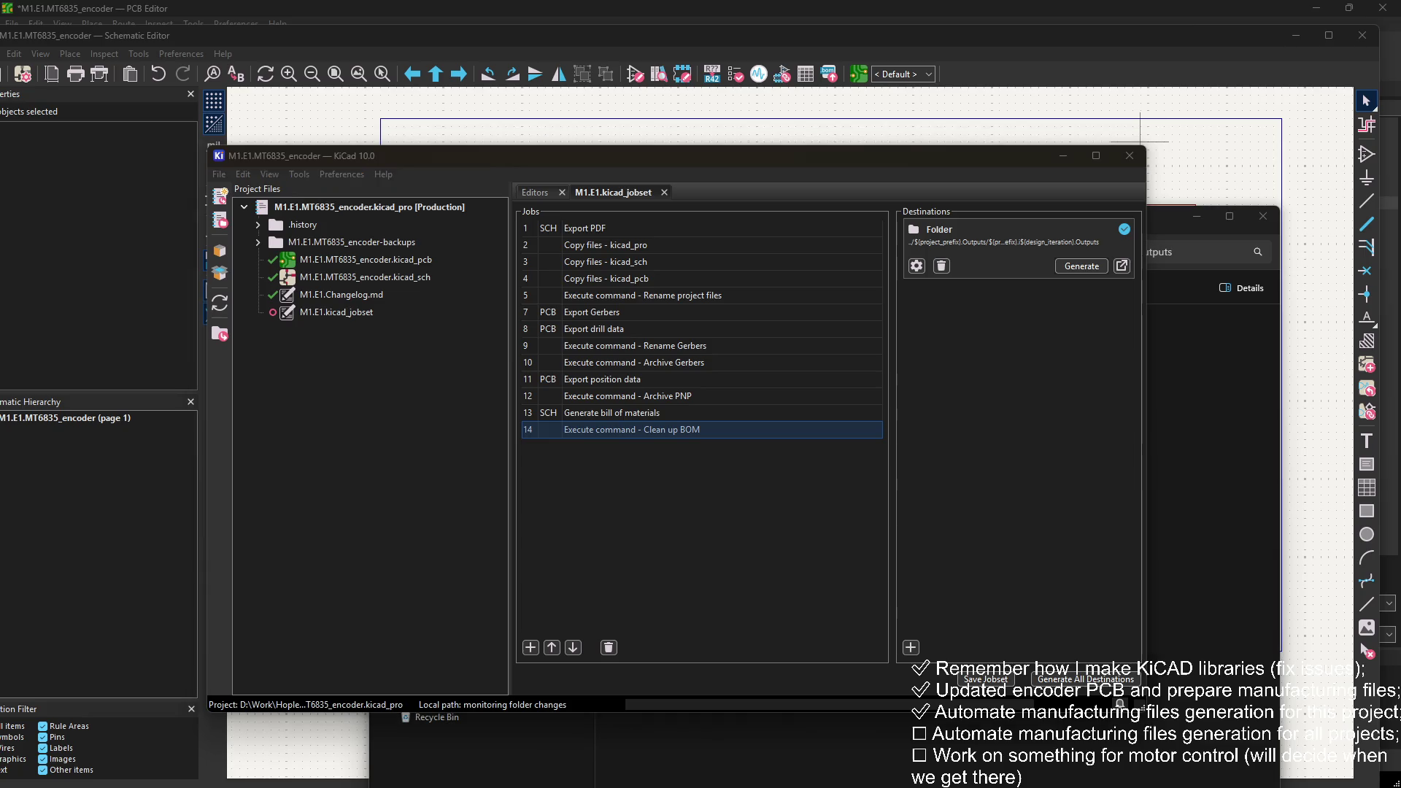
key(alt+Tab)
Step: Delete rename_outputs.py from Automations, keeping strip_footprint_library.py, rename_files.py and one other script
click(448, 334)
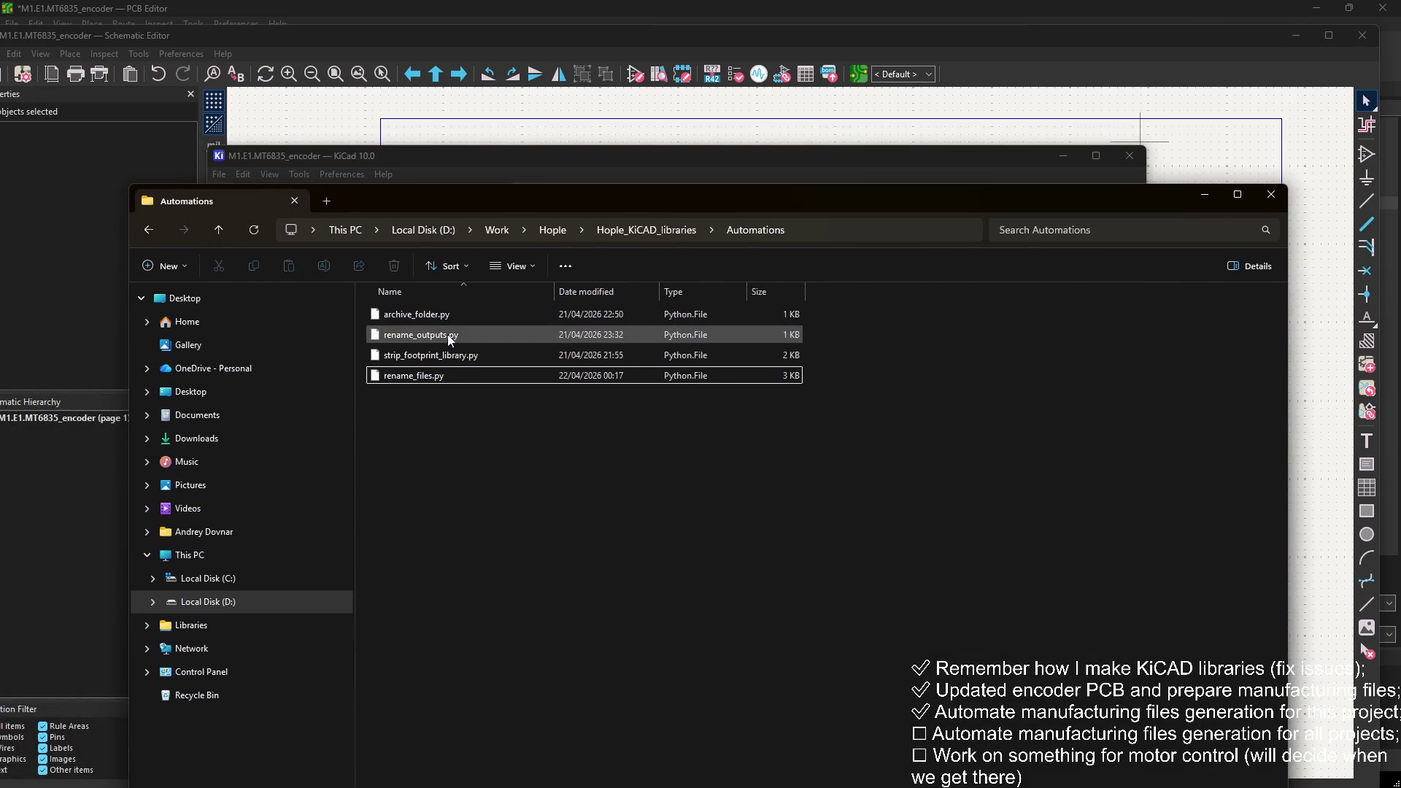
ctrl+click(454, 356)
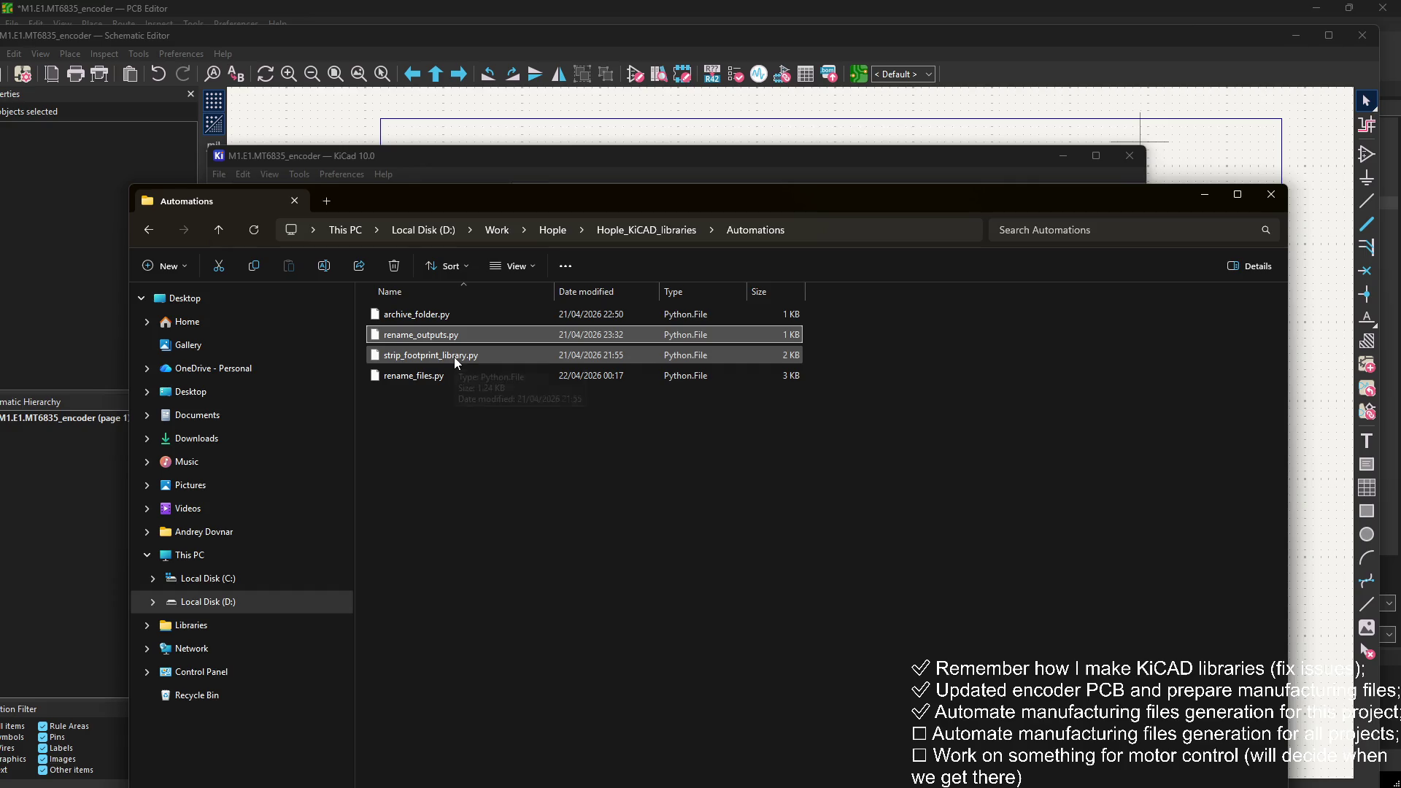
key(Delete)
click(448, 334)
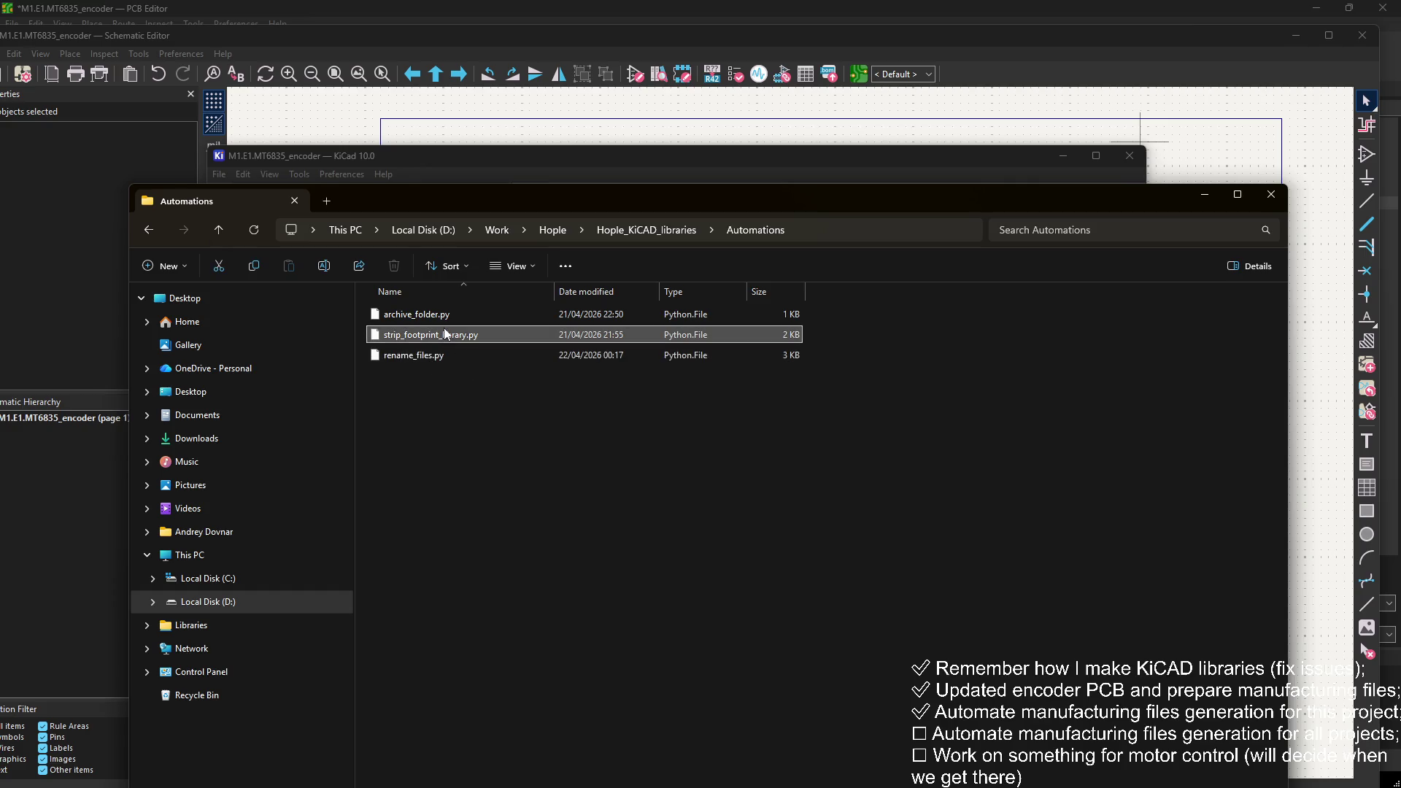
ctrl+click(483, 355)
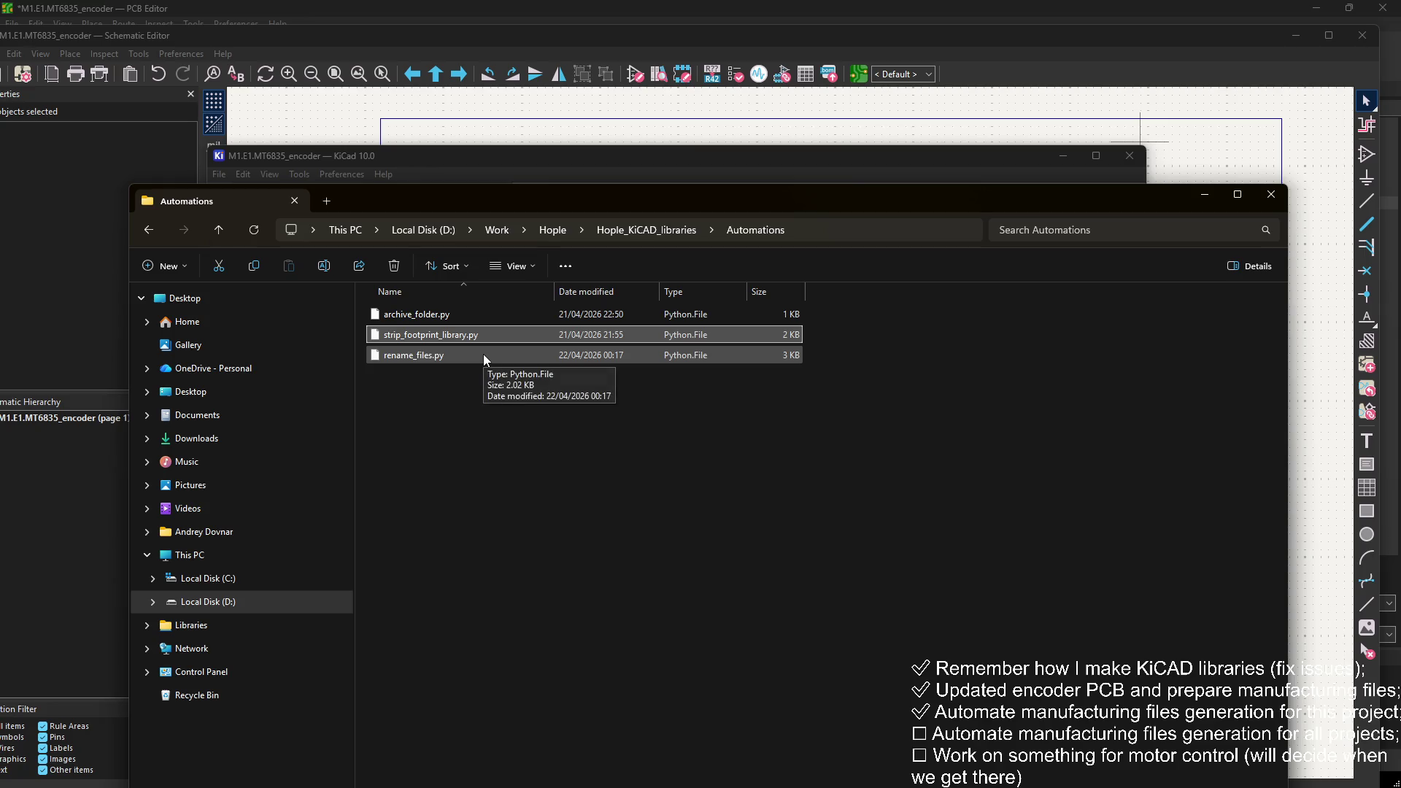
mouse_move(1049, 208)
mouse_down()
mouse_move(996, 201)
mouse_move(1042, 231)
mouse_up()
click(270, 354)
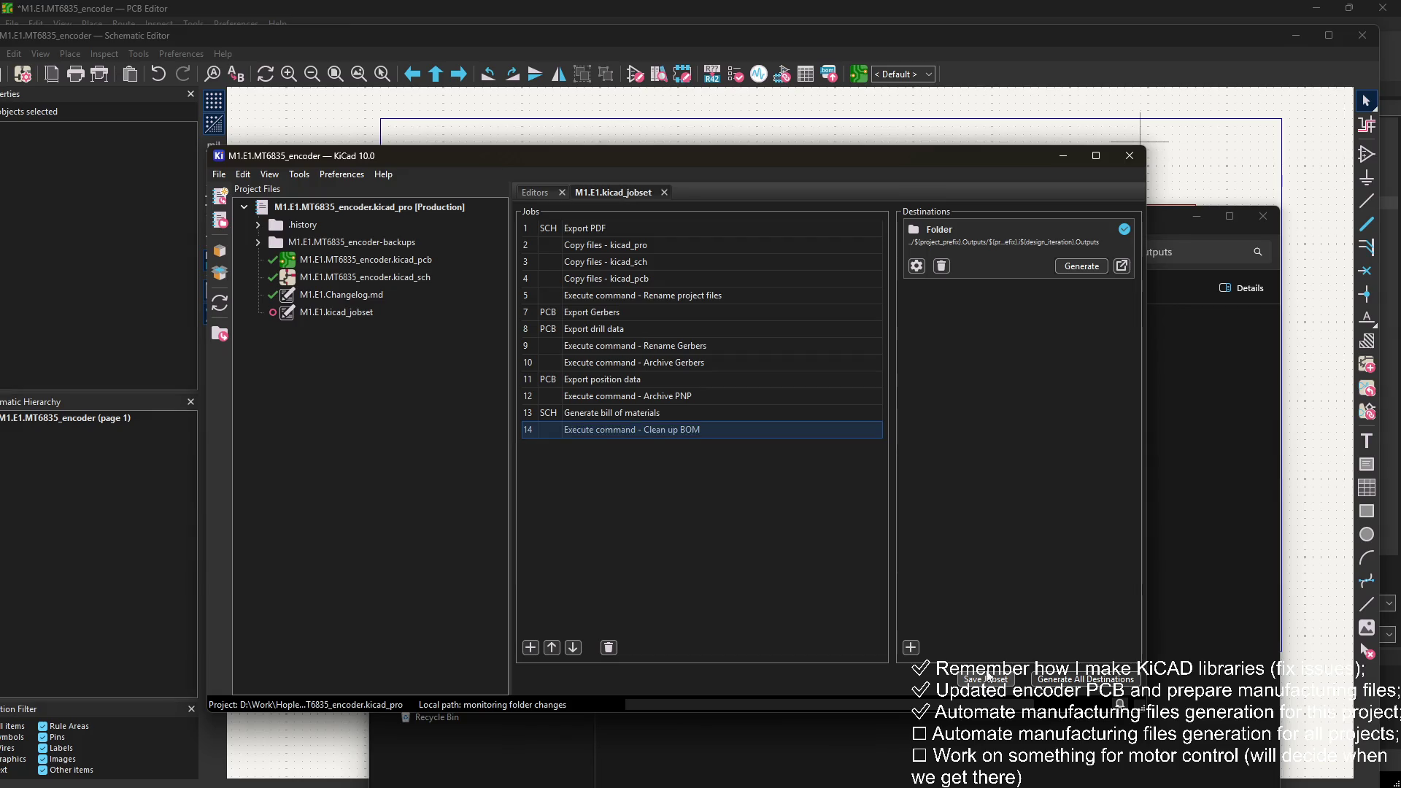
Step: Delete the M1.E1.i4.Outputs folder and generate the jobset again
click(1205, 355)
click(853, 252)
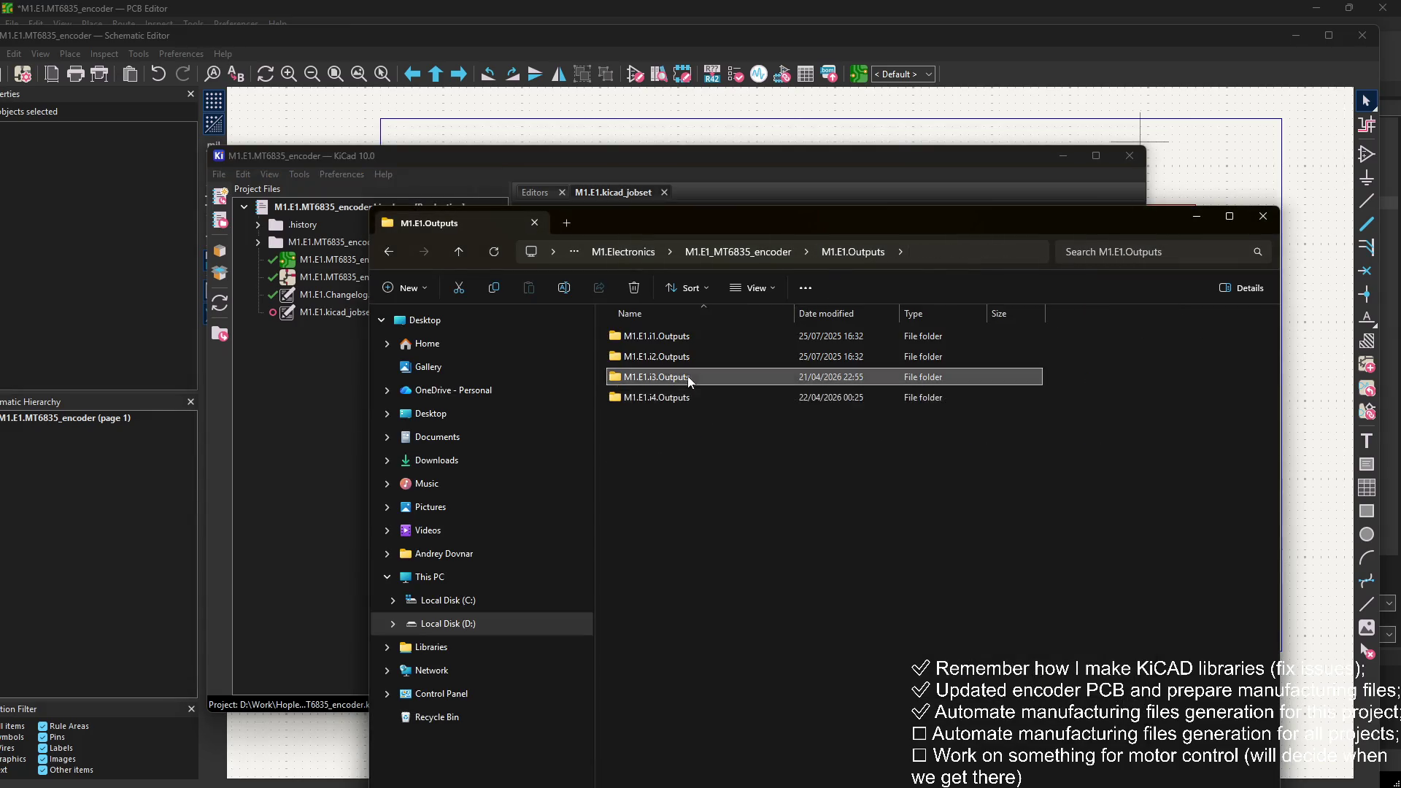
key(Delete)
click(845, 163)
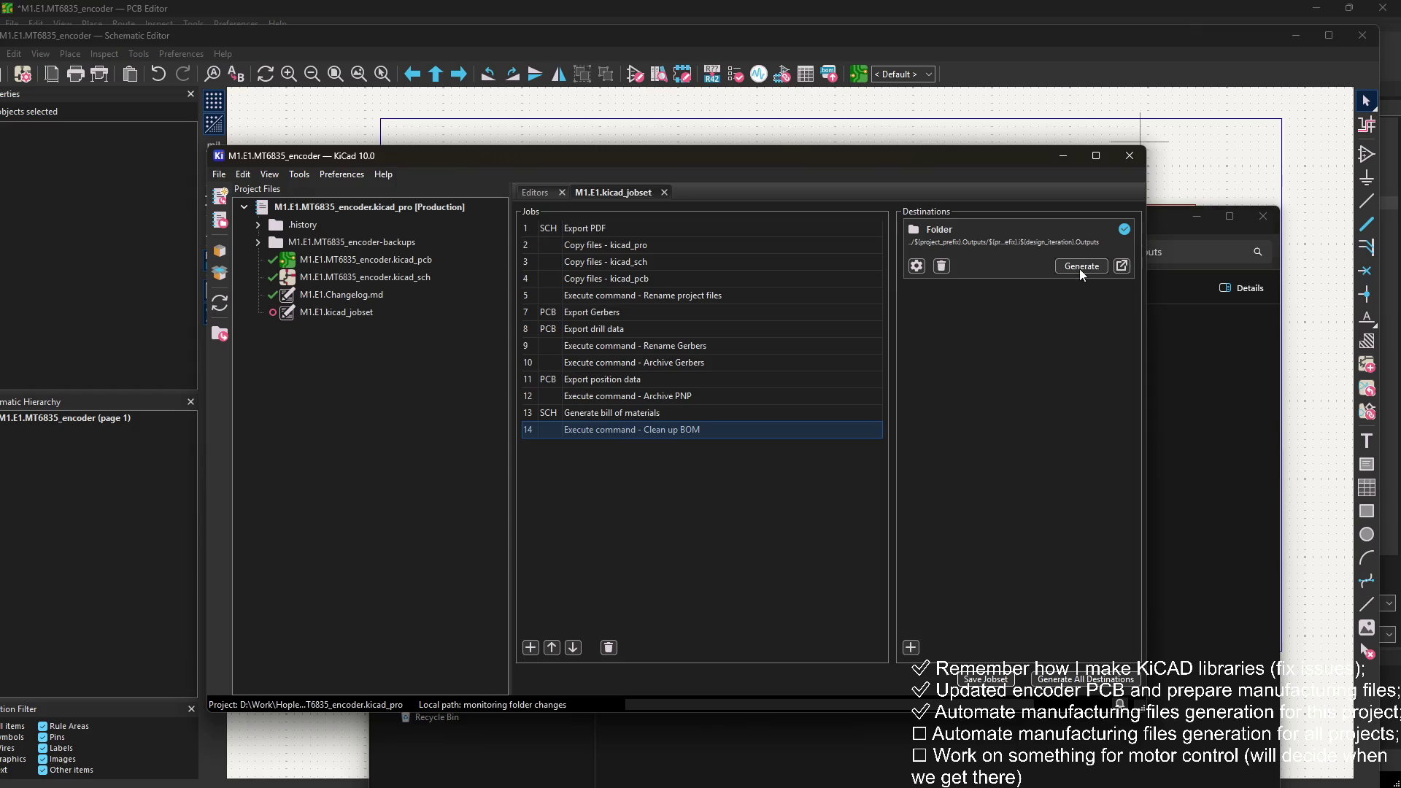
click(1081, 266)
Step: Check the regenerated M1.E1.i4.PNP and M1.E1.i4.Gerbers folders and the schematic PDF
click(1188, 536)
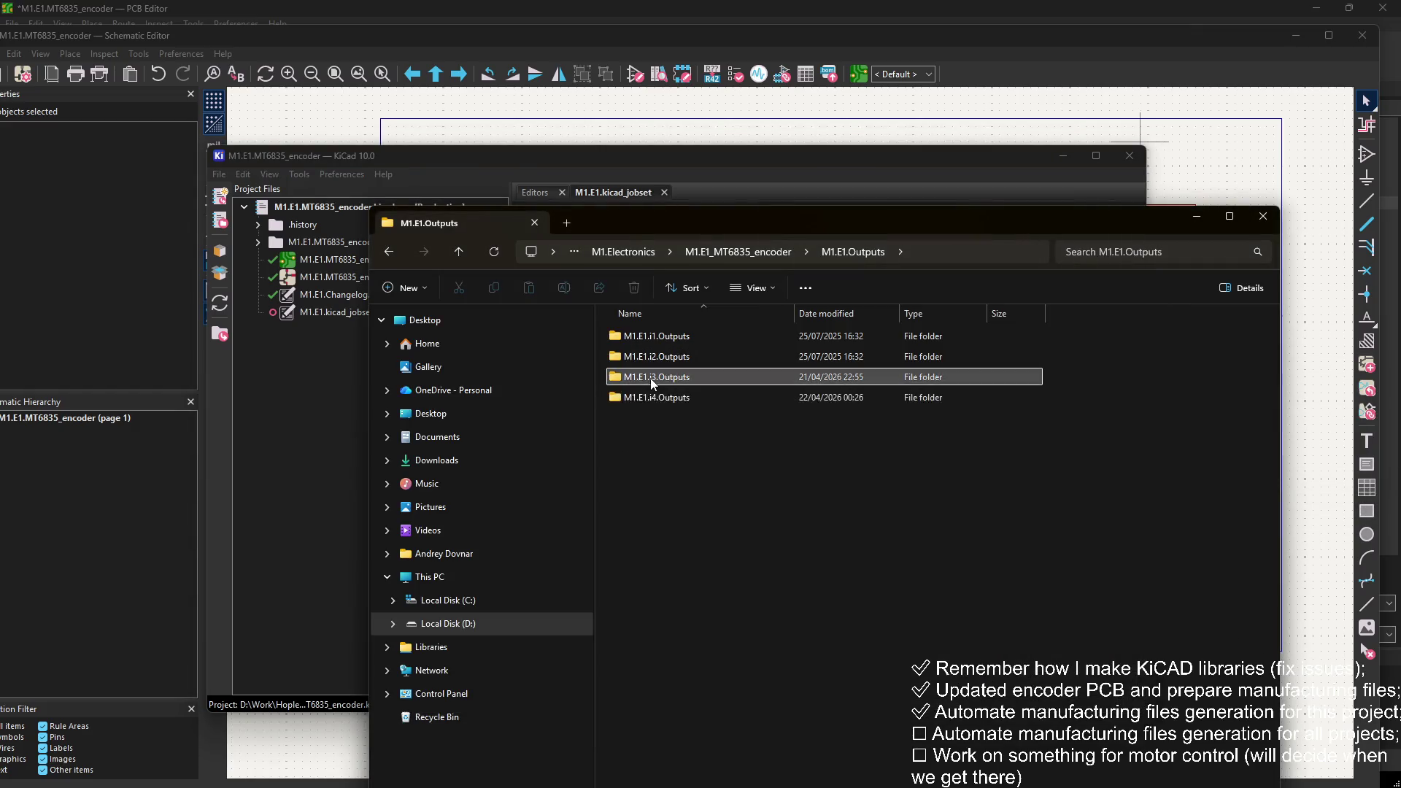
double_click(657, 397)
double_click(683, 356)
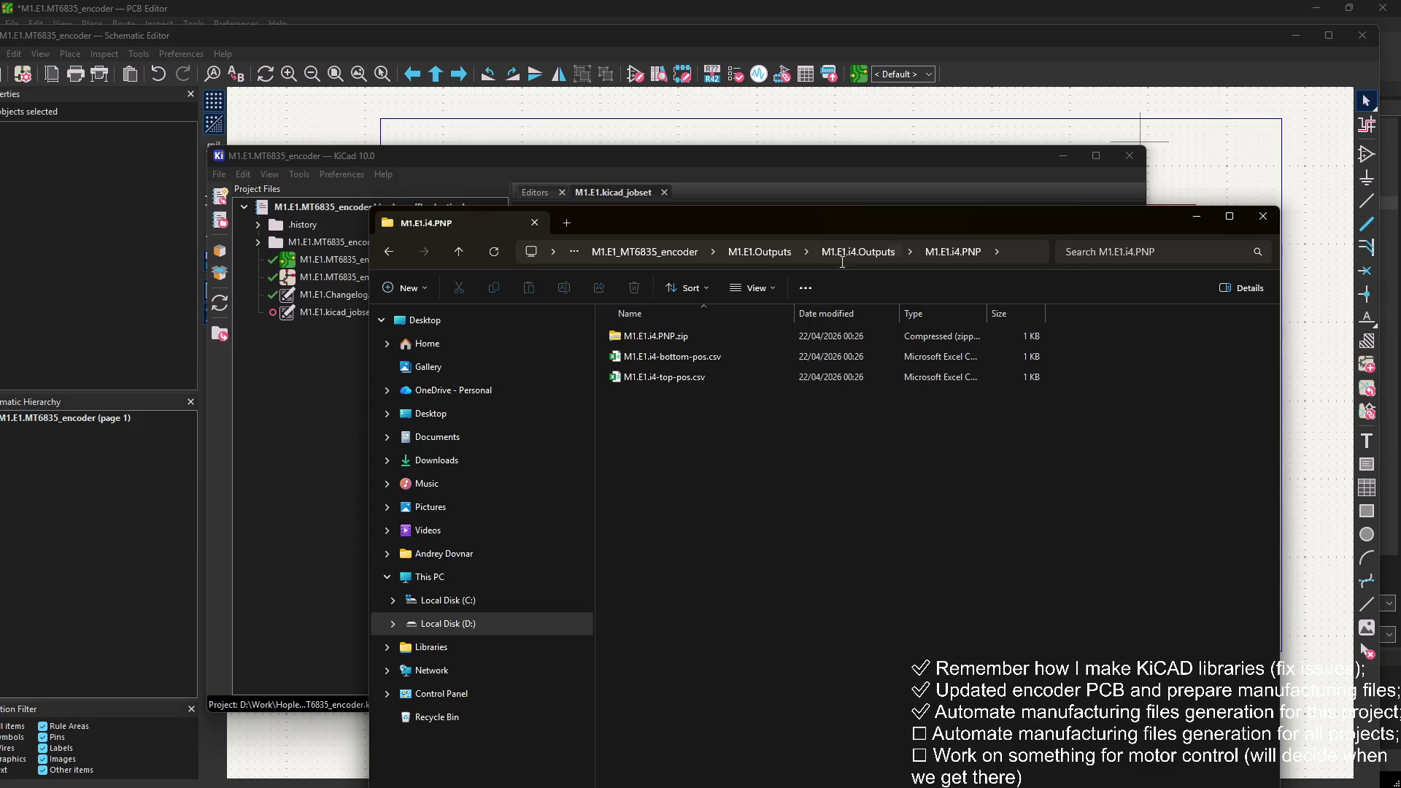
click(861, 252)
double_click(674, 337)
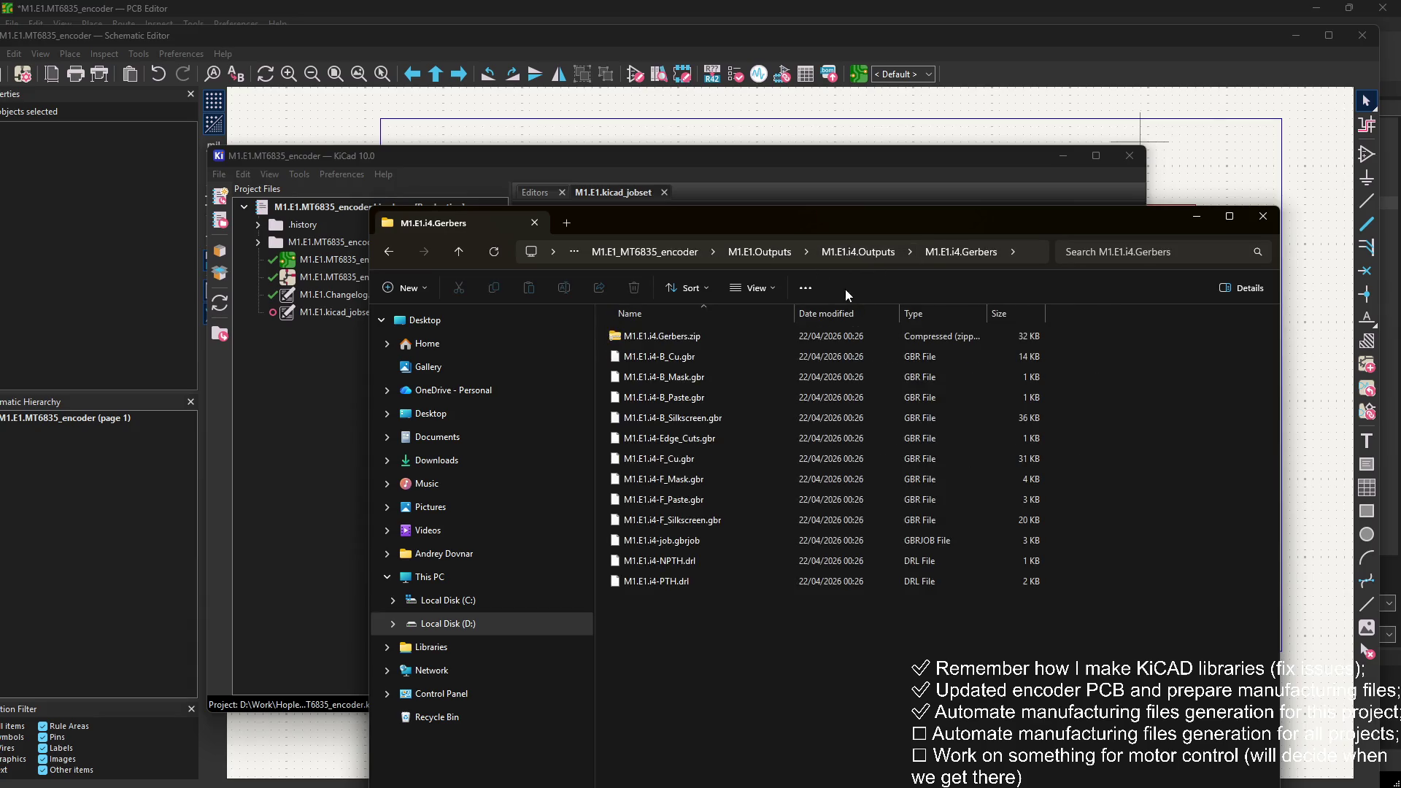
click(861, 252)
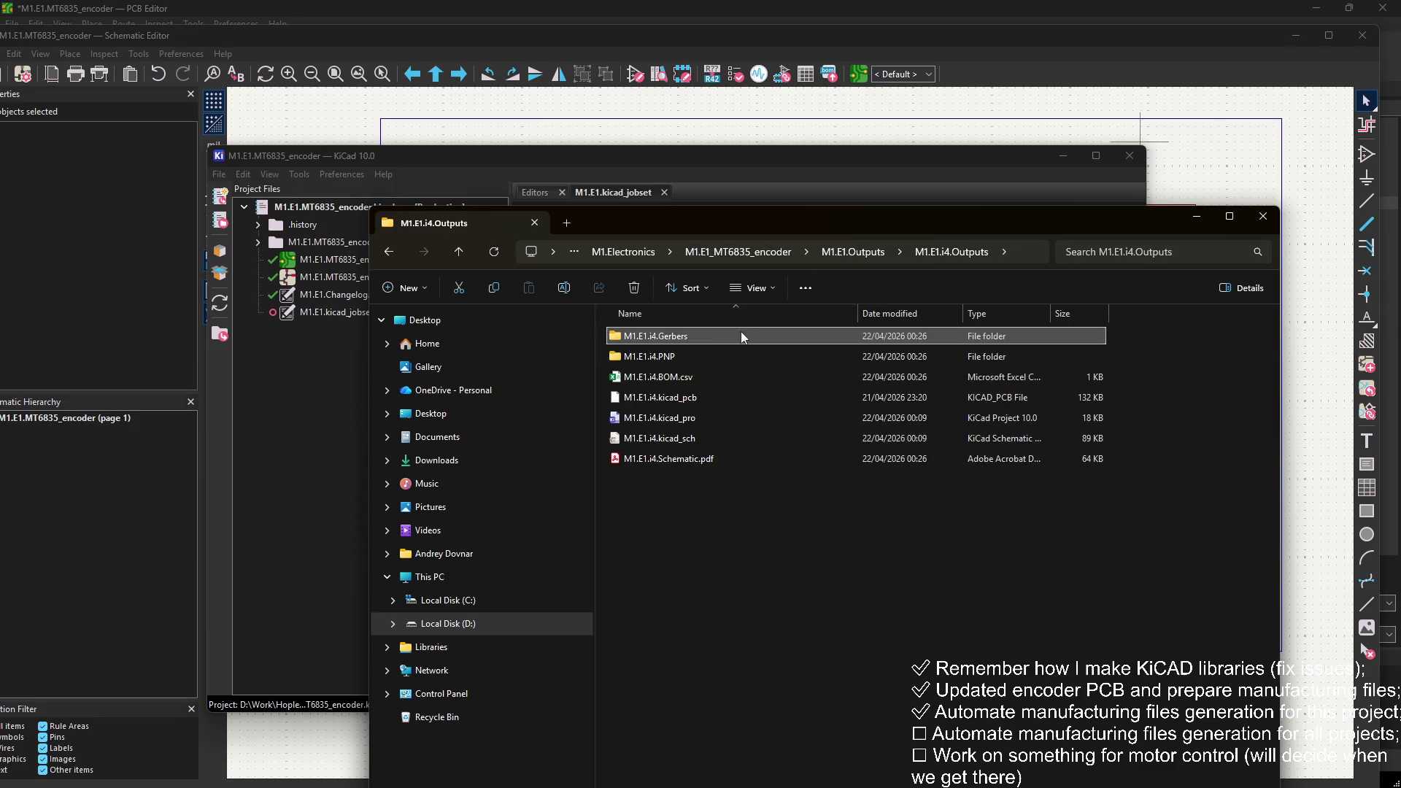
double_click(686, 459)
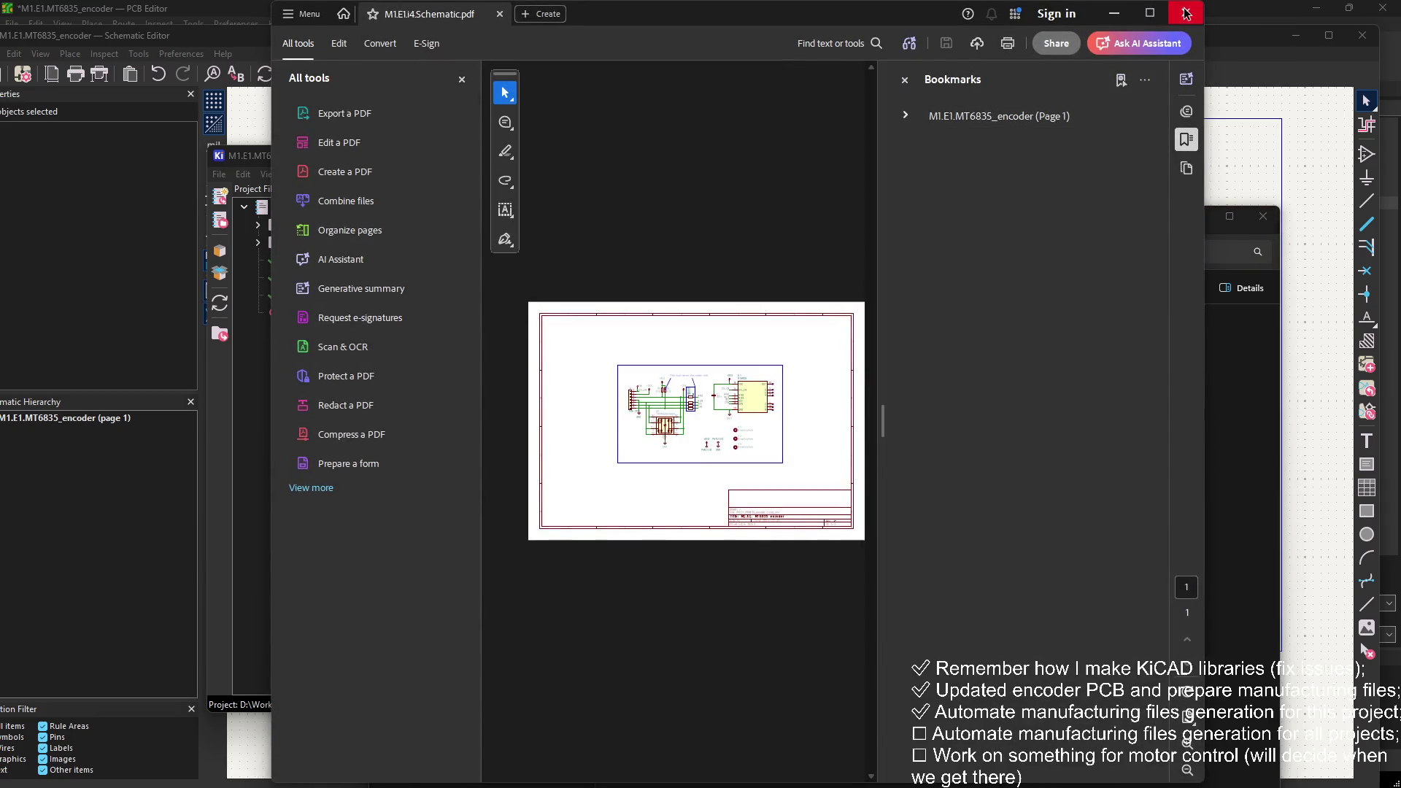
click(1188, 12)
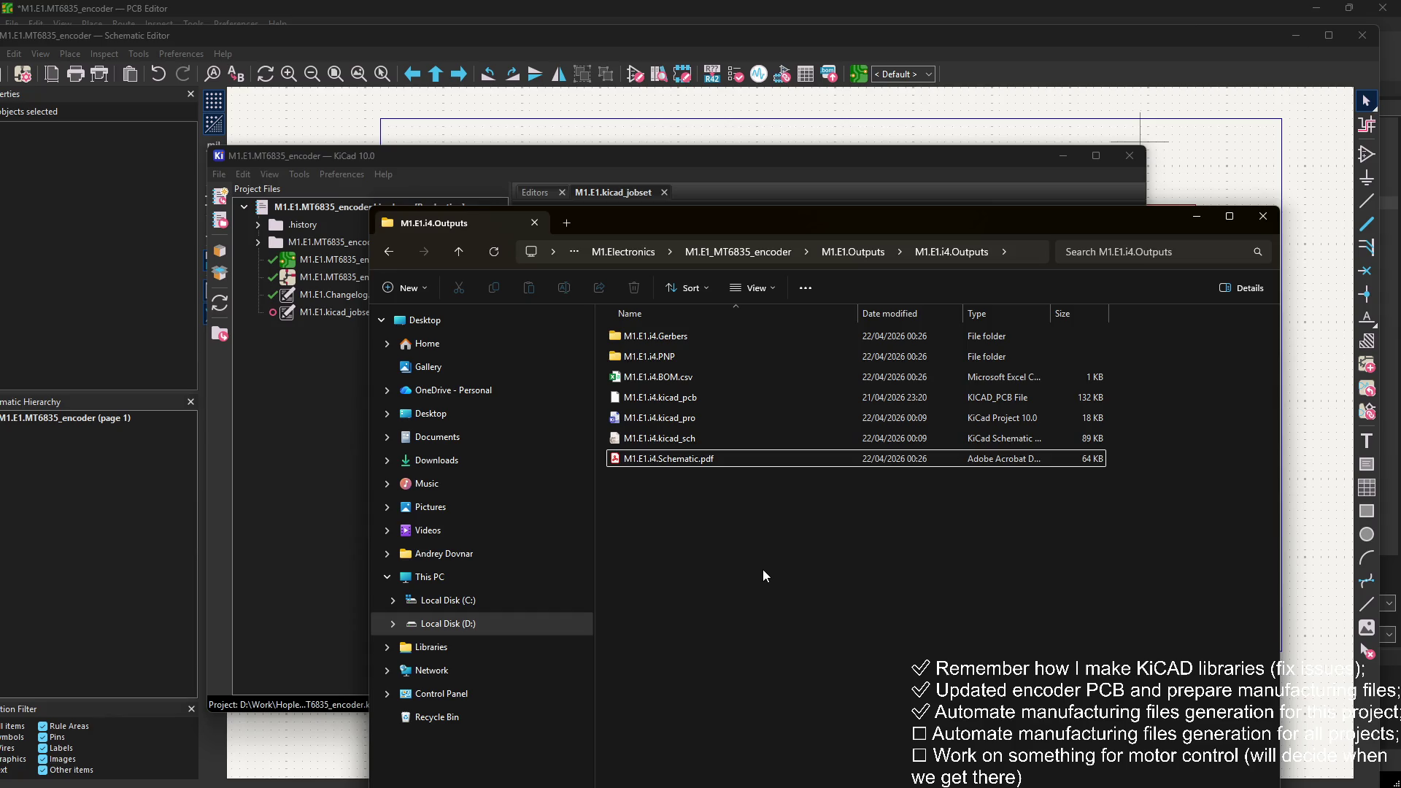
click(831, 251)
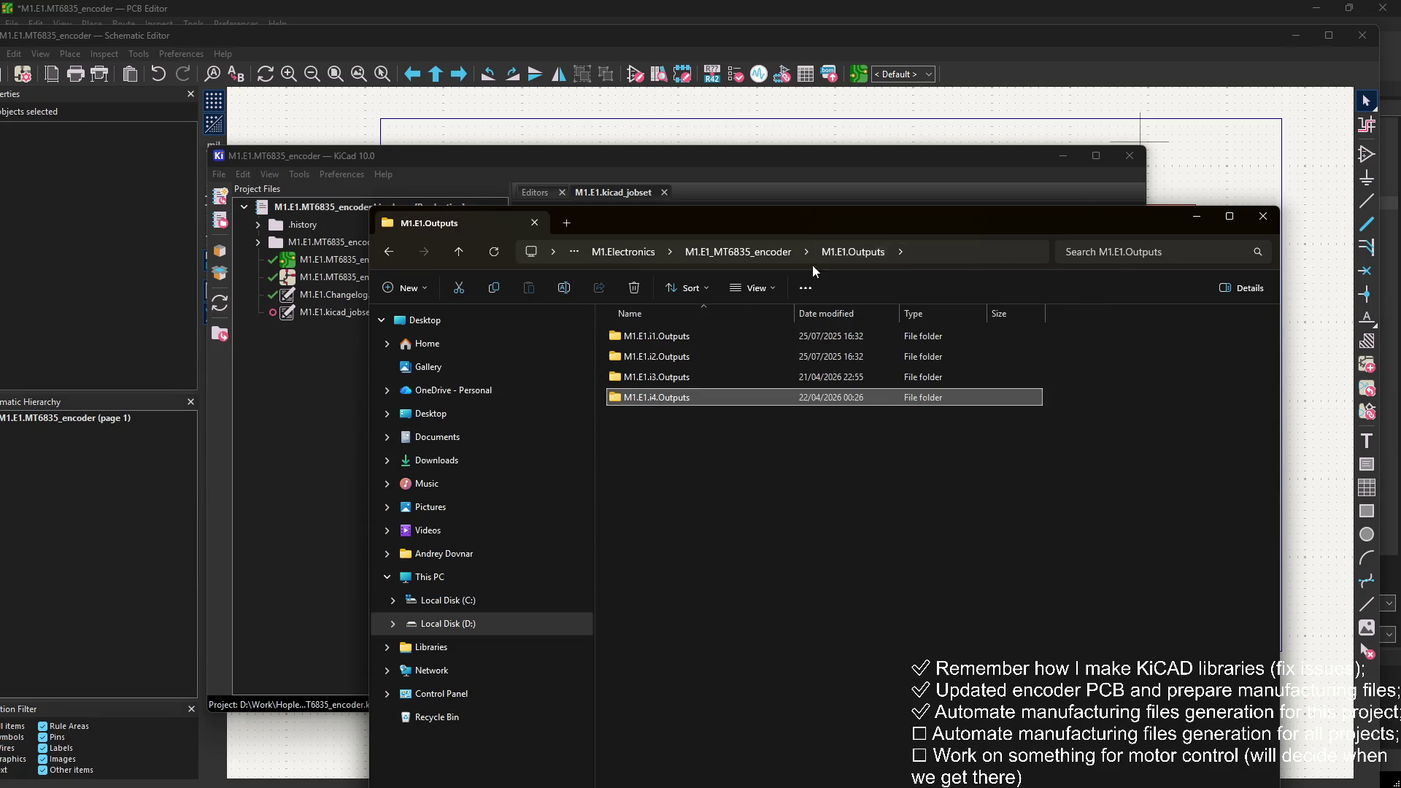
Step: Select the M1.E1.kicad_jobset file in M1.E1.PCB_design_files
click(730, 252)
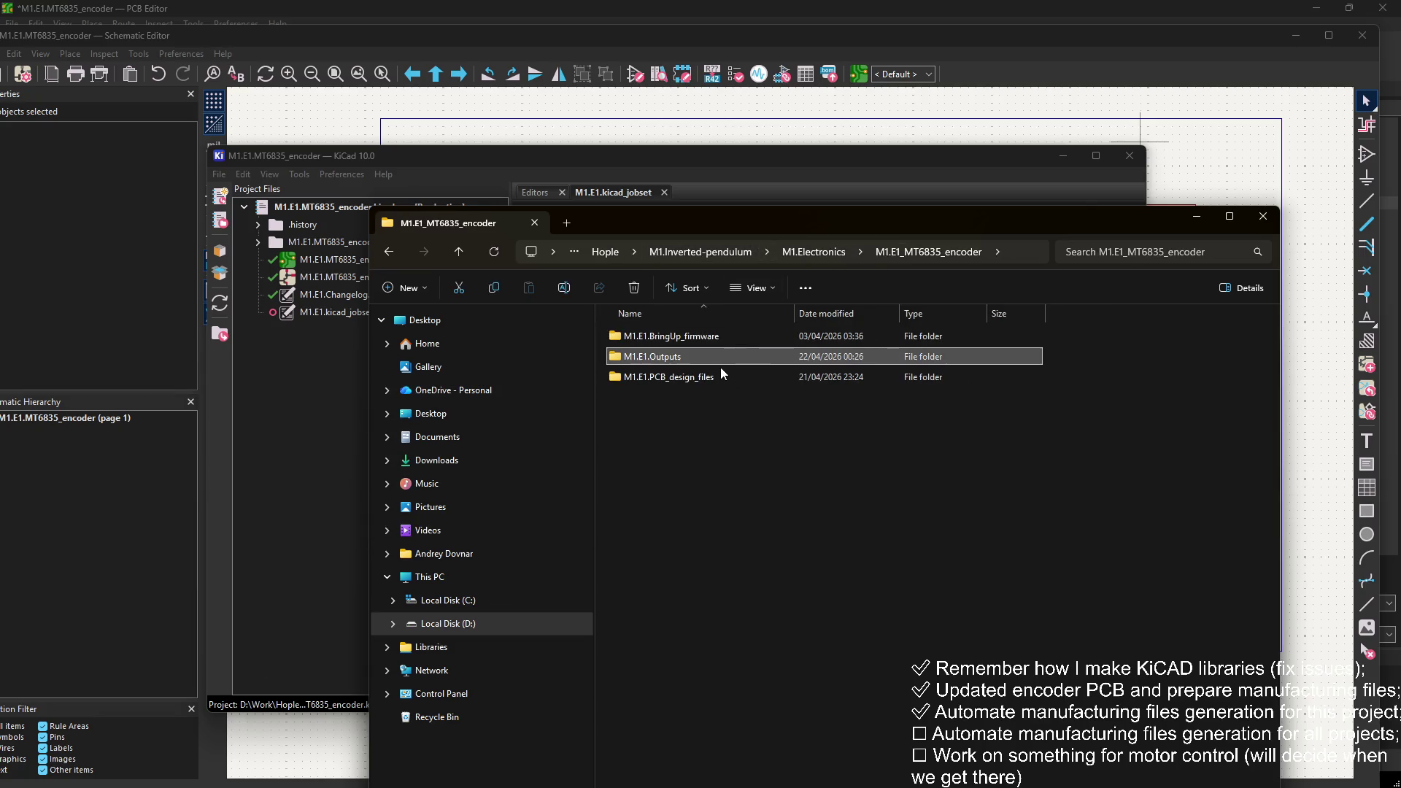
double_click(689, 377)
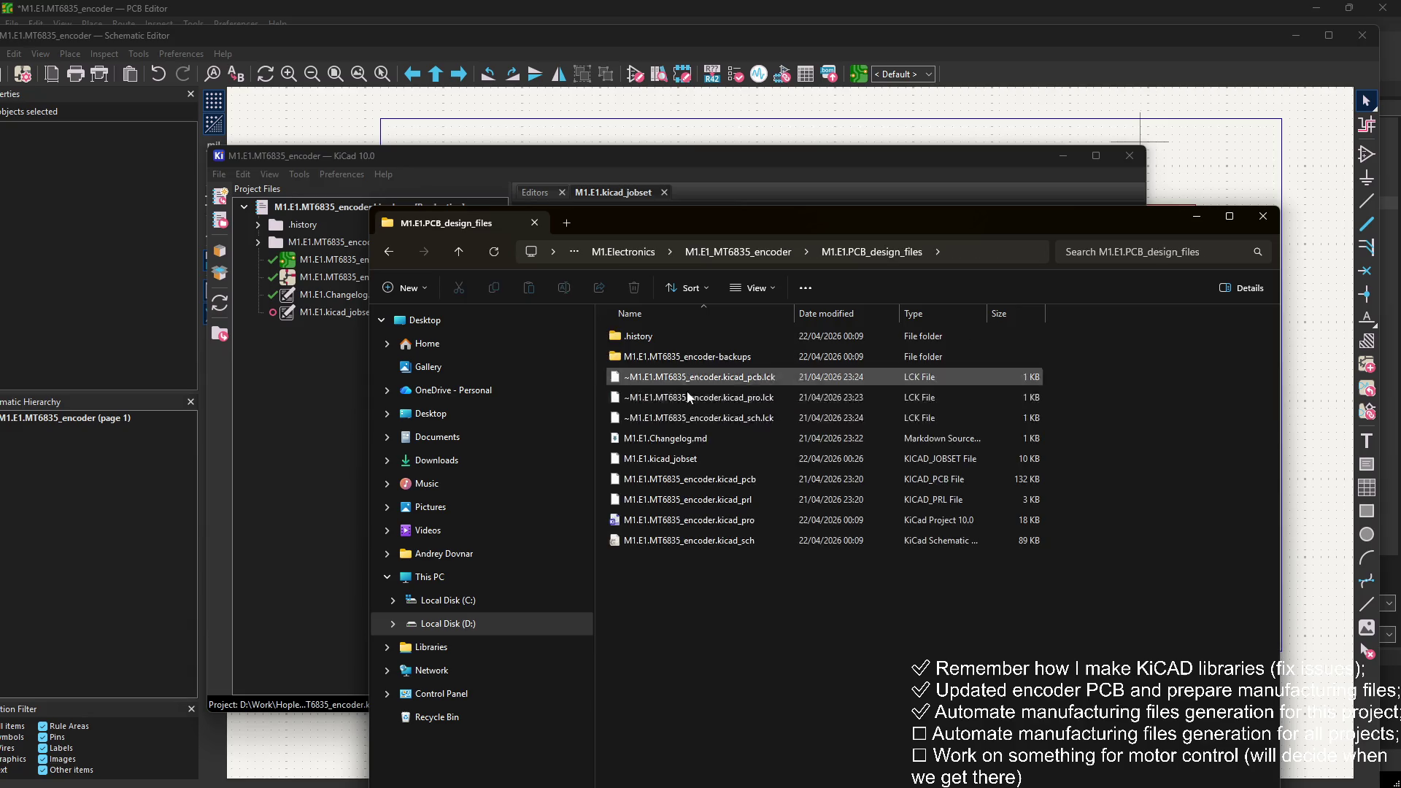
click(696, 458)
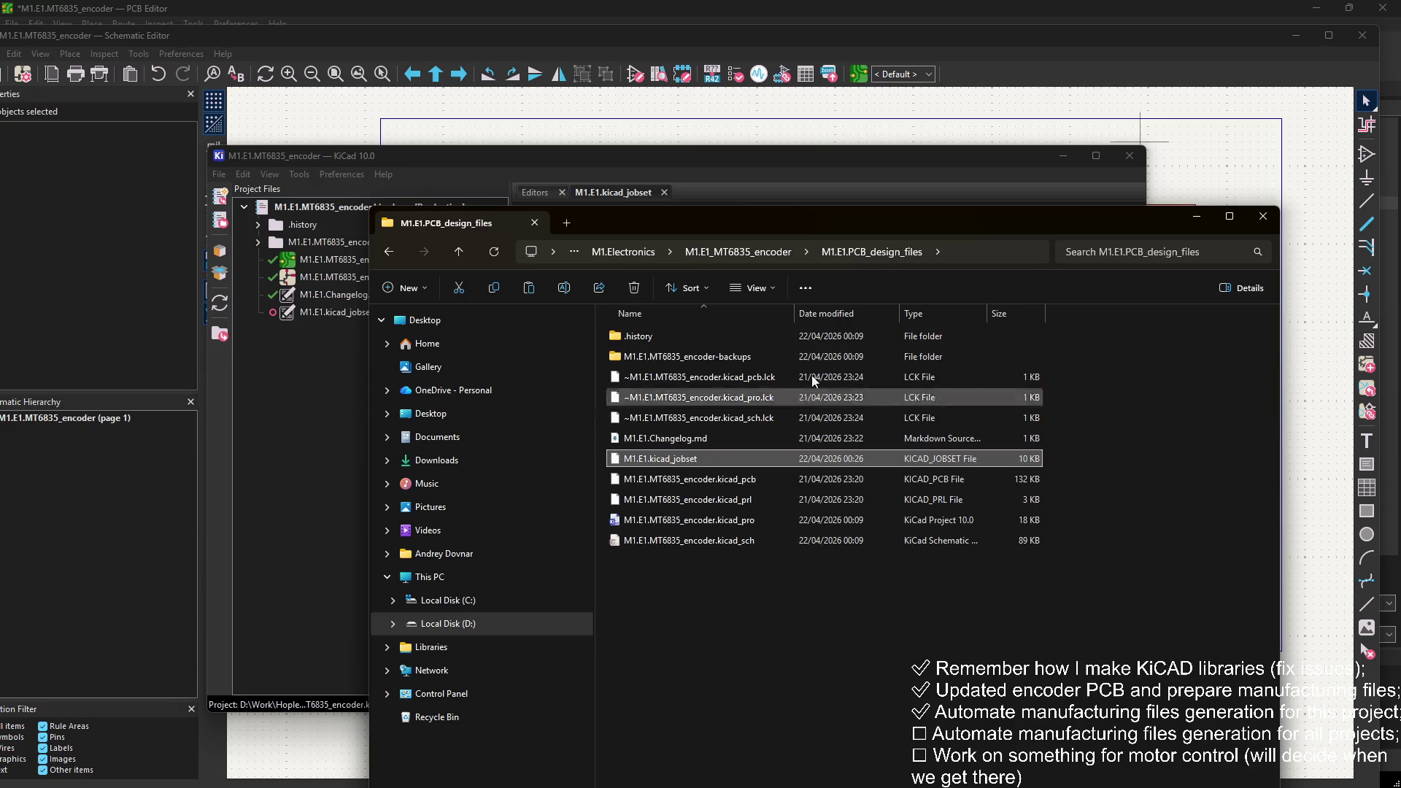
Step: Paste the jobset into M1.E3_Low_side_driver_testboard > M1.E3.PCB_design_files and open that project
click(755, 257)
click(686, 256)
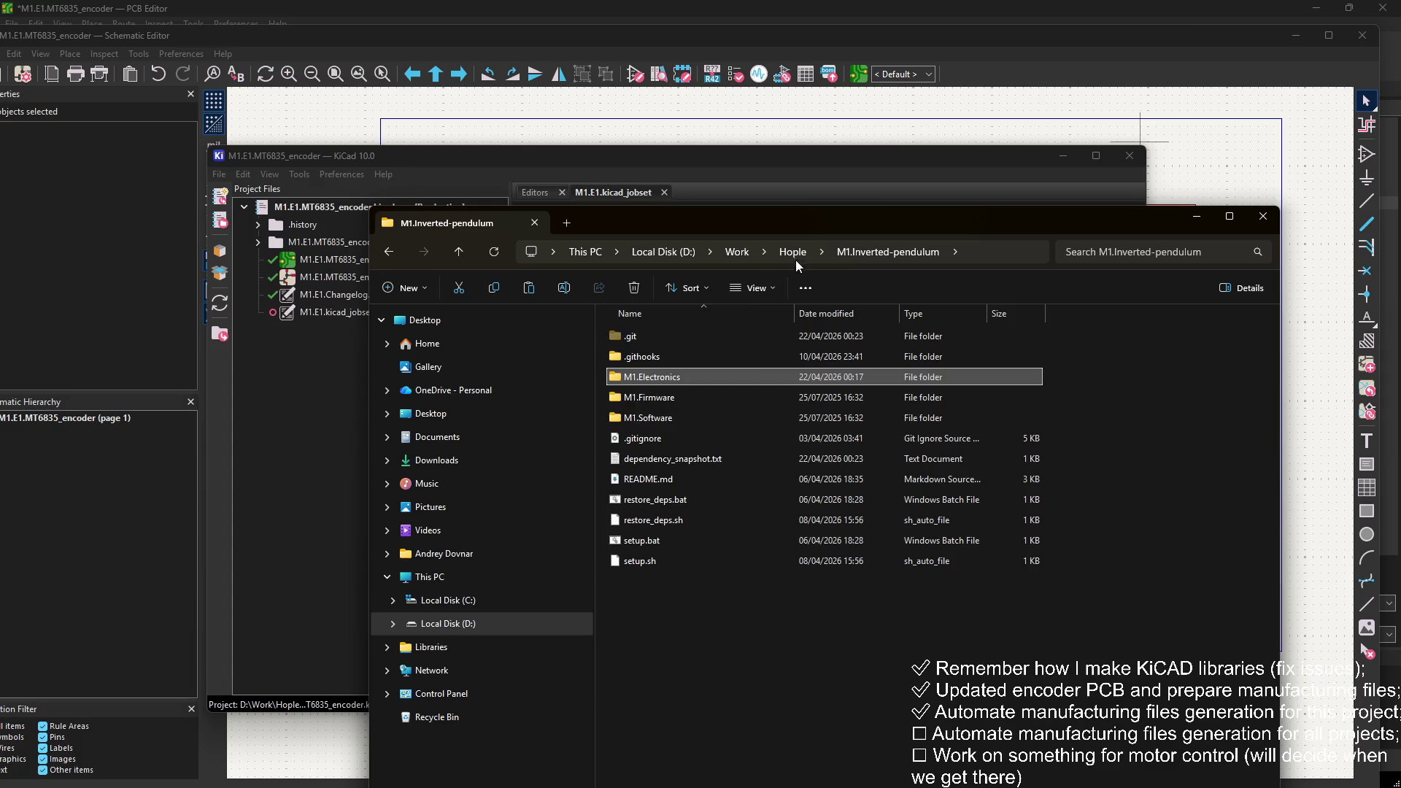
double_click(654, 378)
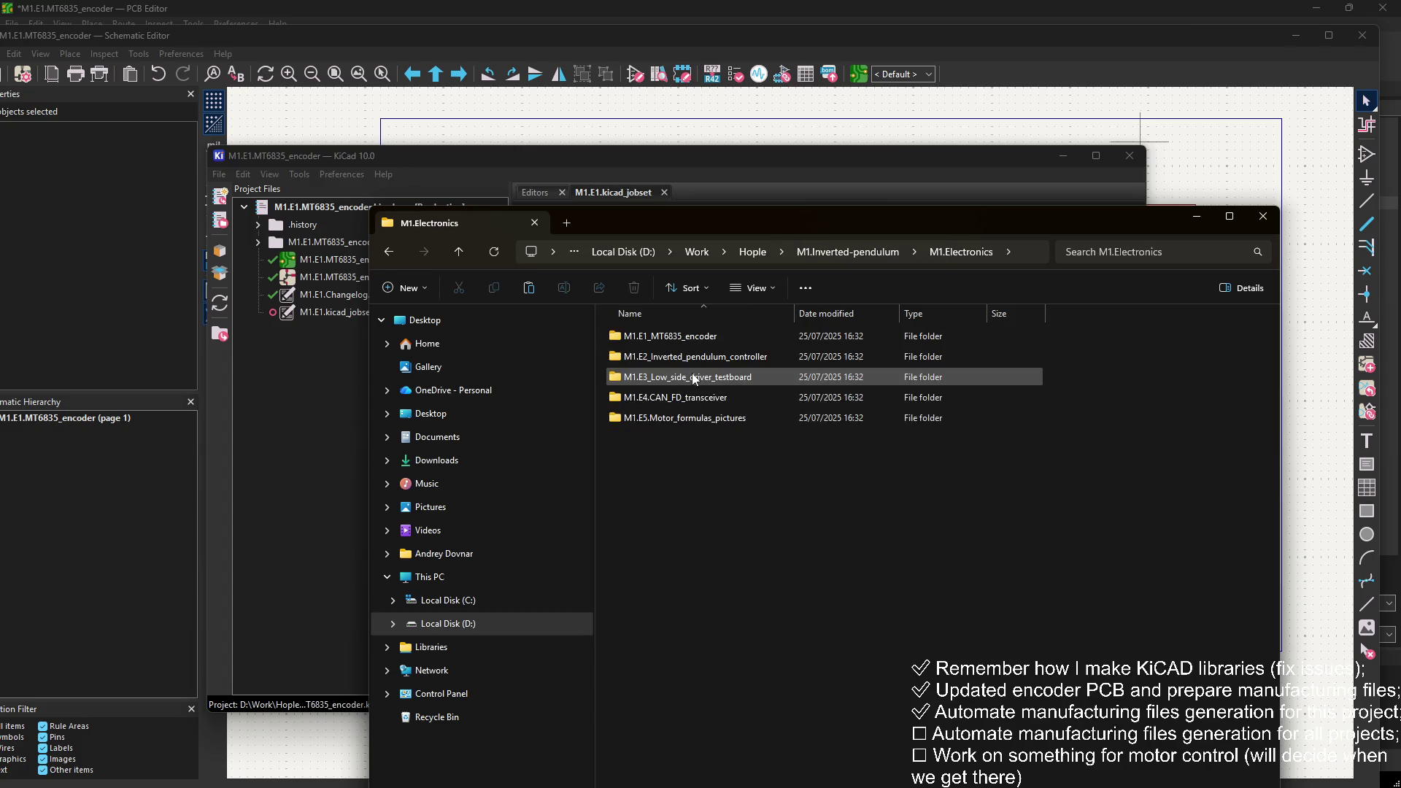
double_click(721, 376)
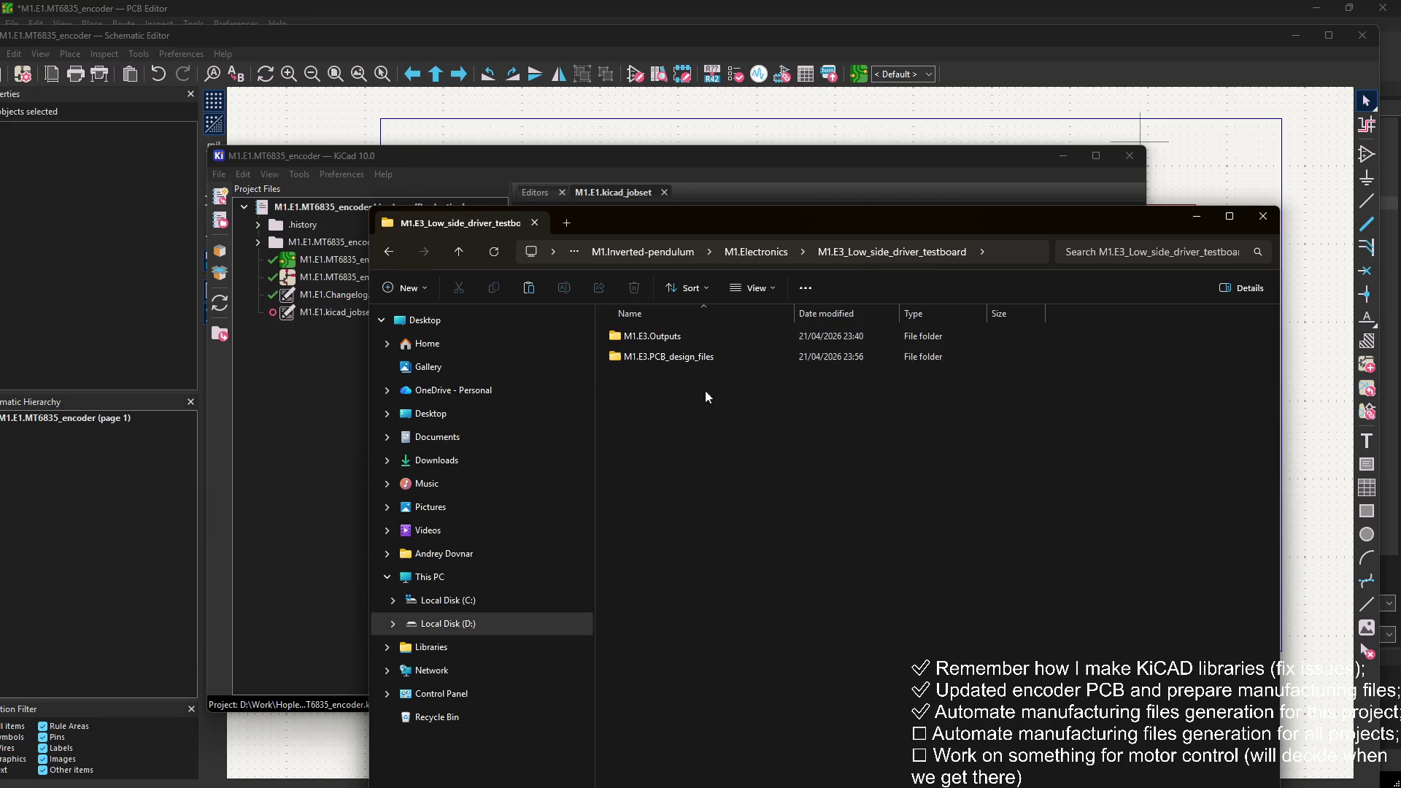
double_click(672, 357)
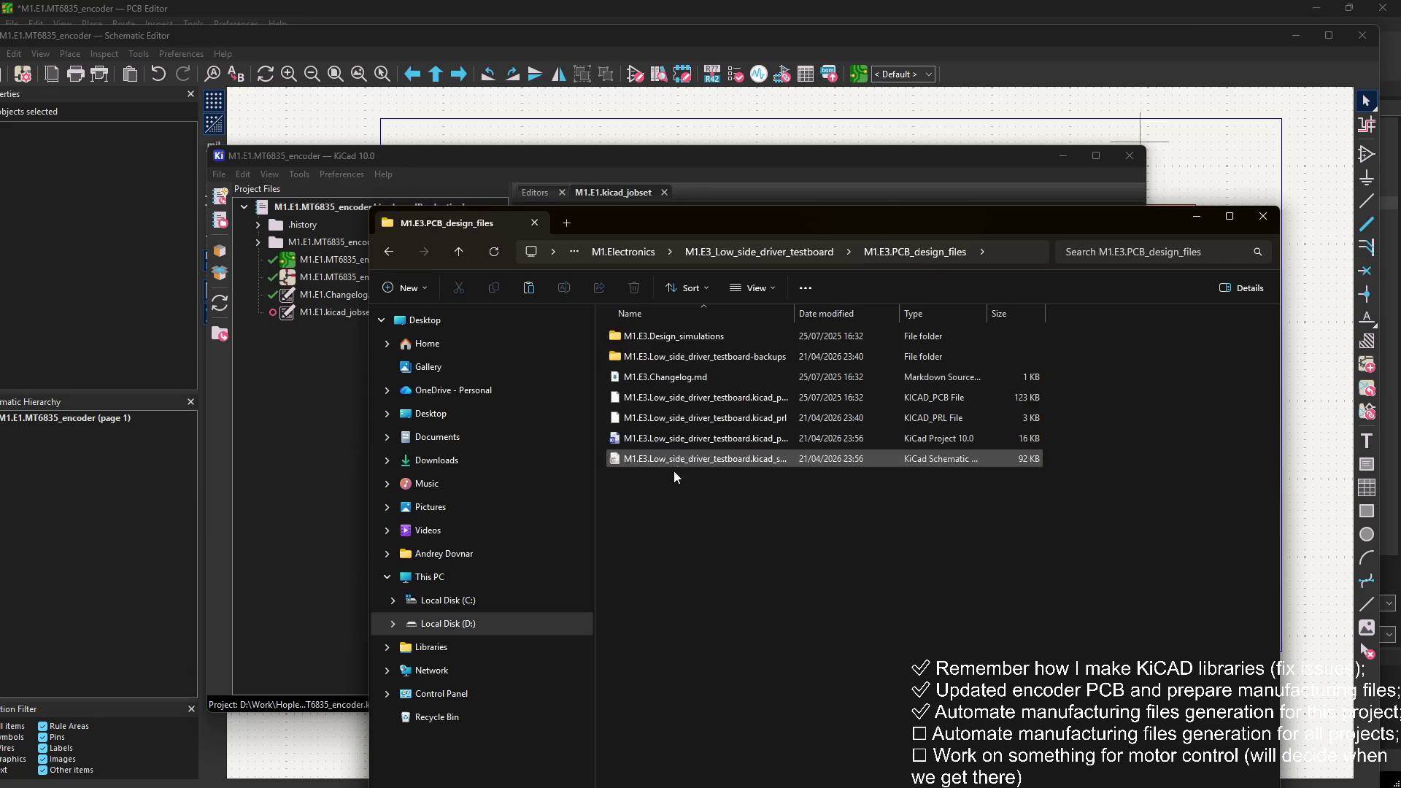
key(ctrl+v)
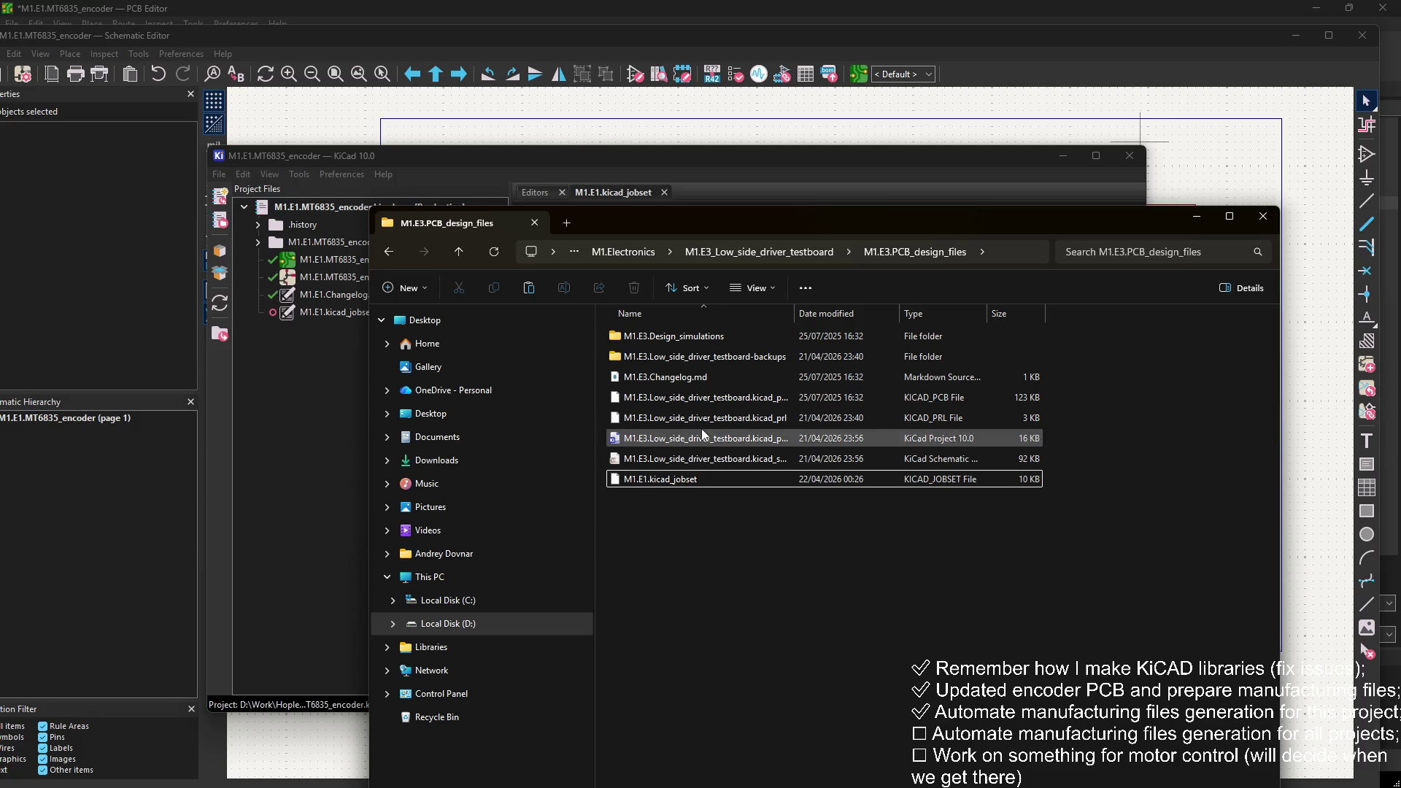
double_click(702, 429)
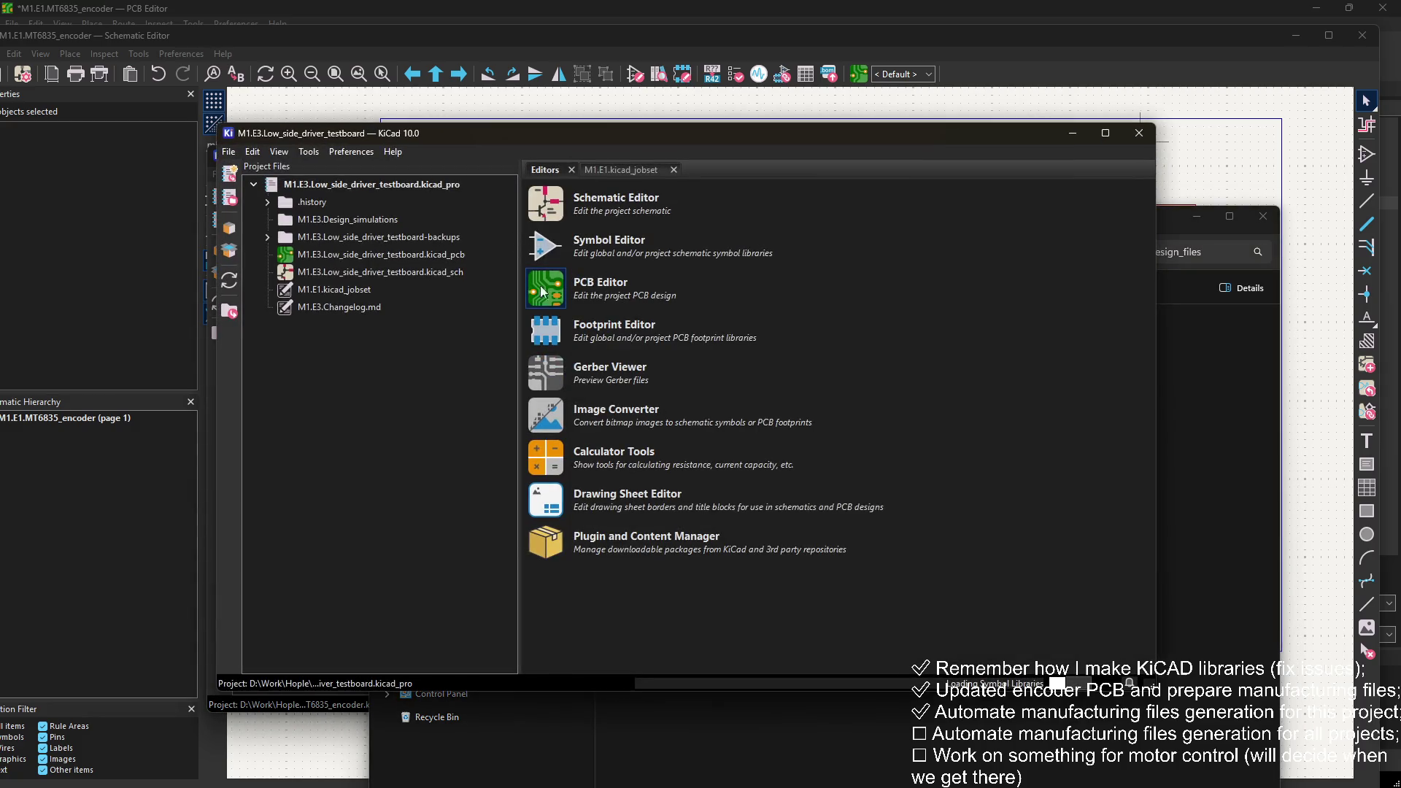
Step: In the testboard's Board Setup, add text variables project_prefix = M1.E3 and design_iteration = 3
click(537, 299)
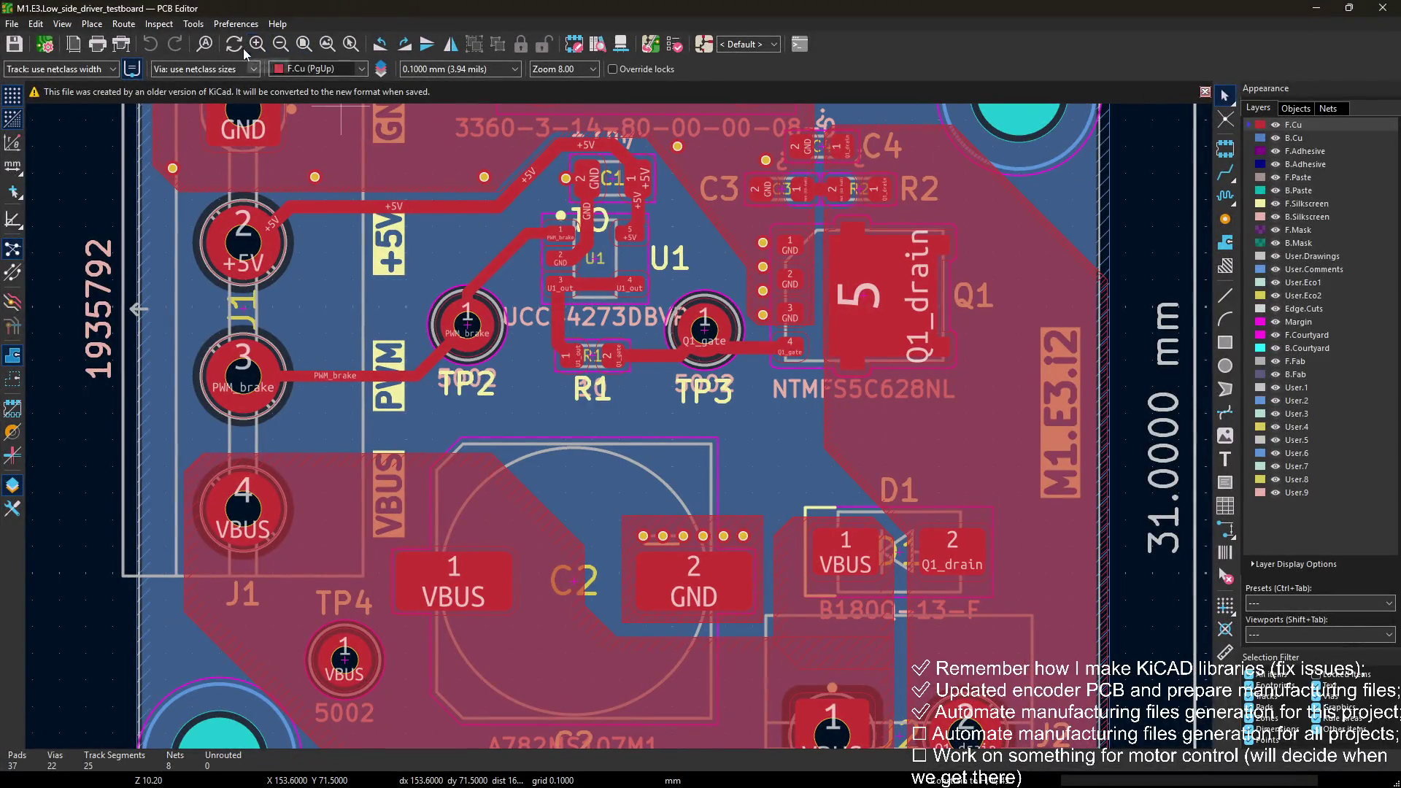
click(44, 44)
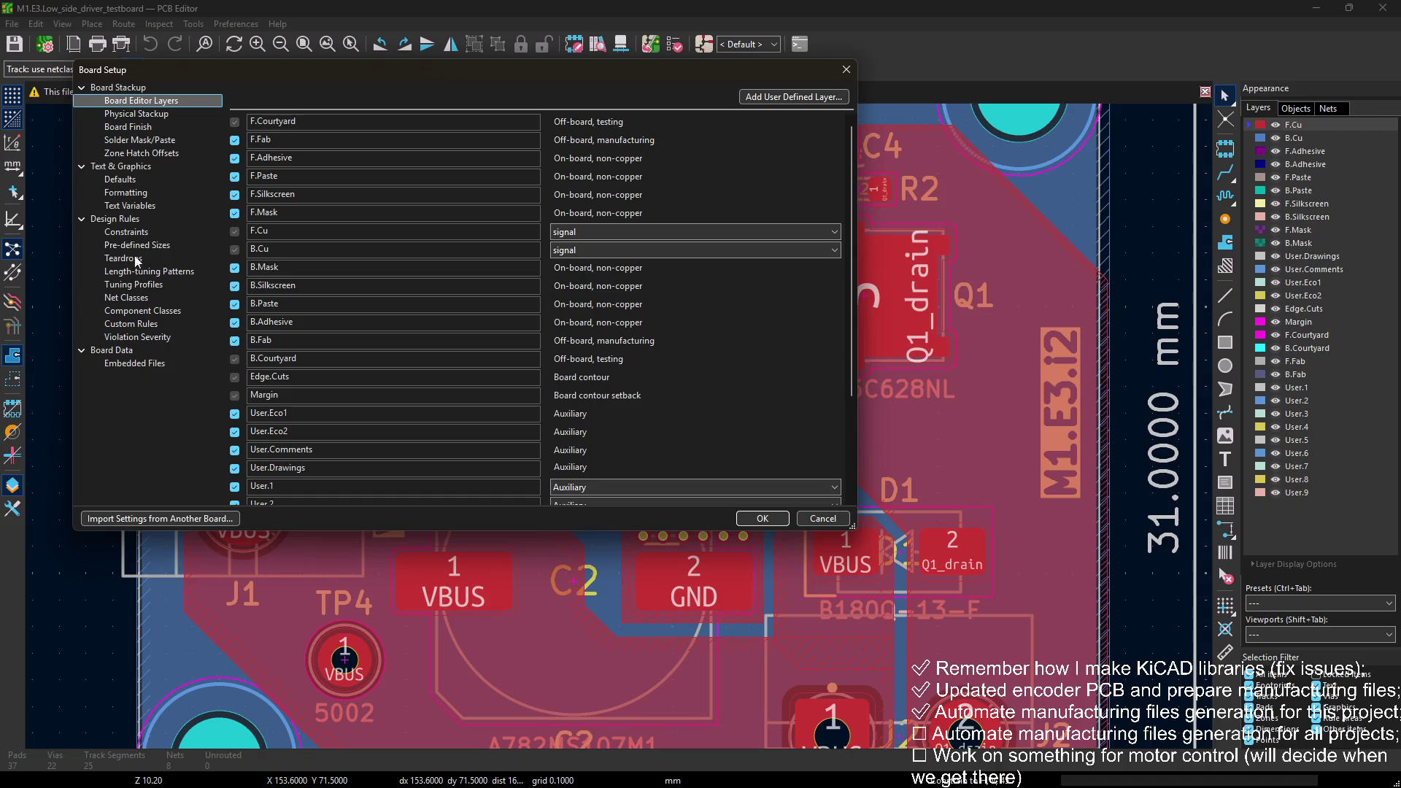
click(135, 206)
click(235, 494)
text(project_prefix)
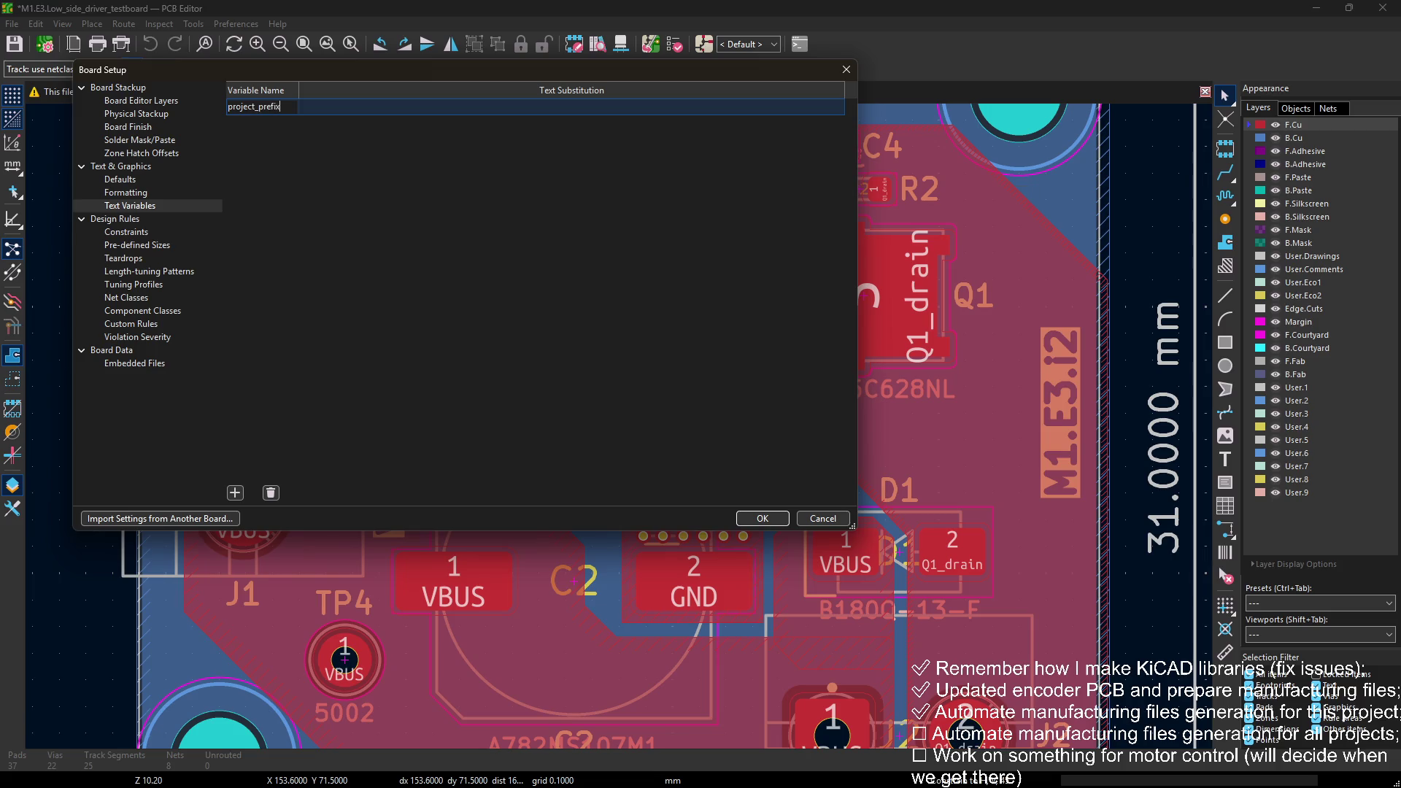
key(Tab)
text(M1.)
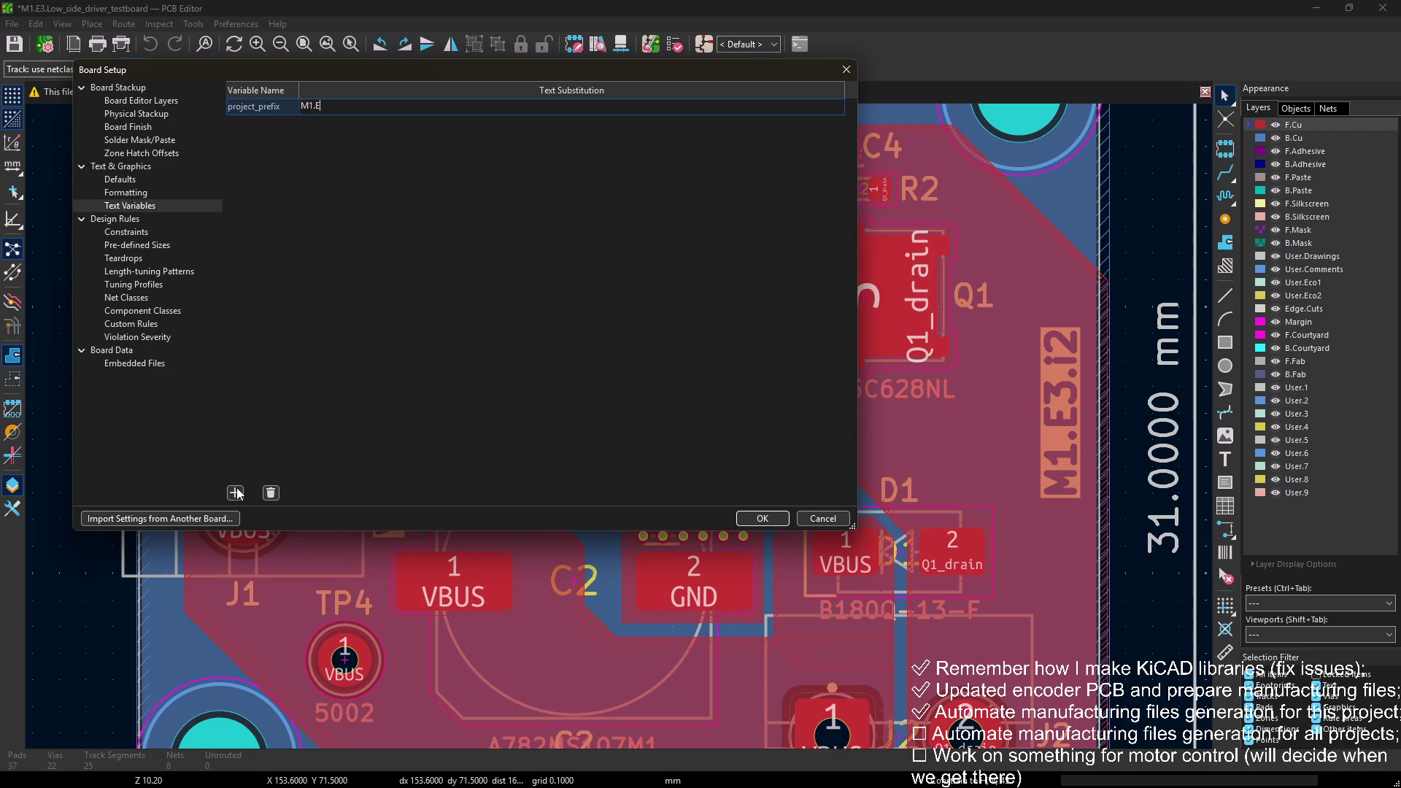
text(3)
key(Return)
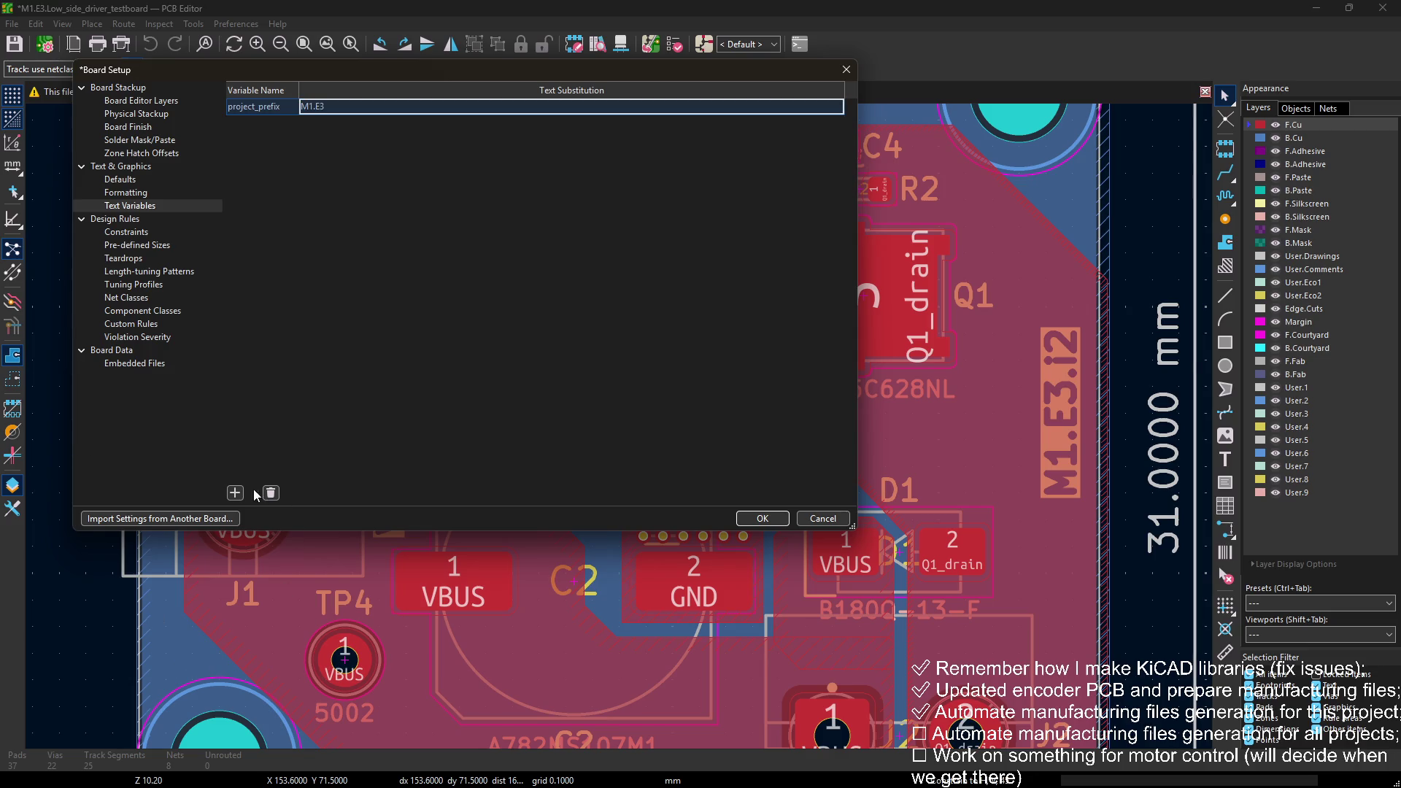
click(235, 493)
text(ign_iteration)
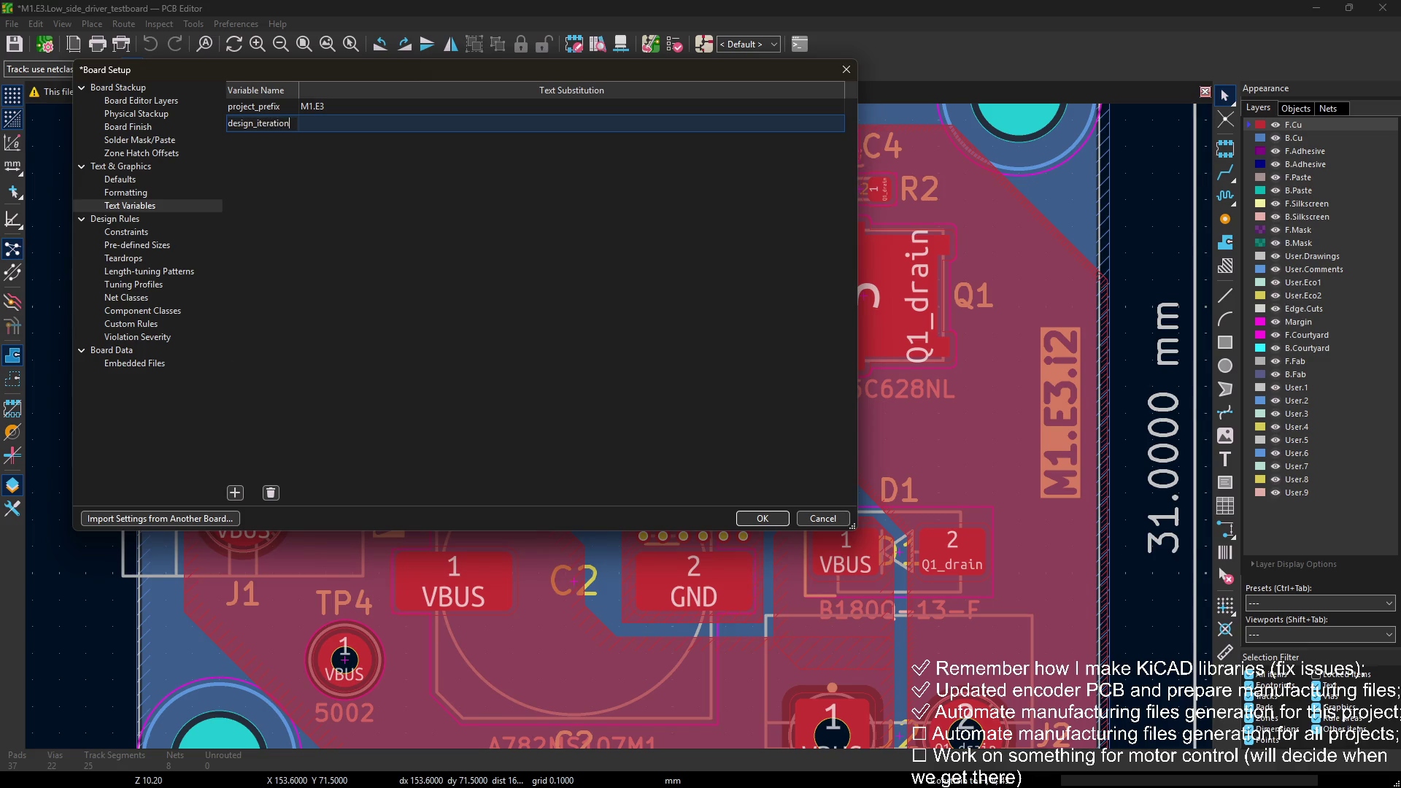
key(Tab)
text(3)
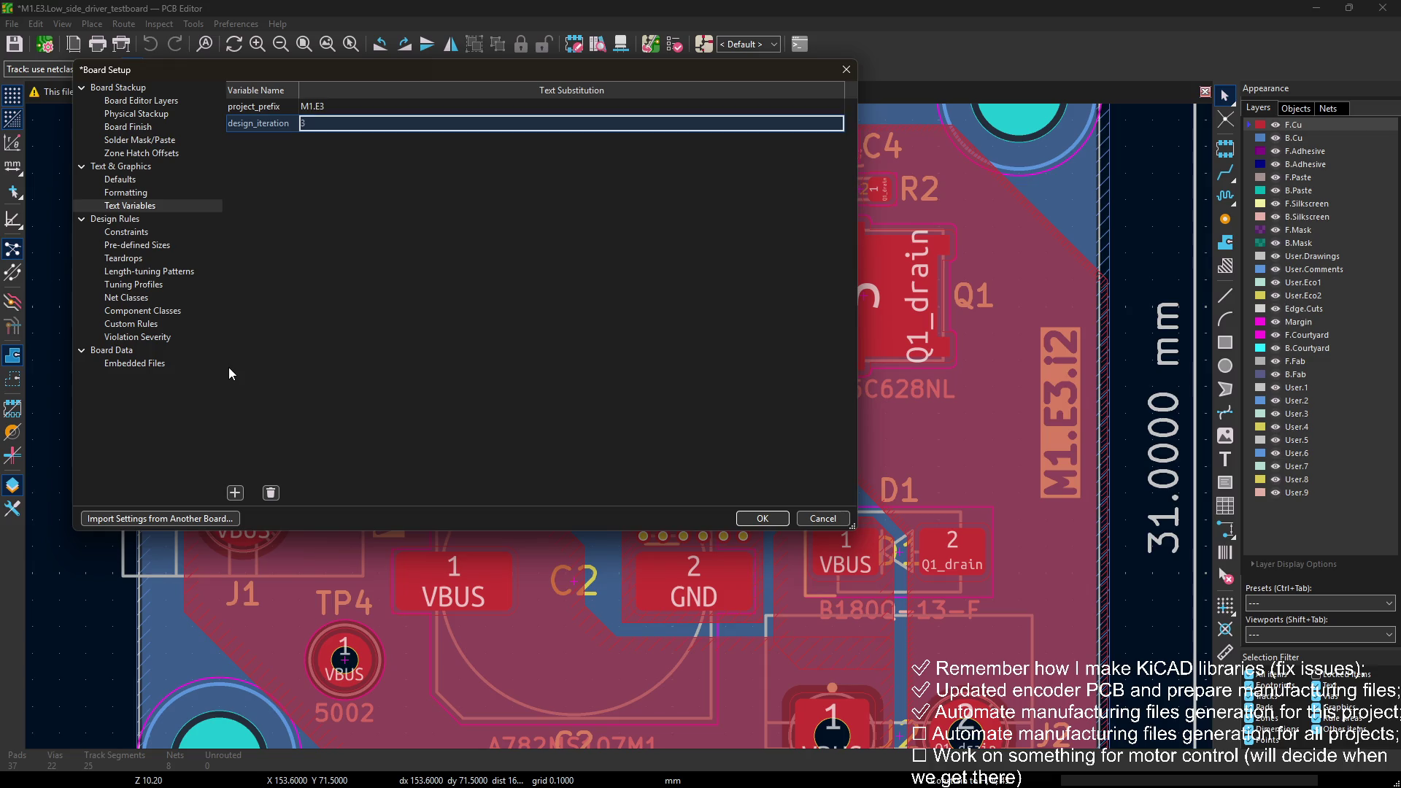
click(762, 518)
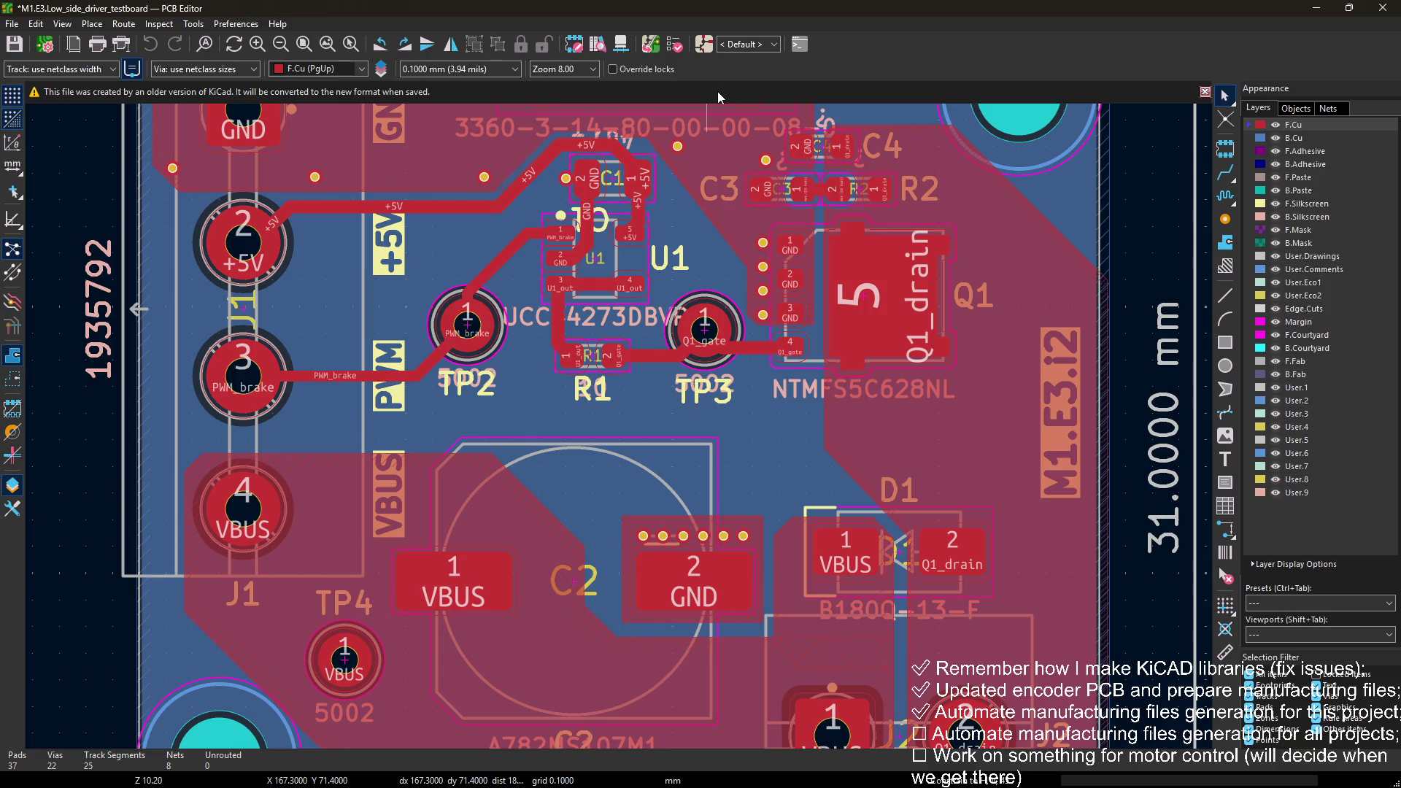
Step: Save the testboard and close the PCB editor
key(ctrl+s)
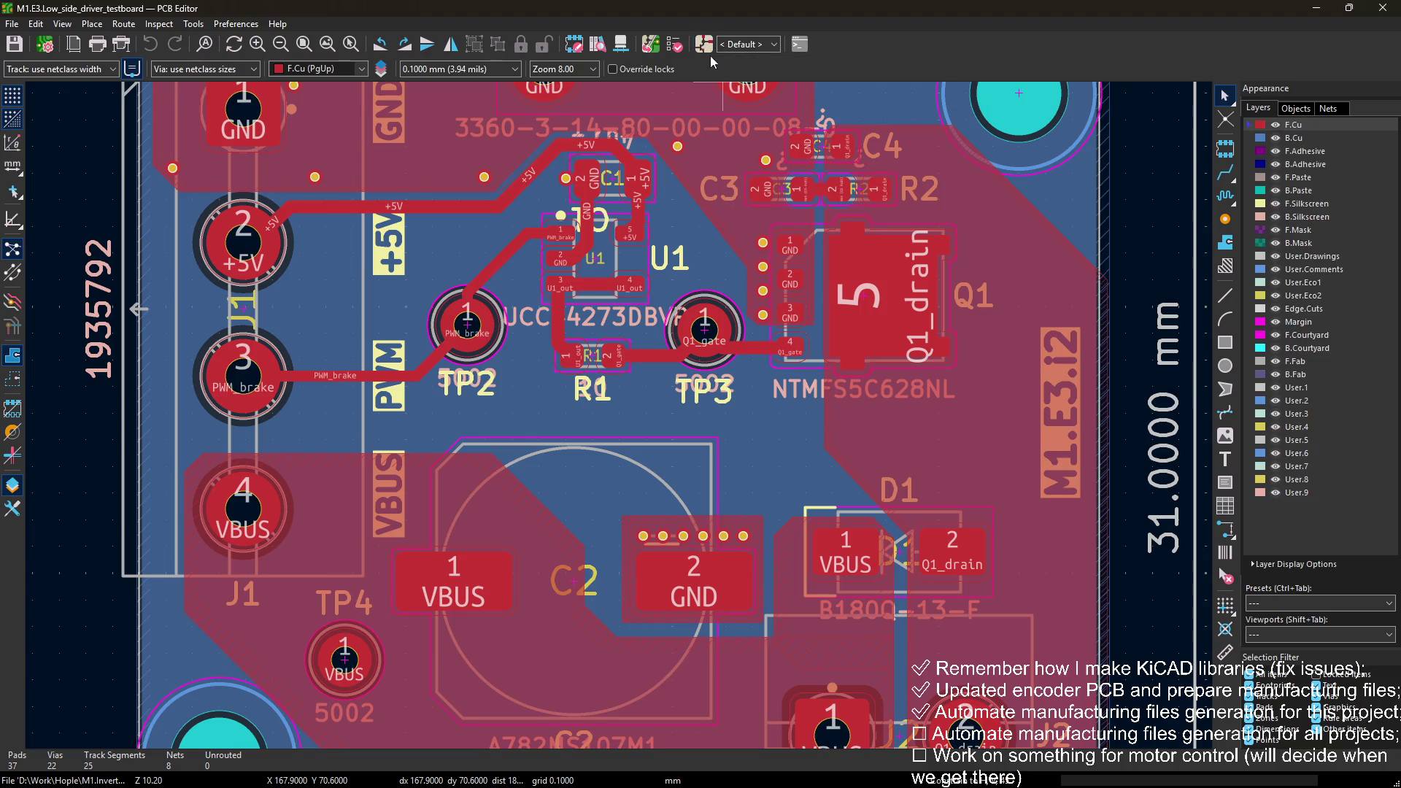
key(alt+Tab)
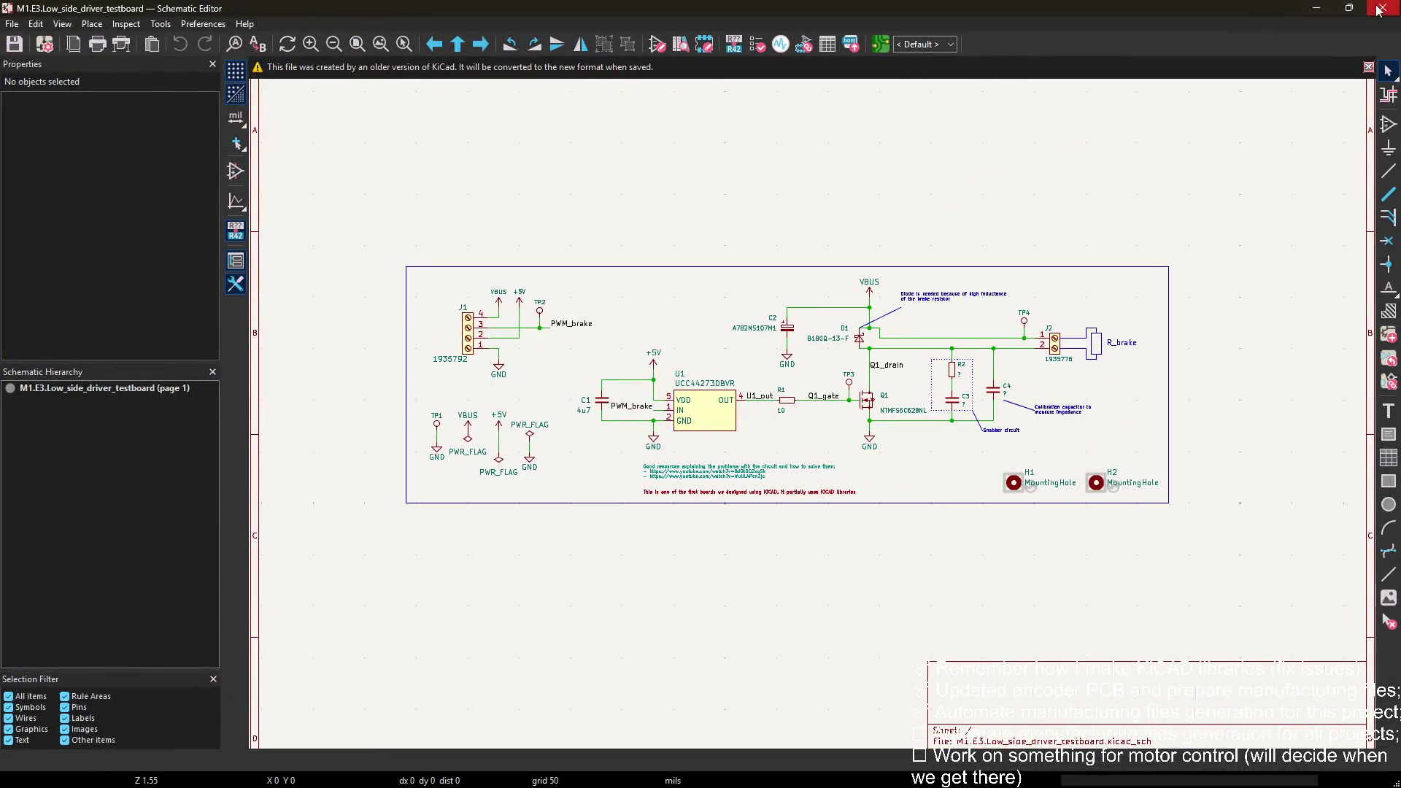
key(alt+Tab)
click(1375, 12)
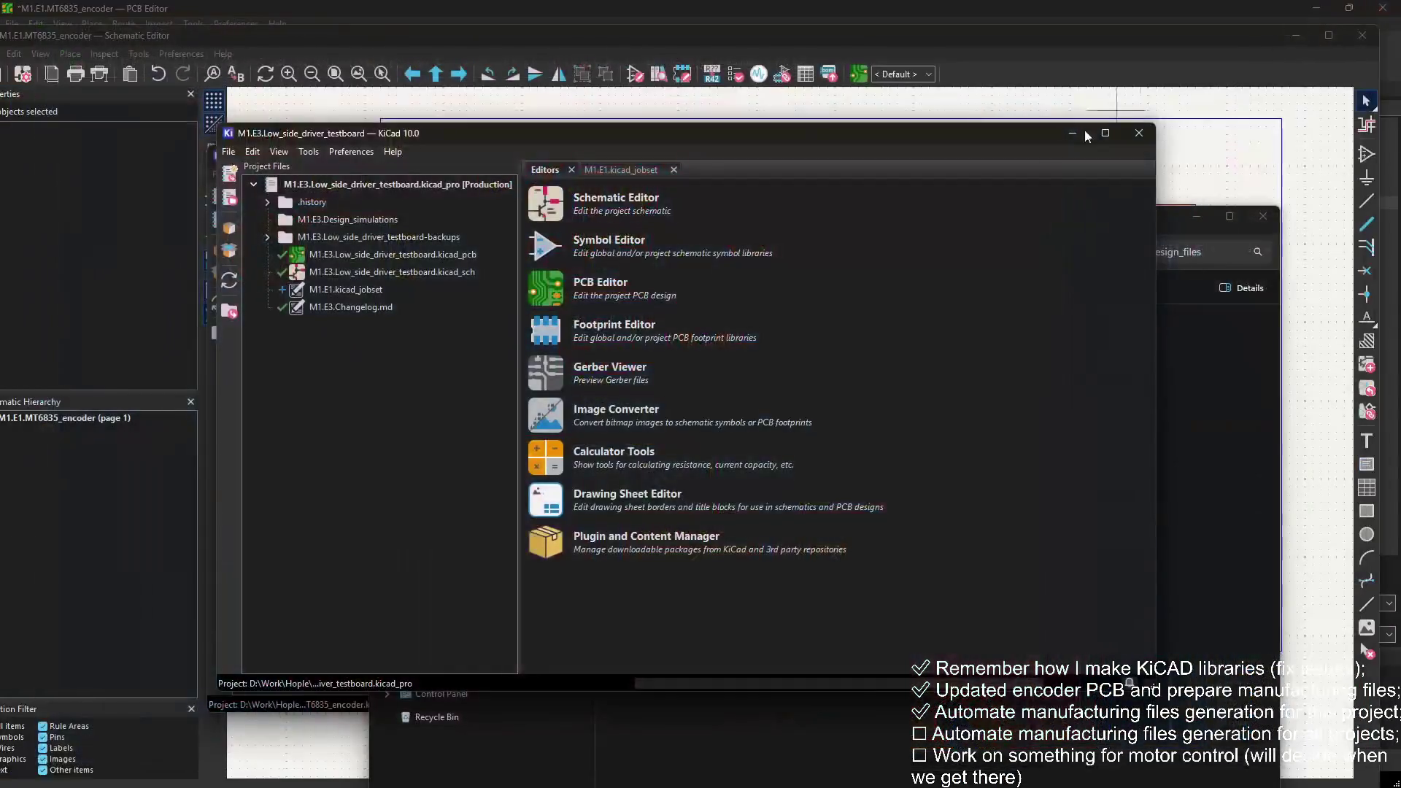
Step: Run the copied M1.E1.kicad_jobset to generate outputs into the Folder destination
mouse_move(846, 213)
mouse_down()
mouse_move(869, 423)
mouse_move(951, 164)
mouse_up()
double_click(454, 314)
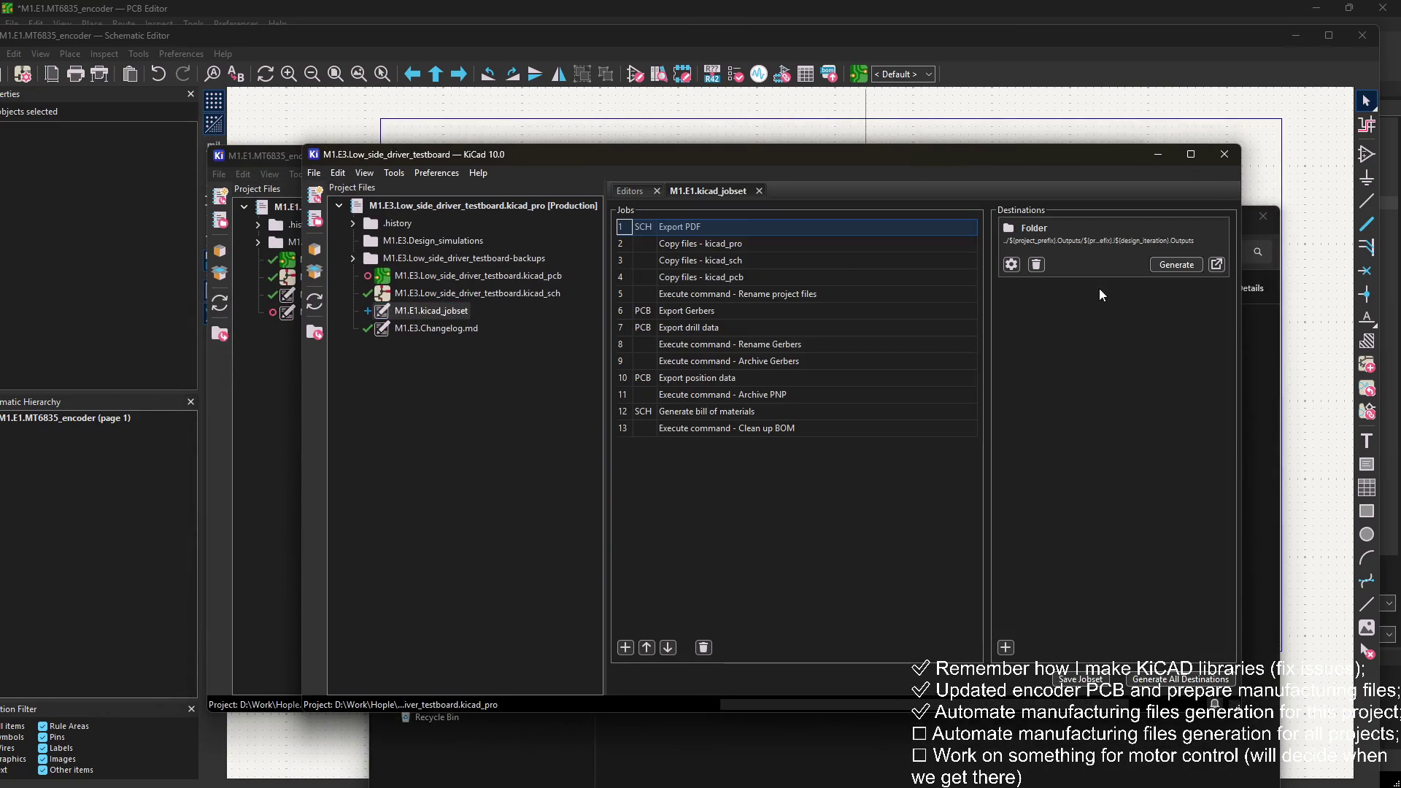
click(1173, 265)
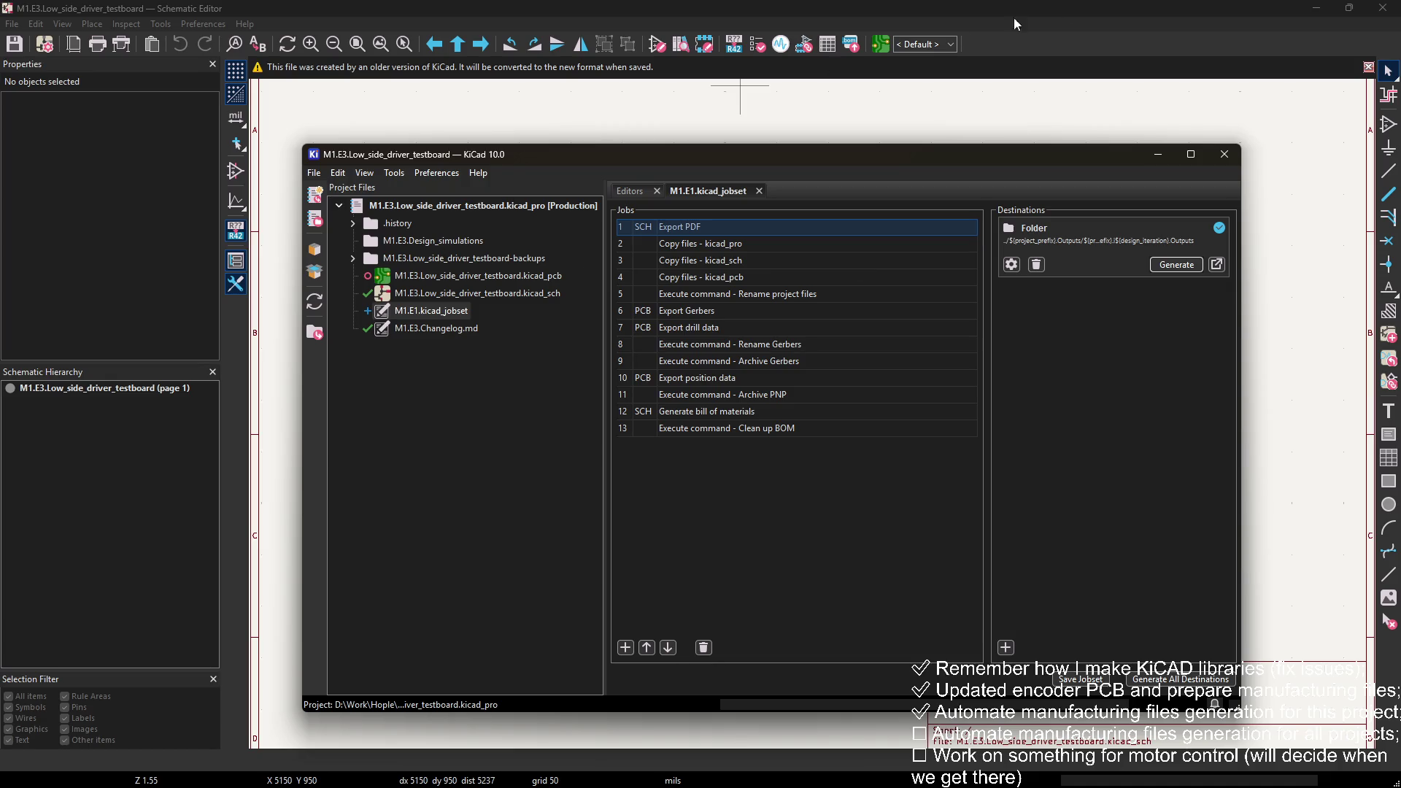
click(1322, 18)
click(1321, 8)
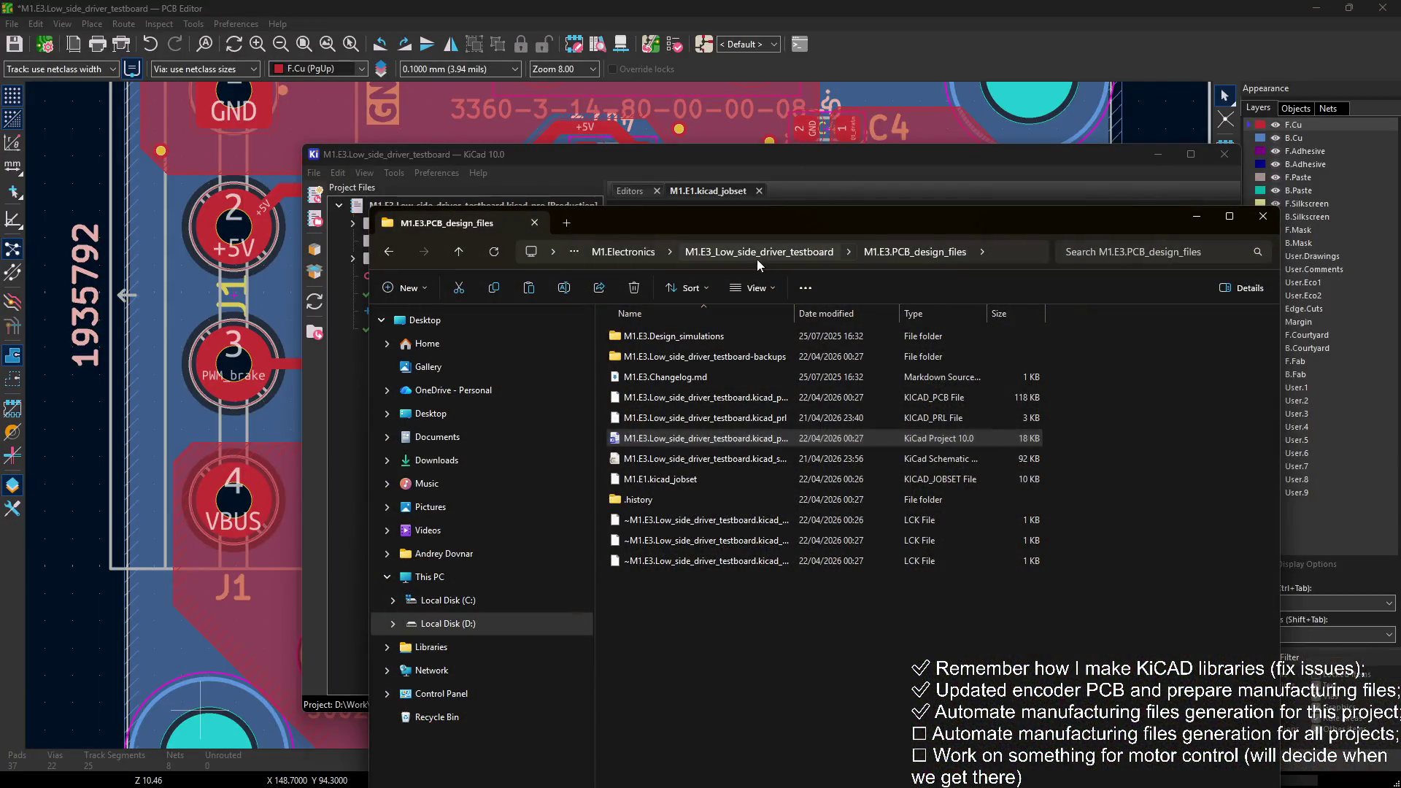
Step: Go into M1.E3.Outputs > M1.E3.i3.Outputs and check the generated schematic PDF
click(756, 255)
double_click(681, 335)
double_click(682, 378)
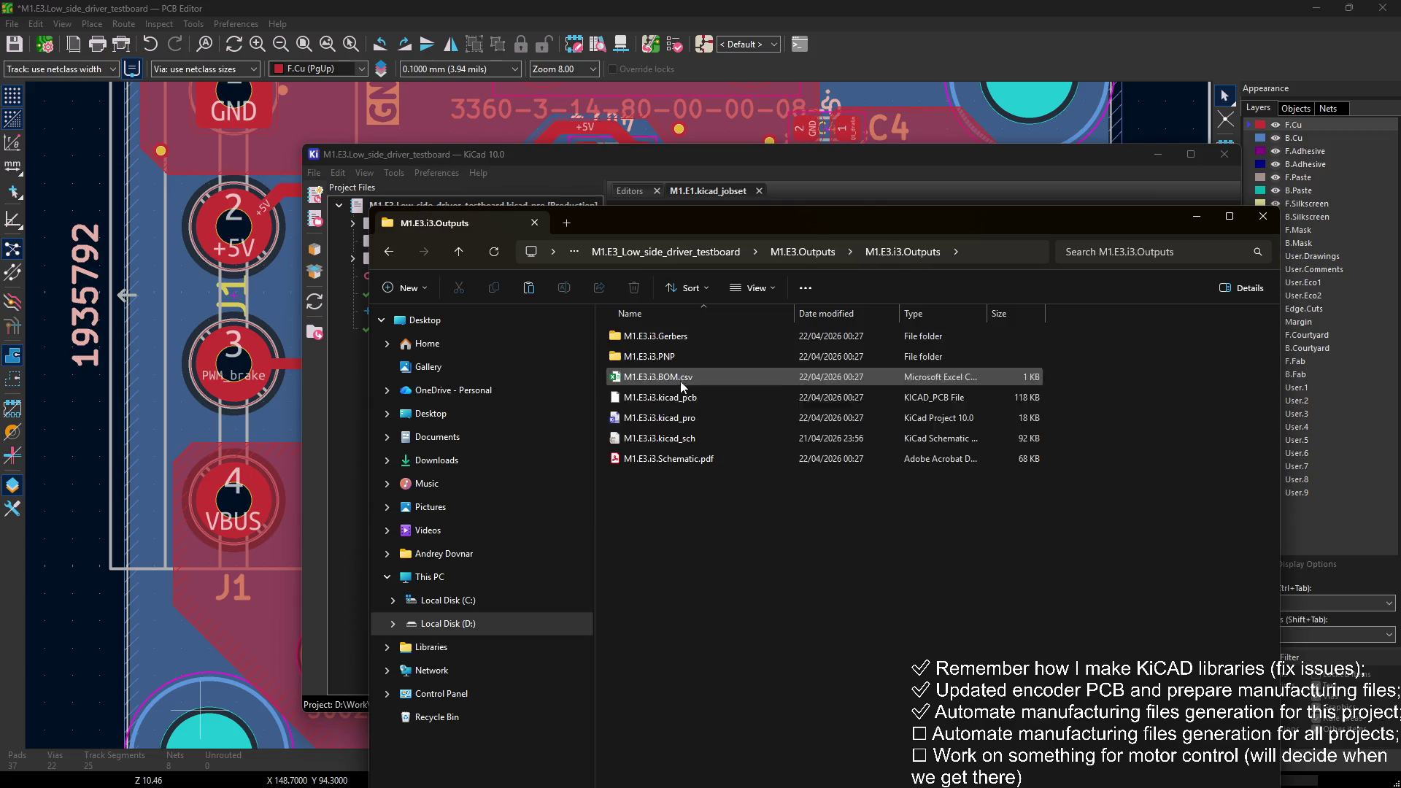
double_click(690, 460)
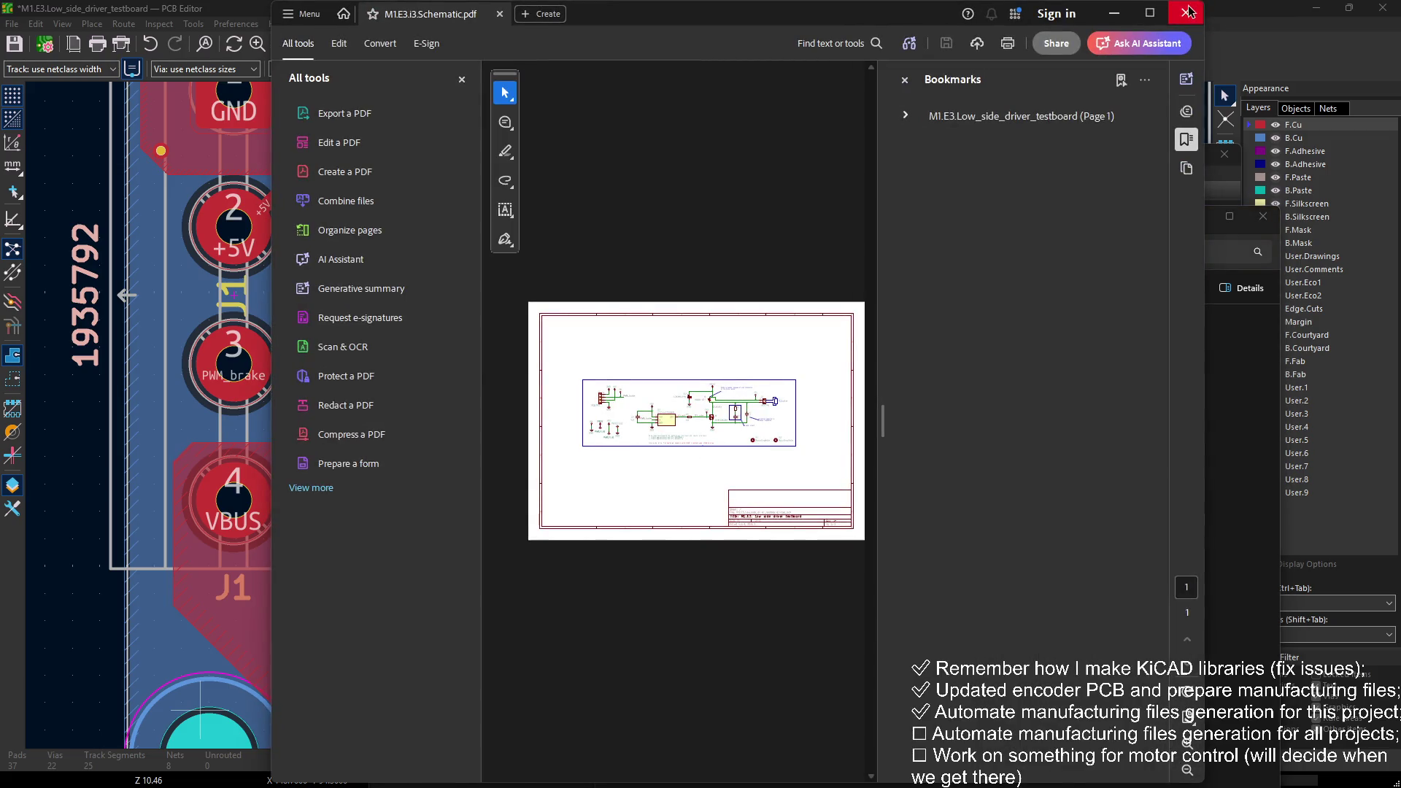
click(1191, 10)
Step: Inspect the generated M1.E3.i3 board in the PCB Editor, then open M1.E3.i3.BOM.csv
double_click(698, 418)
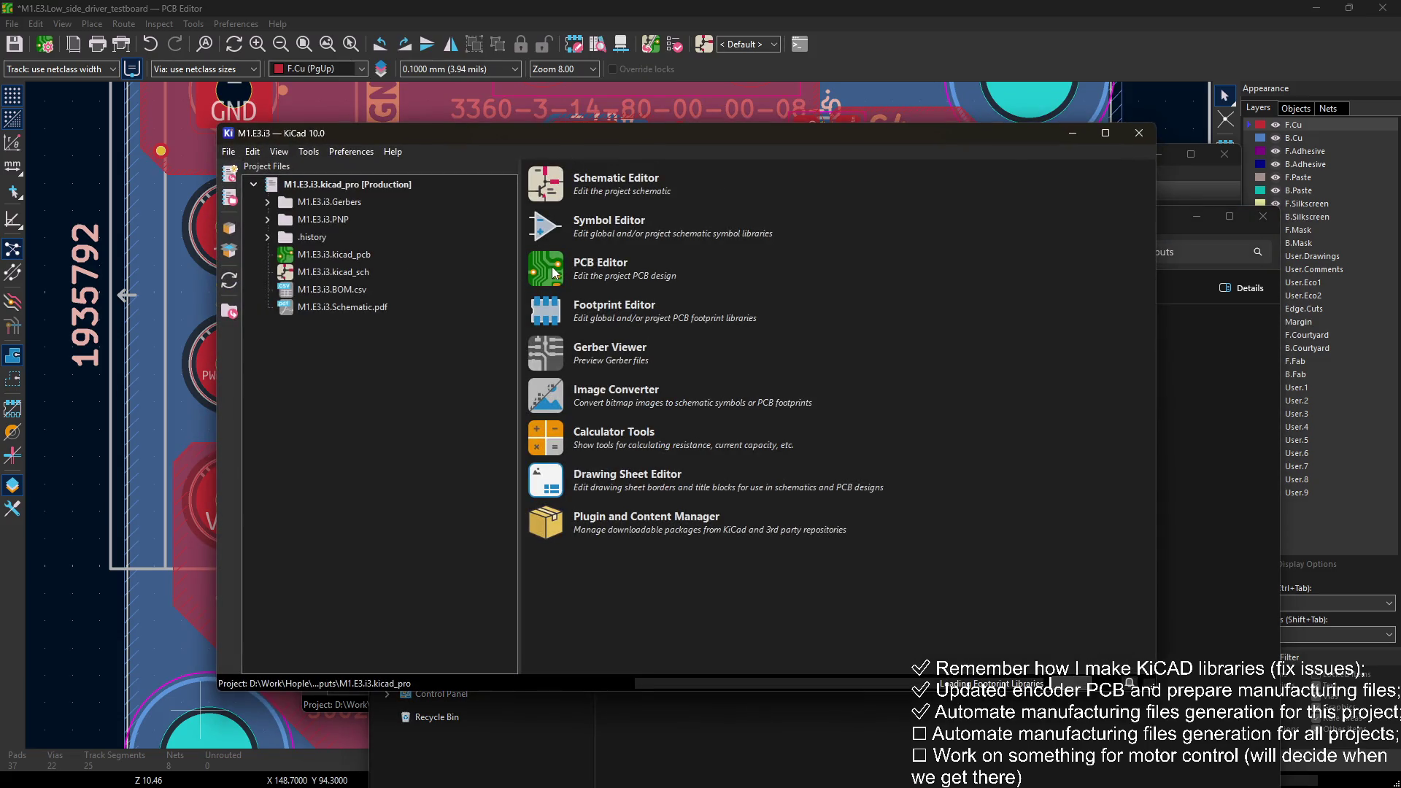
click(555, 281)
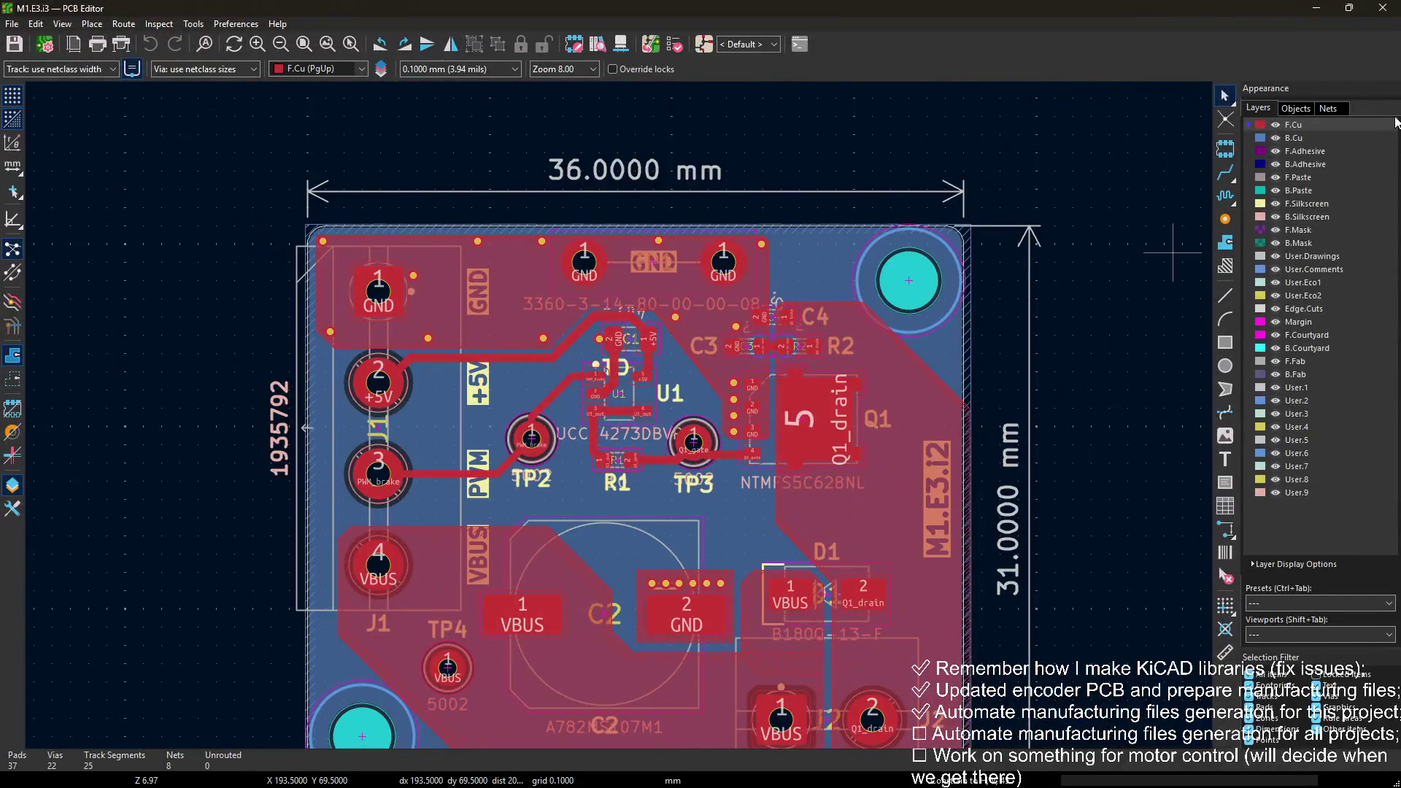
click(1362, 21)
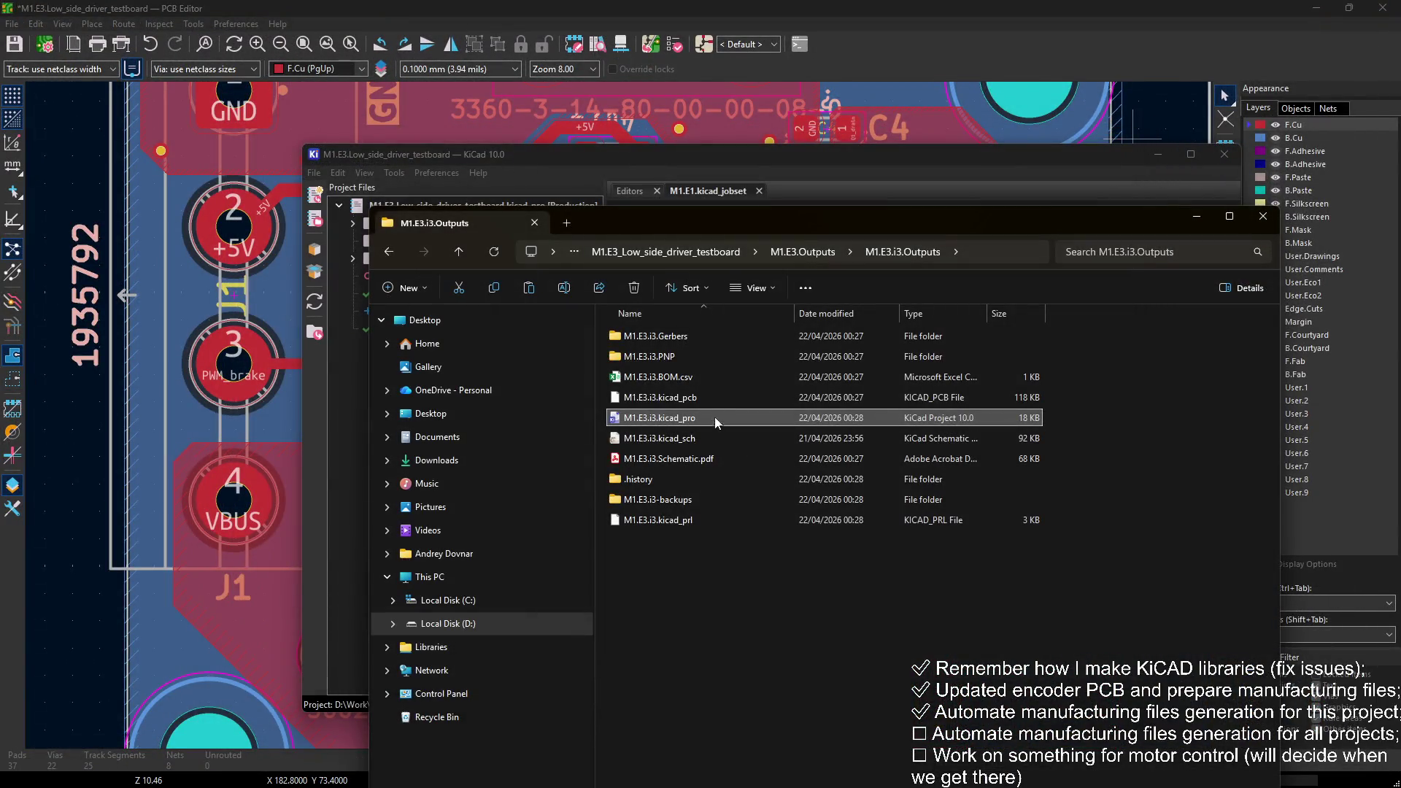
double_click(716, 379)
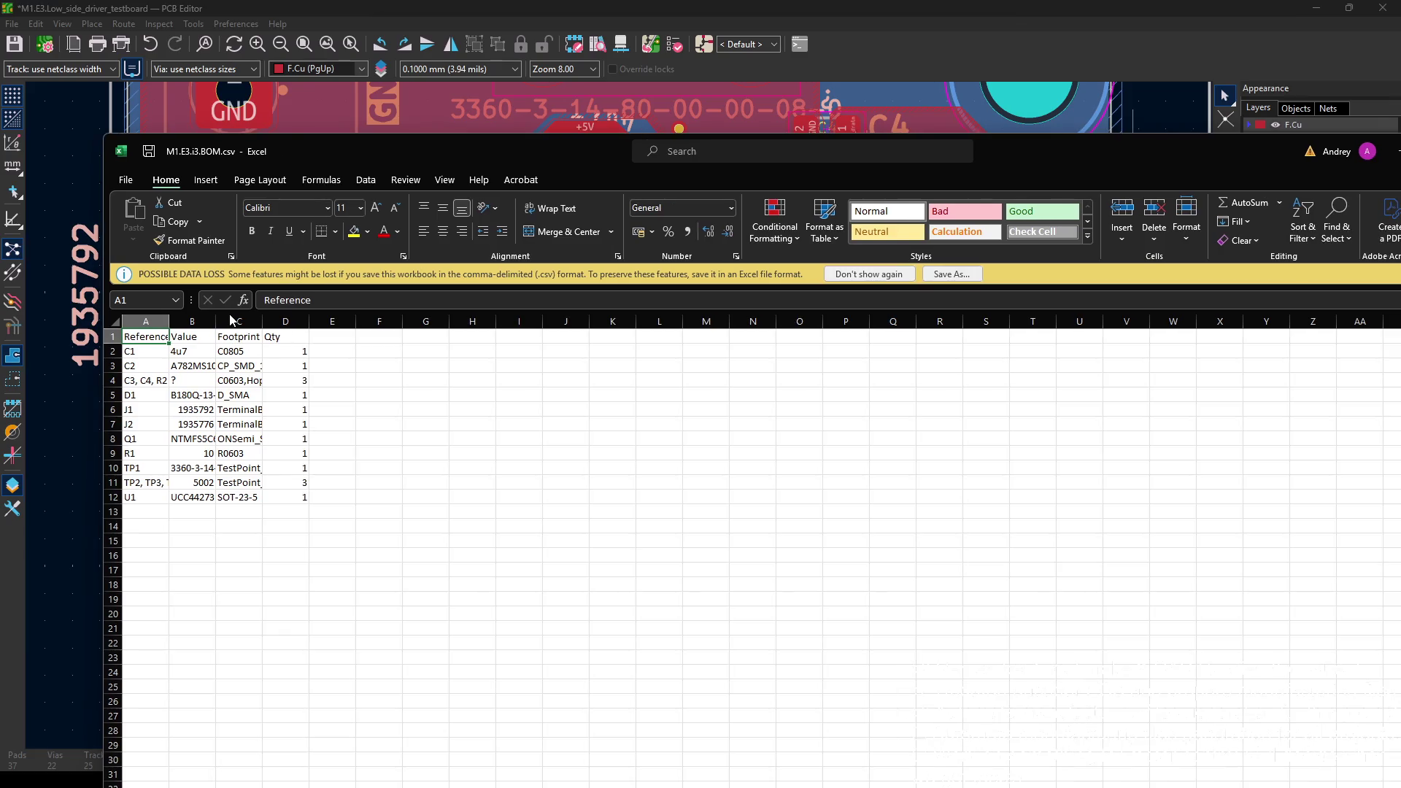
Step: Widen BOM columns A, B and C to show full references, values and footprints
drag(216, 321, 263, 321)
drag(168, 321, 210, 321)
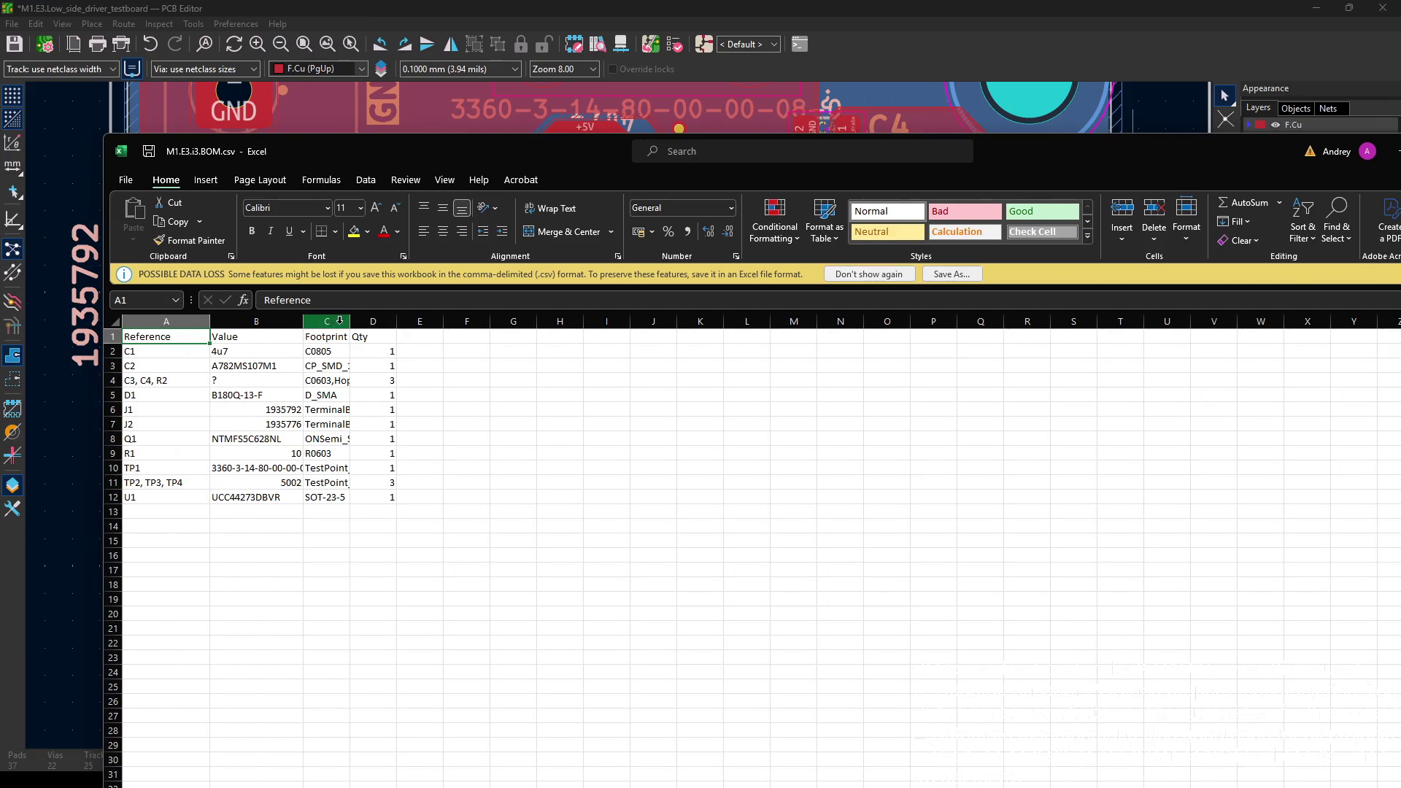
drag(348, 321, 396, 321)
Step: Close the BOM workbook without saving and open the M1.E3.i3.PNP position files zip
drag(947, 151, 699, 157)
click(1139, 148)
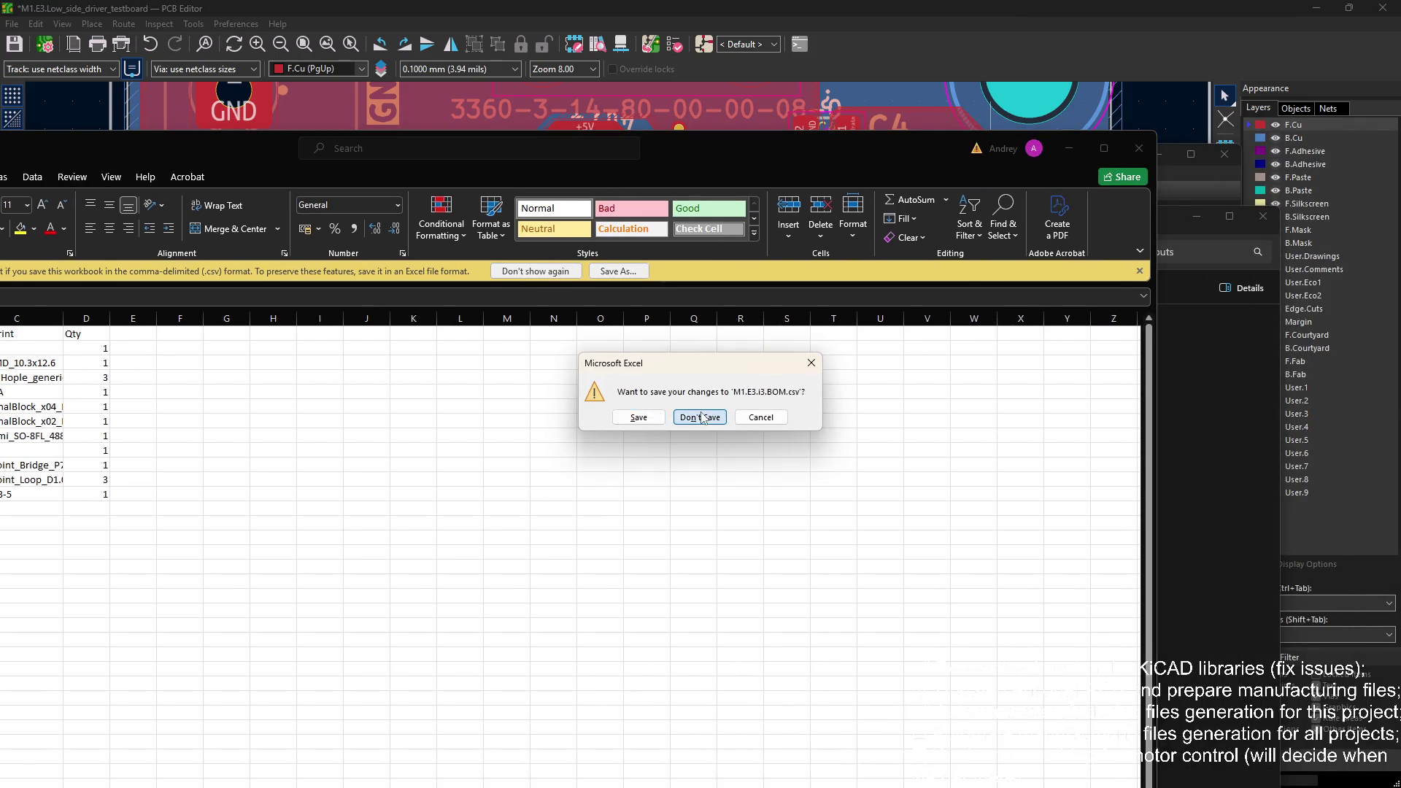
click(703, 416)
double_click(685, 357)
double_click(676, 340)
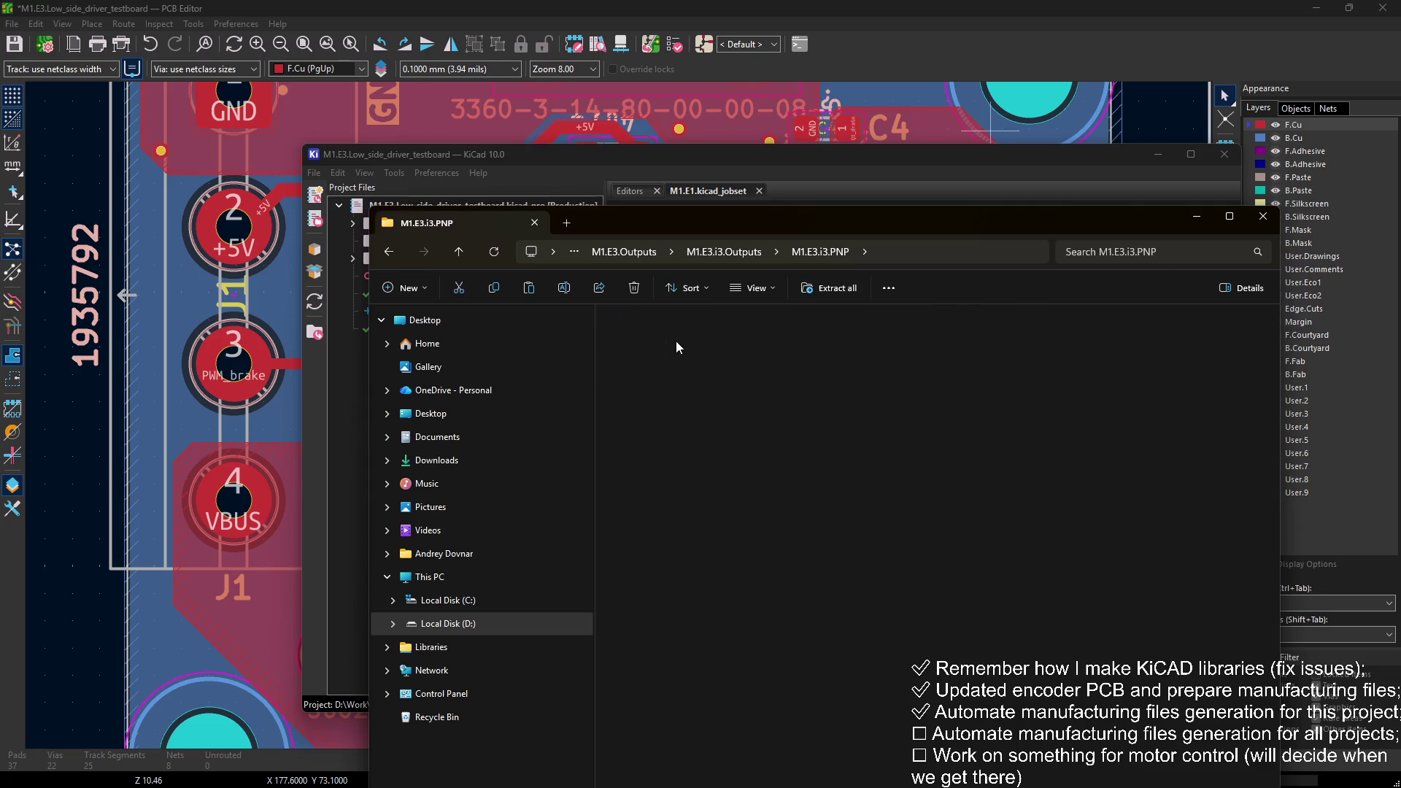
Step: Move from the PNP folder to M1.E3.i3.Gerbers and inspect its files and Gerbers zip
key(alt+d)
key(Escape)
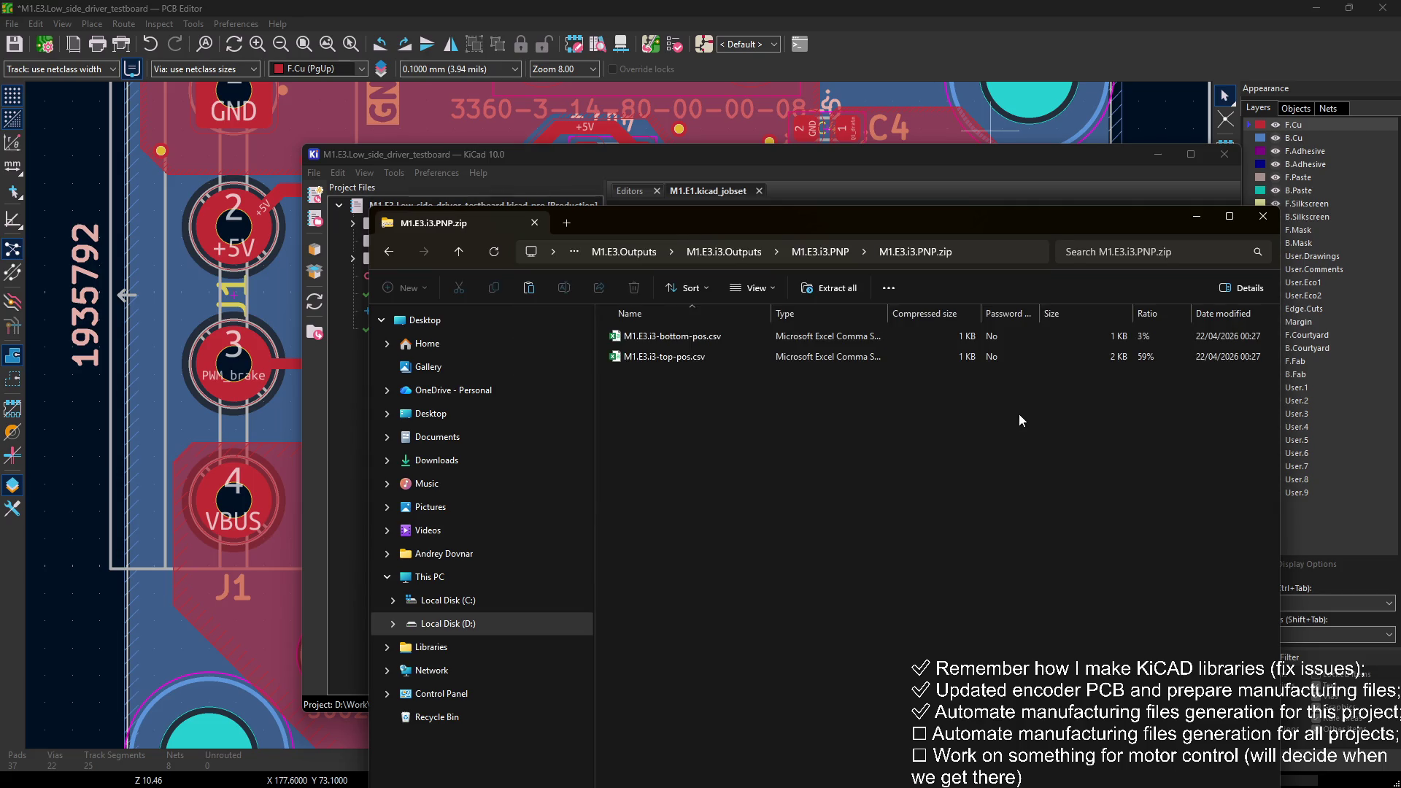
click(842, 252)
click(760, 254)
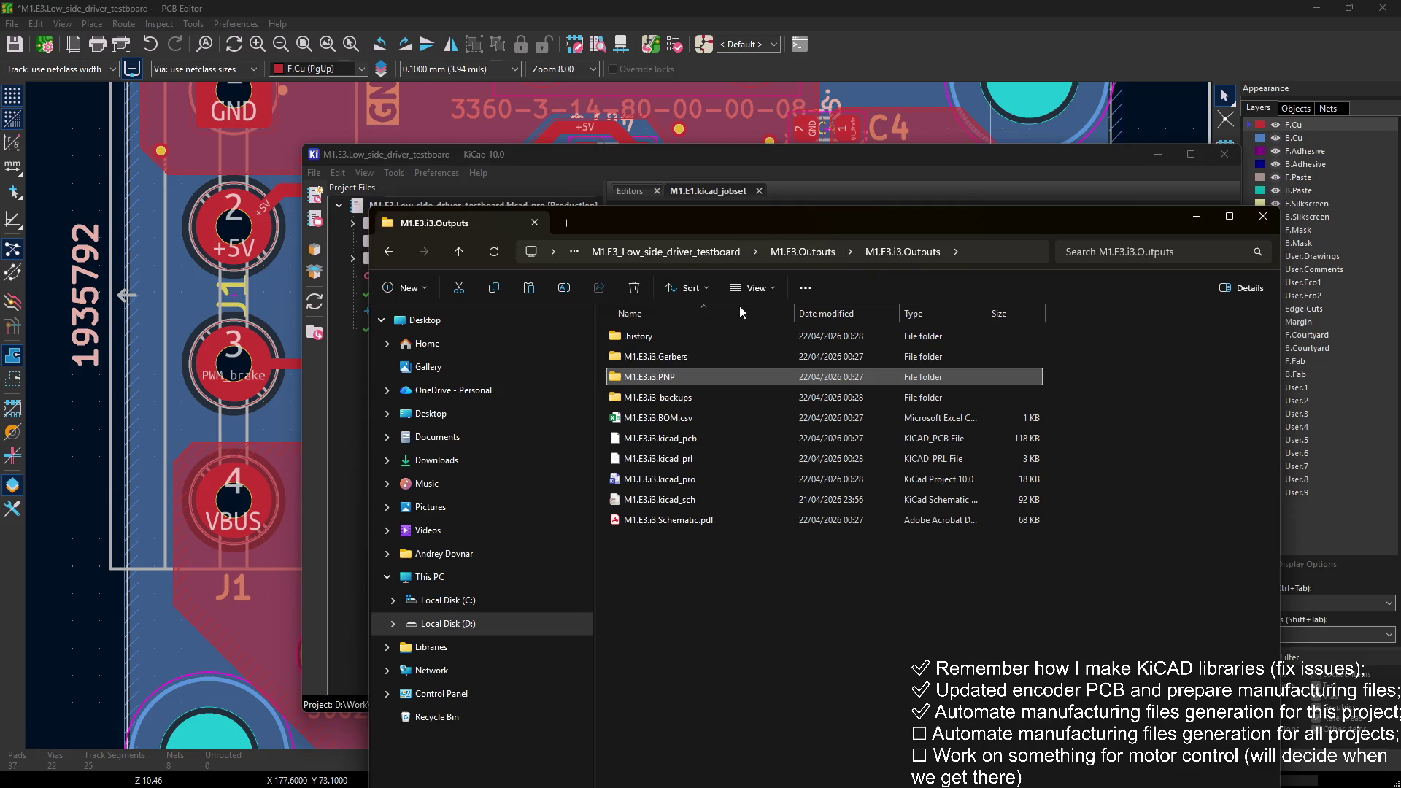
double_click(699, 354)
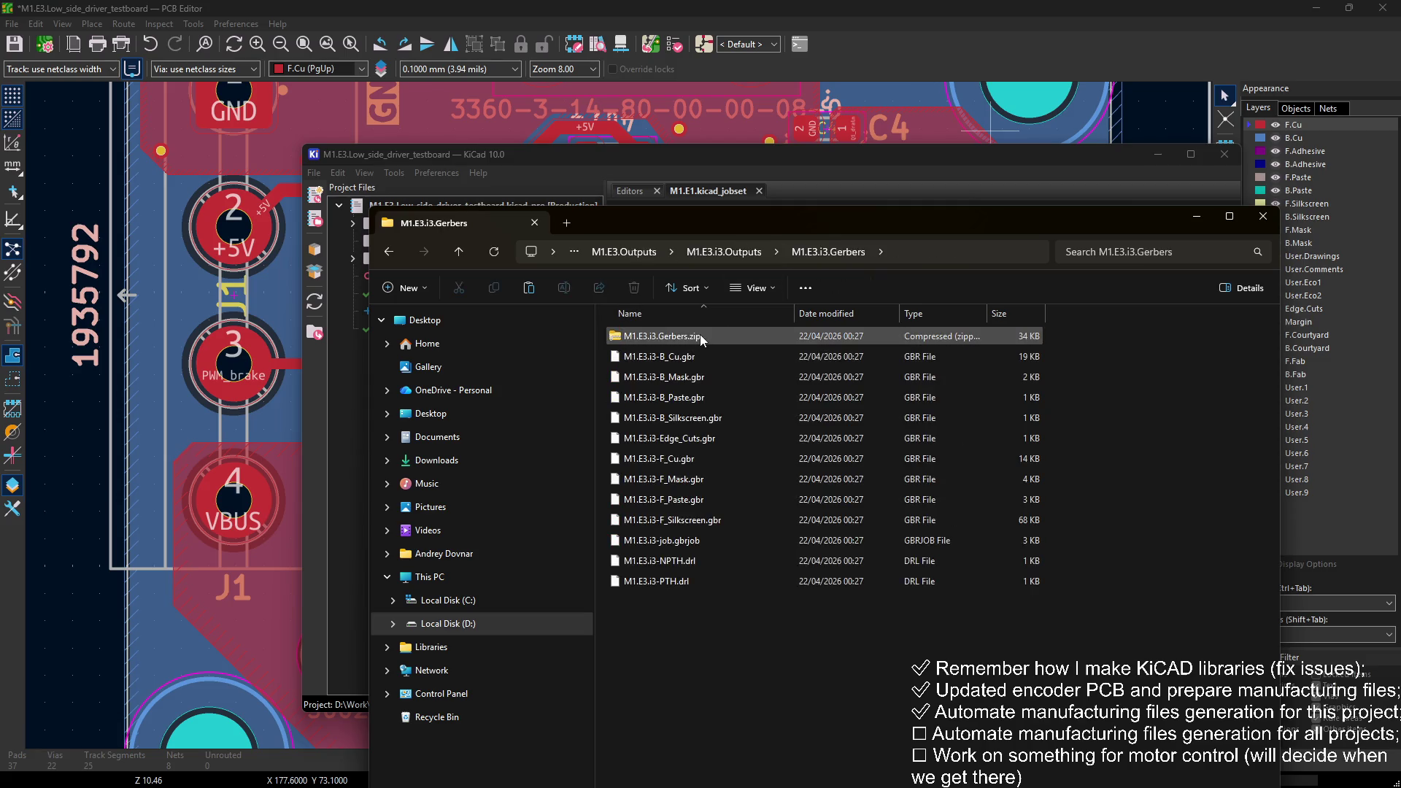
double_click(698, 336)
click(826, 252)
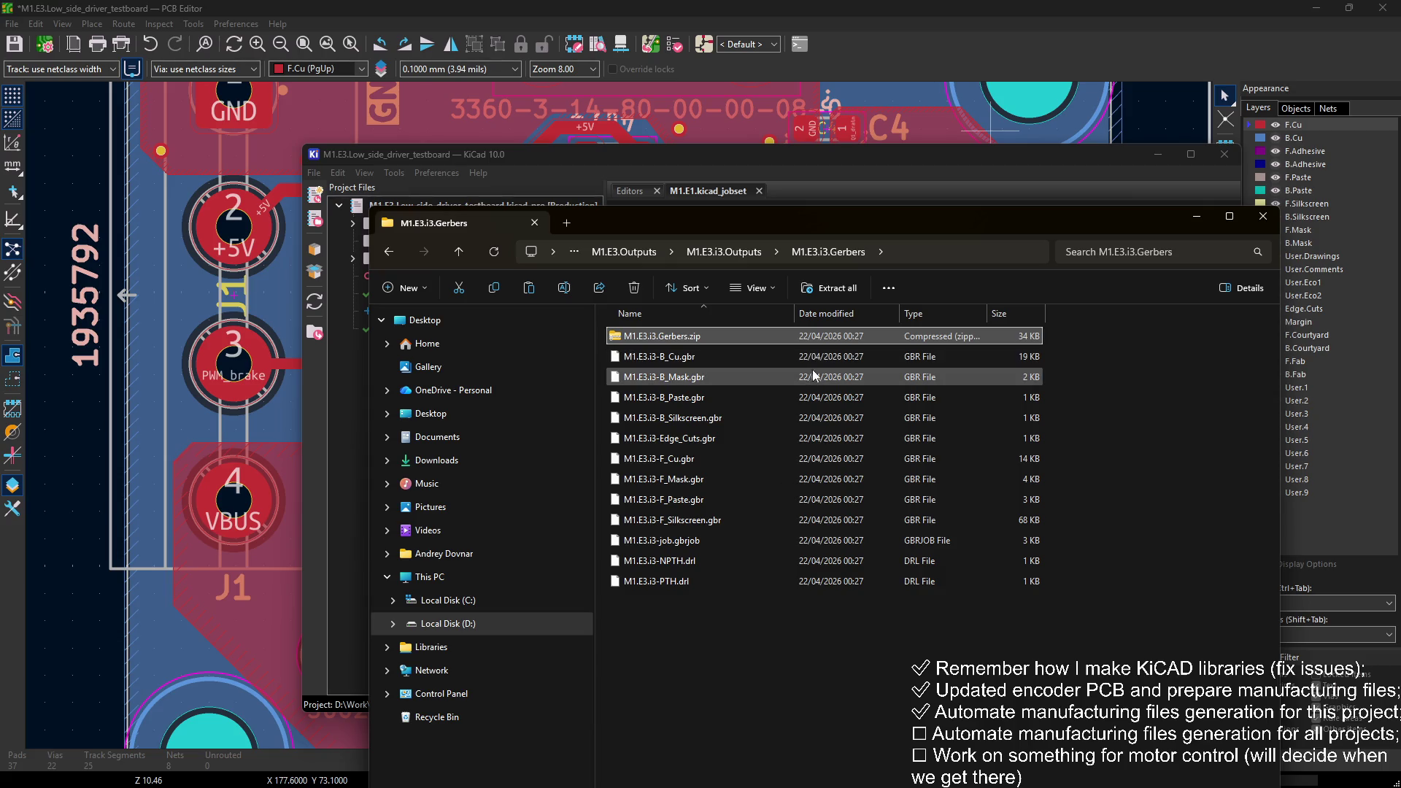
click(1105, 415)
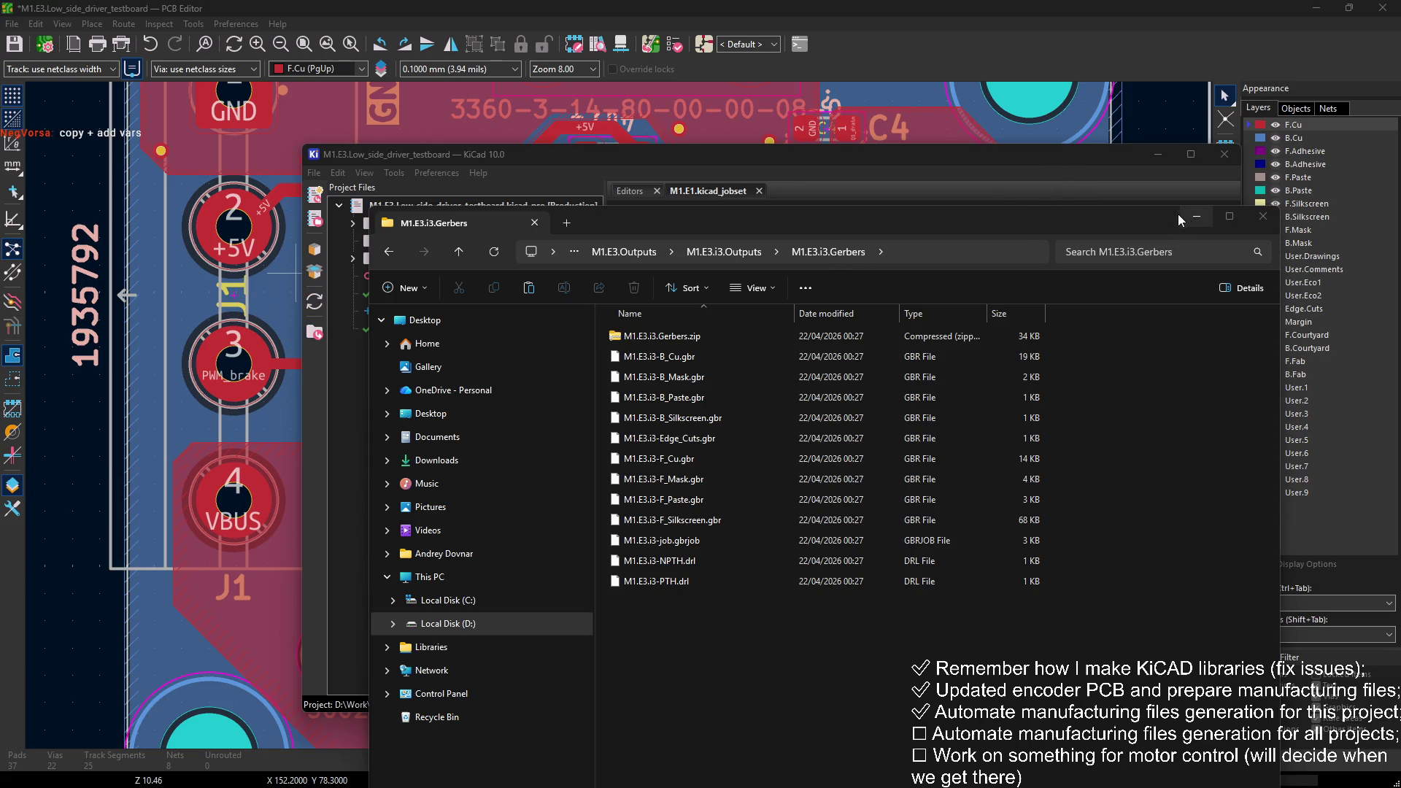
drag(1089, 215, 999, 135)
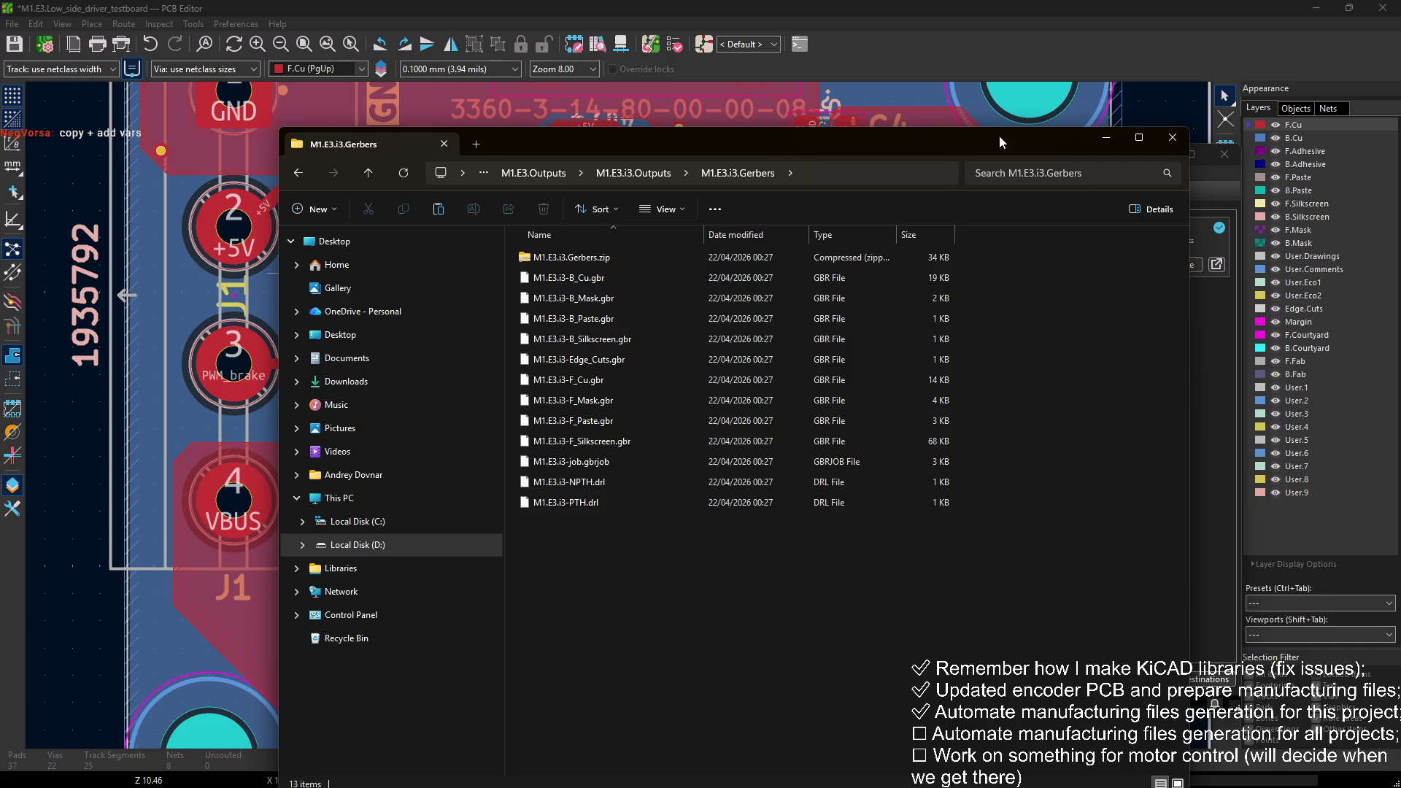
Step: Climb from M1.E3.i3.Outputs back up to the M1.Electronics folder
click(652, 169)
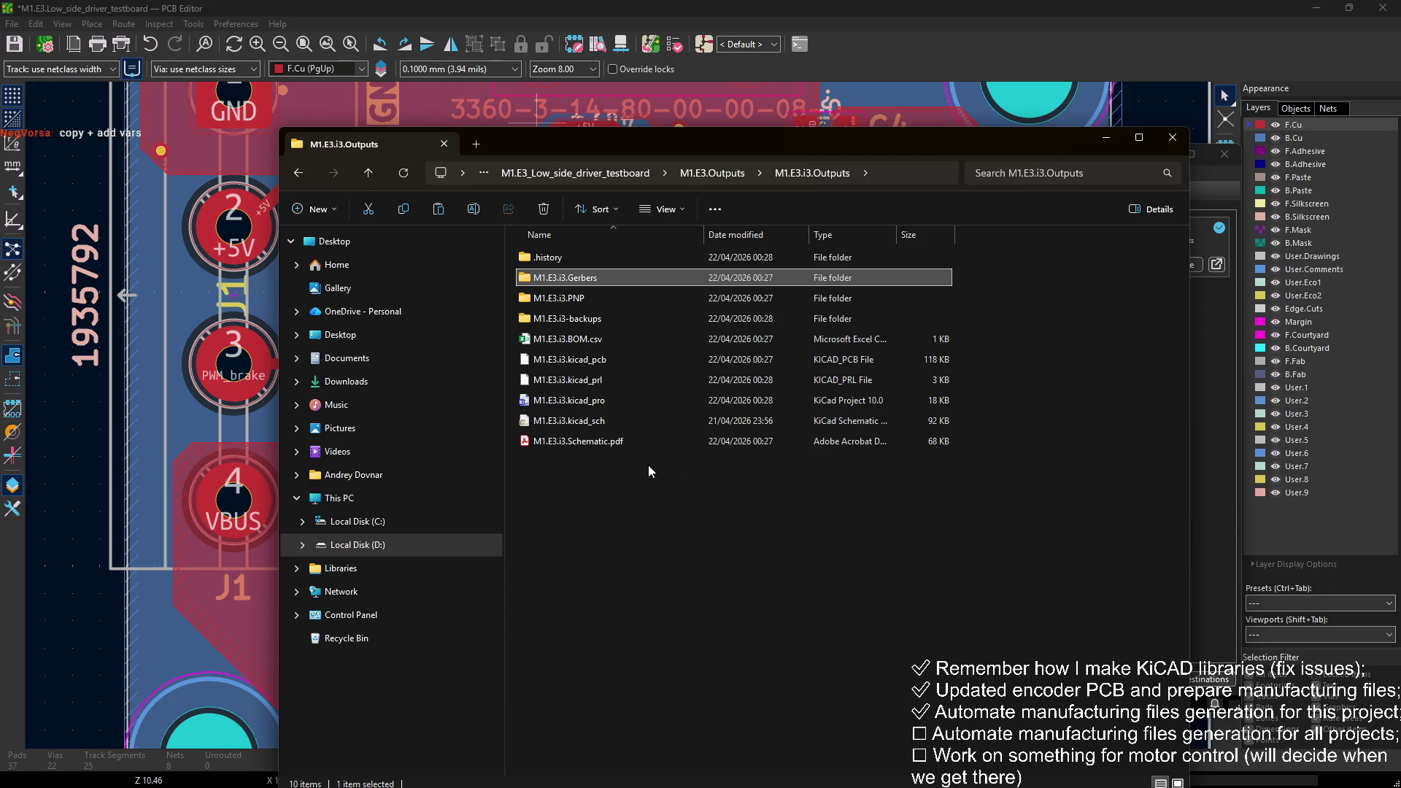
click(700, 174)
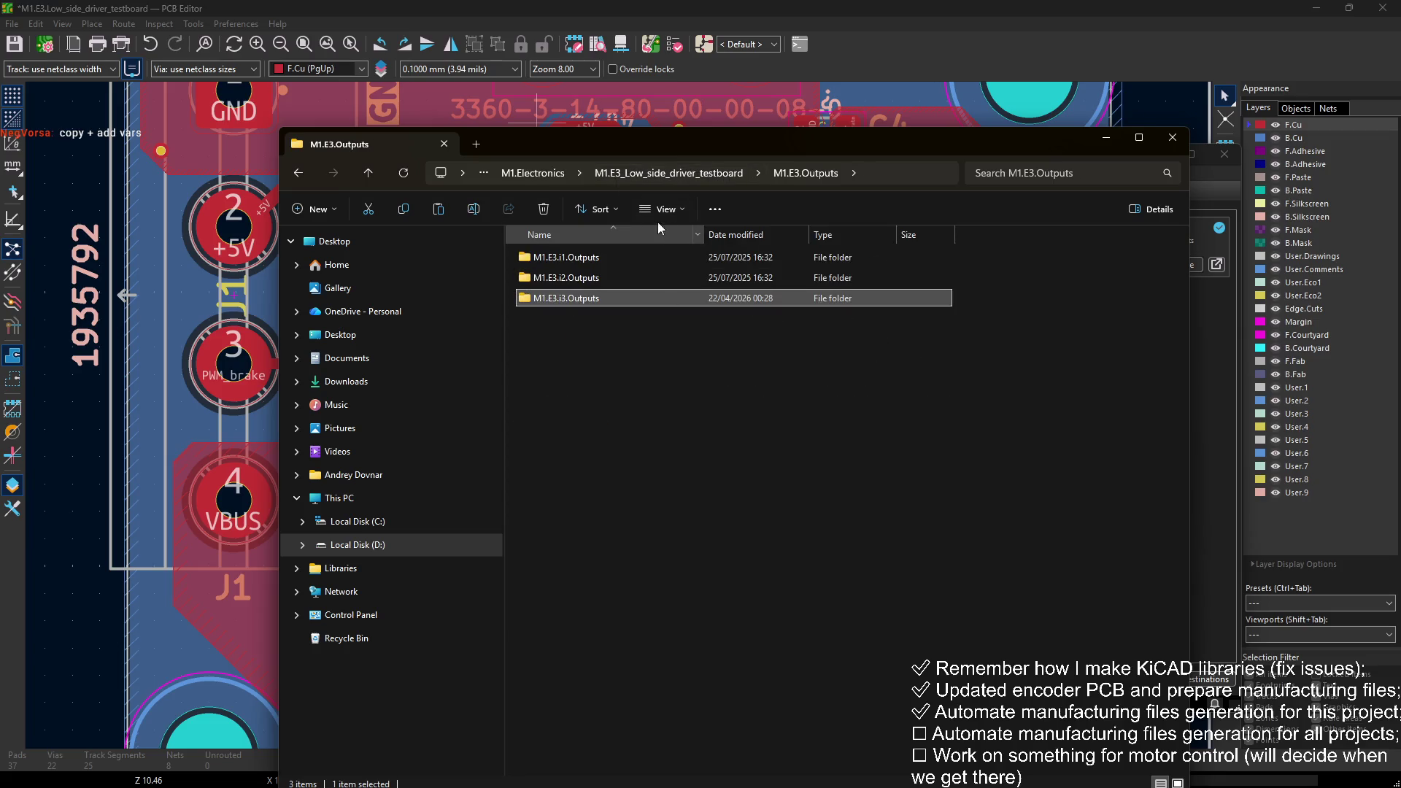
click(702, 172)
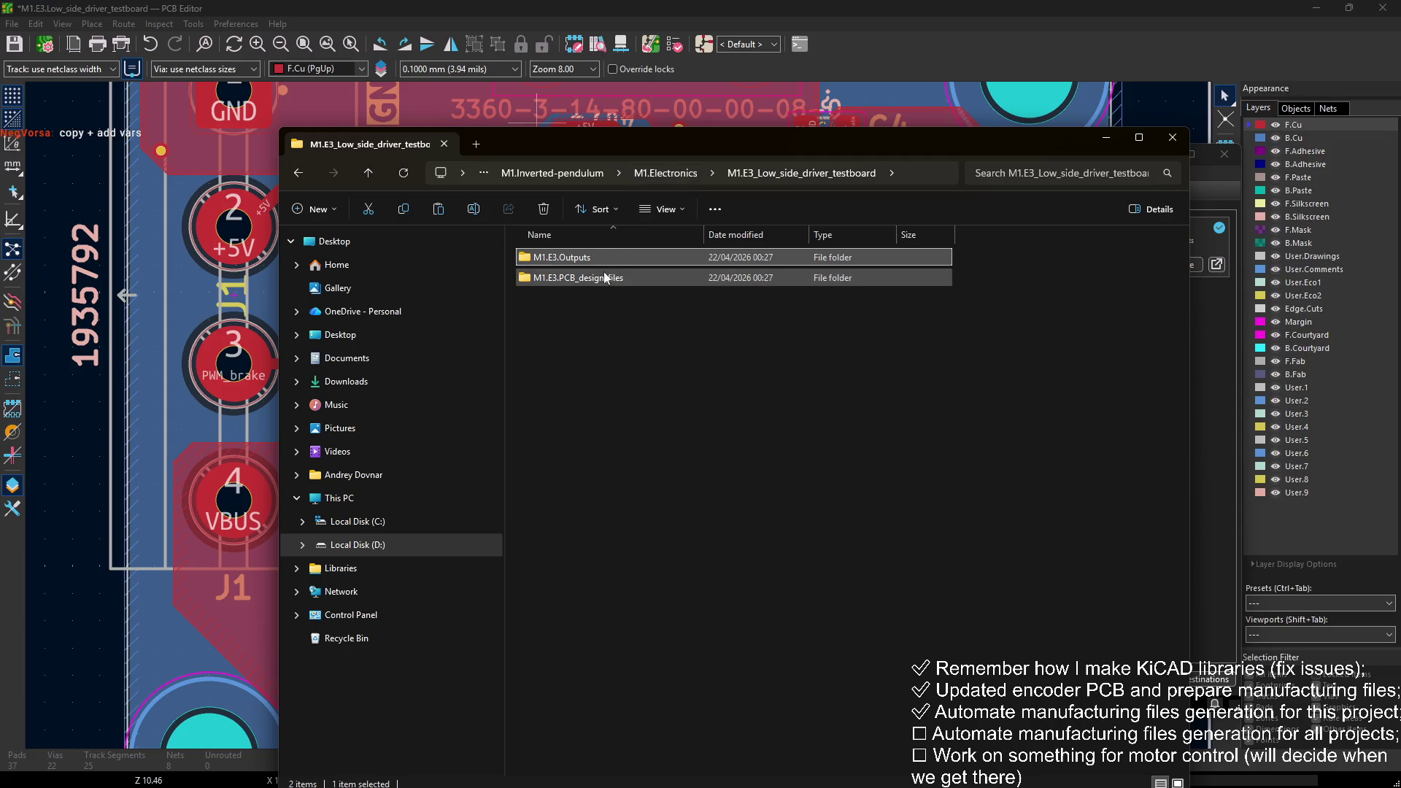
click(664, 173)
double_click(613, 278)
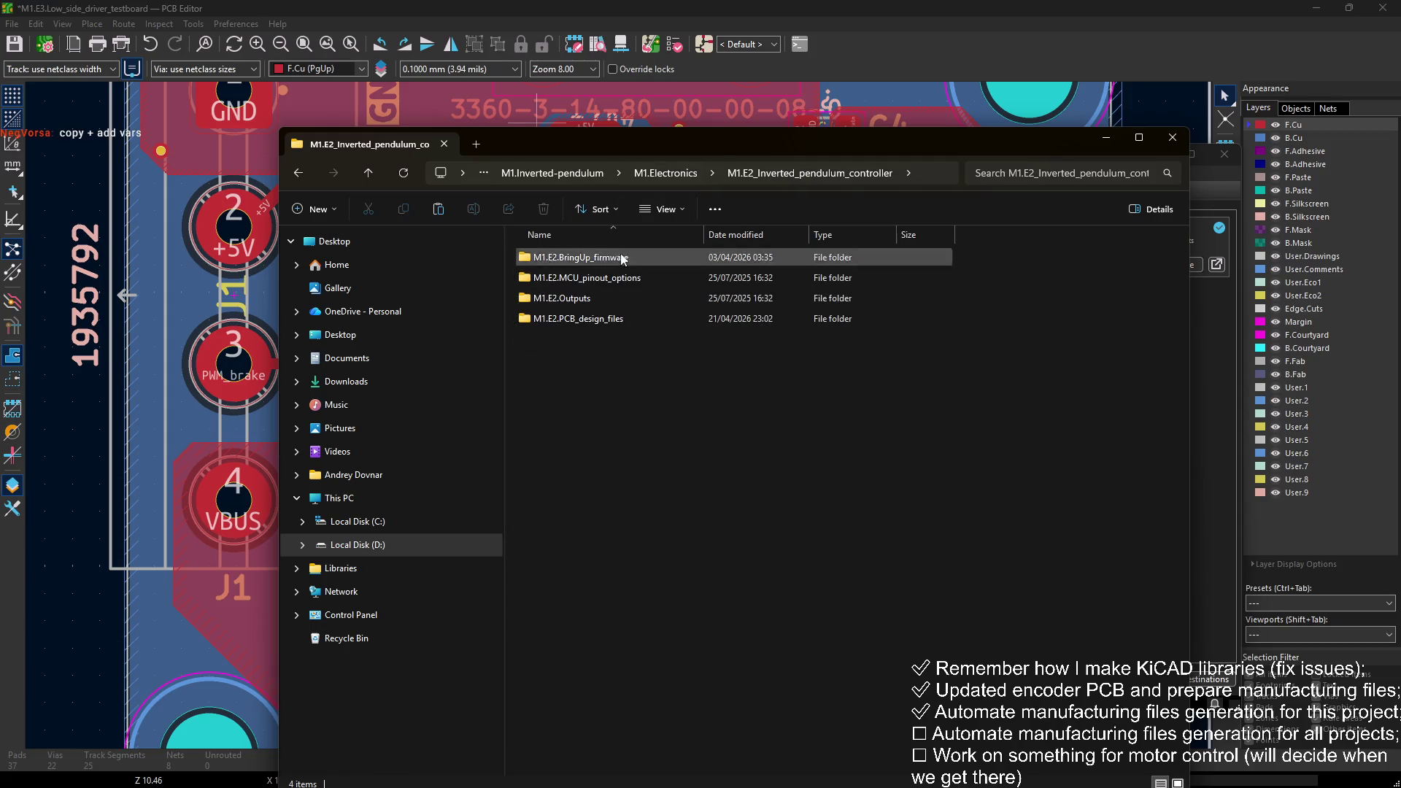
key(alt+Left)
Step: Open M1.E1_MT6835_encoder > M1.E1.PCB_design_files and select M1.E1.kicad_jobset
double_click(606, 260)
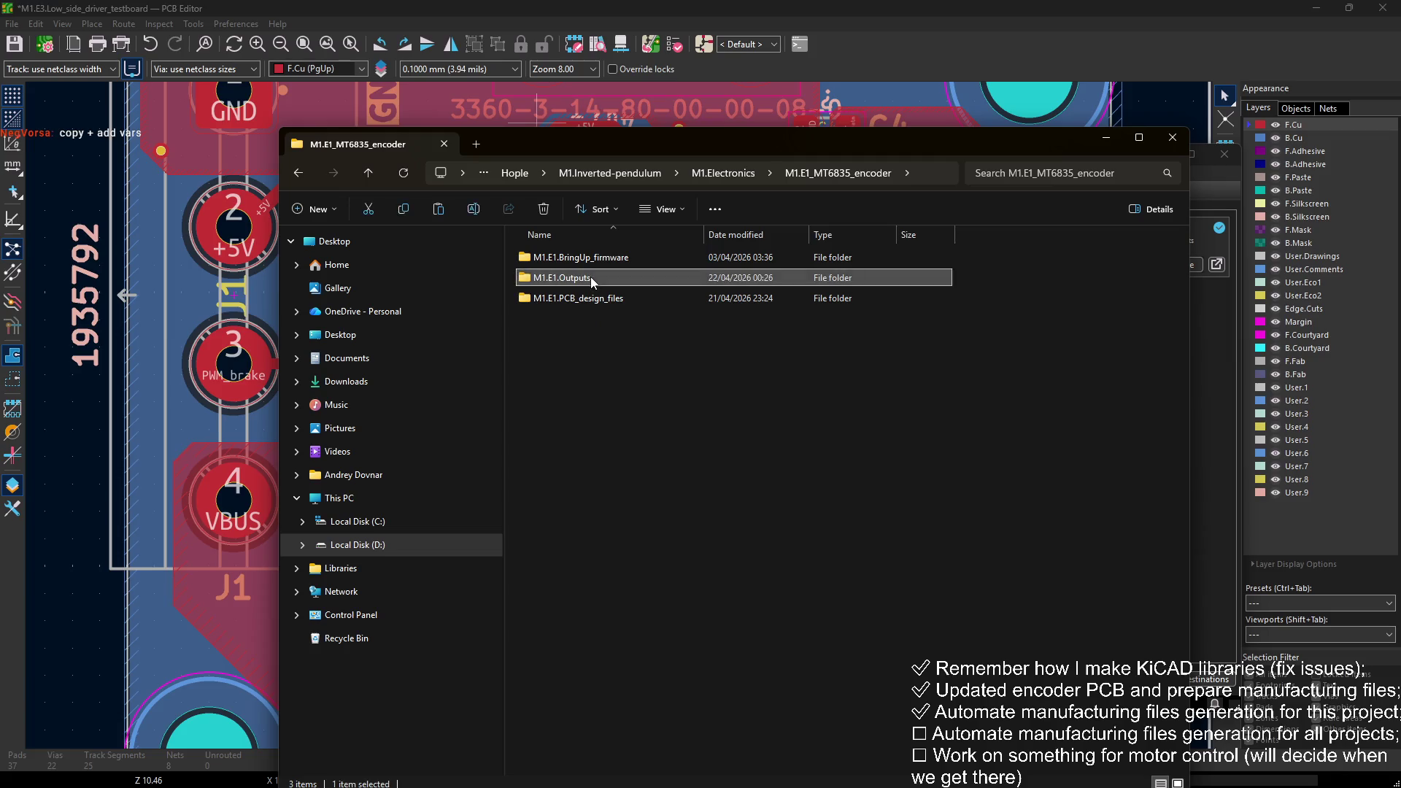
double_click(590, 277)
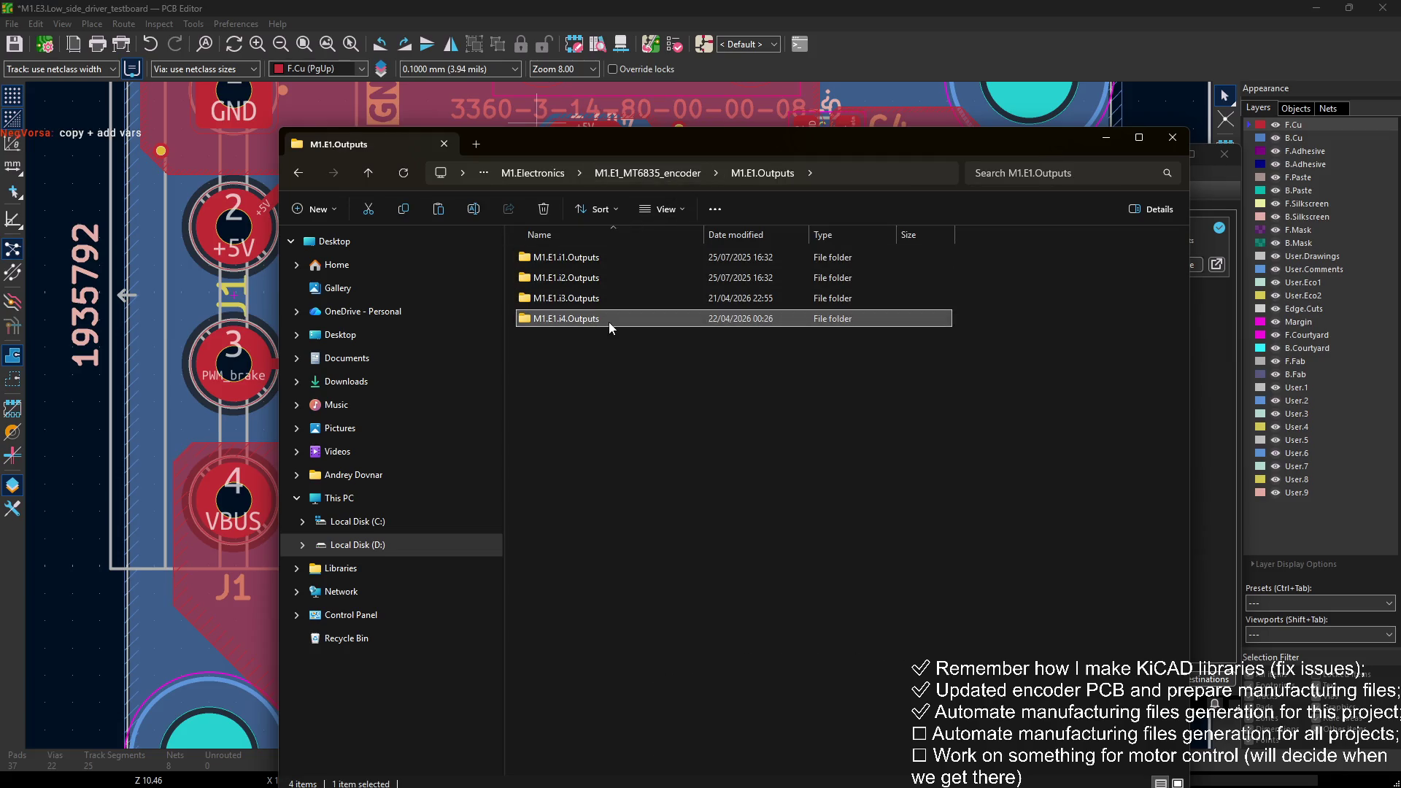
click(642, 173)
double_click(611, 297)
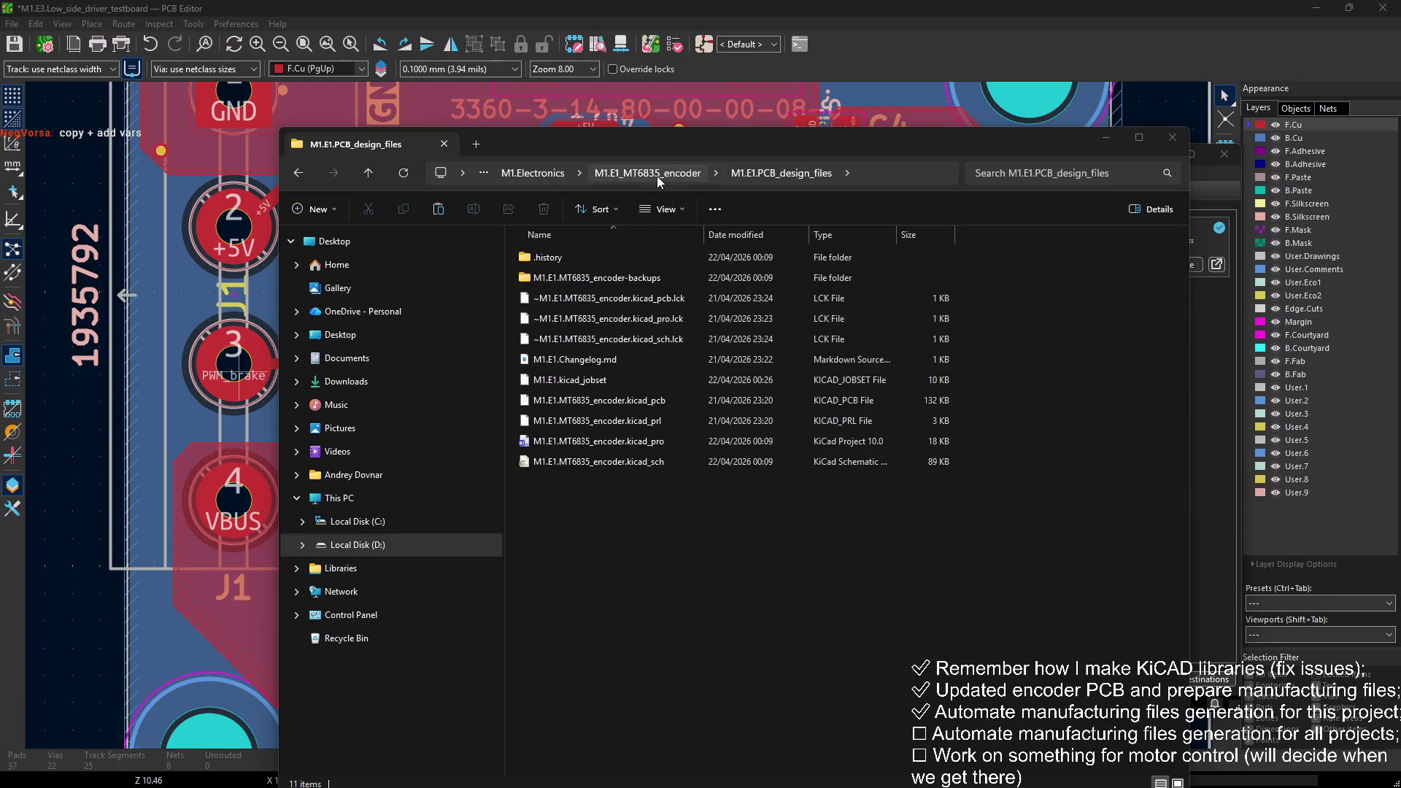
click(615, 378)
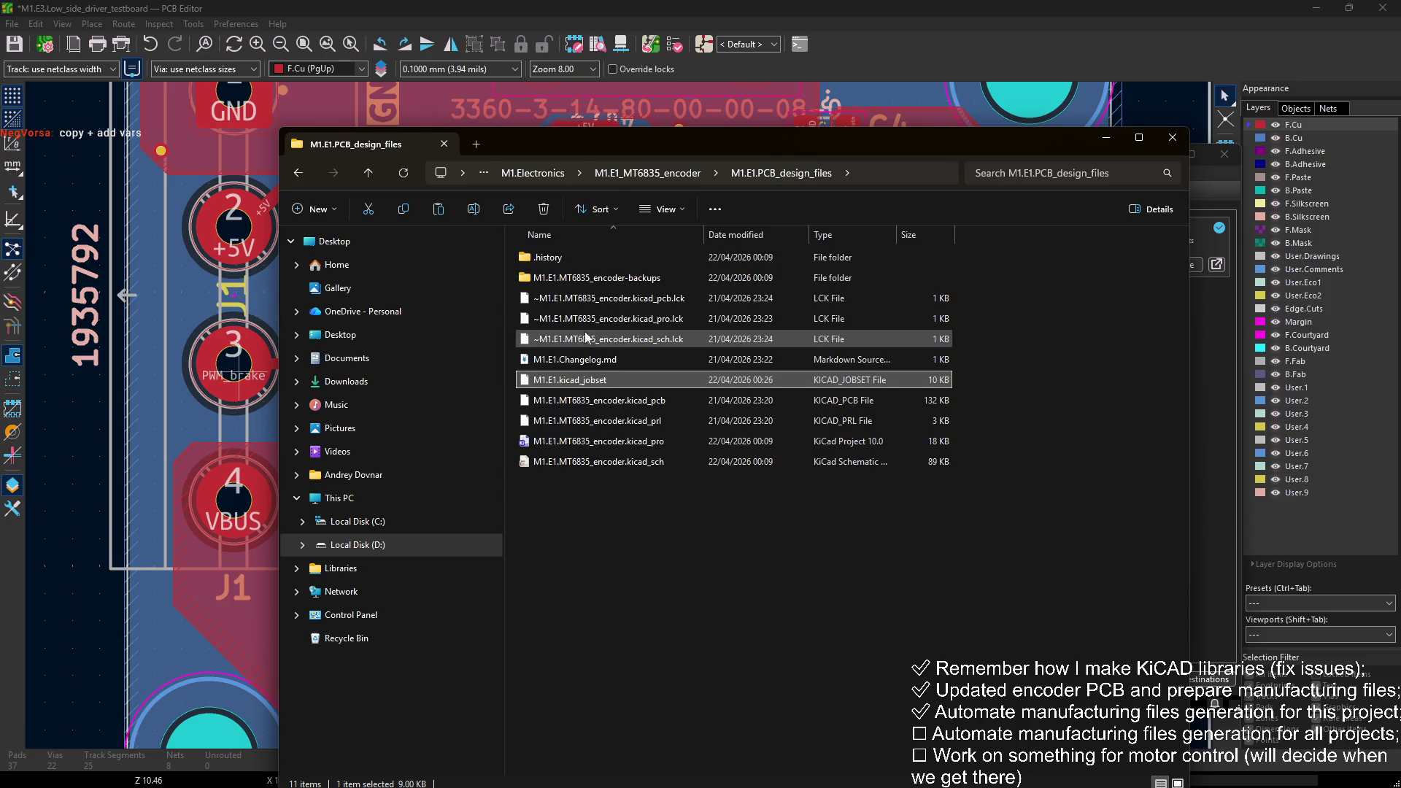
click(45, 573)
Step: Paste the copied jobset into Hople_KiCAD_libraries\Resources and rename it template.kicad_jobset
key(super+Down)
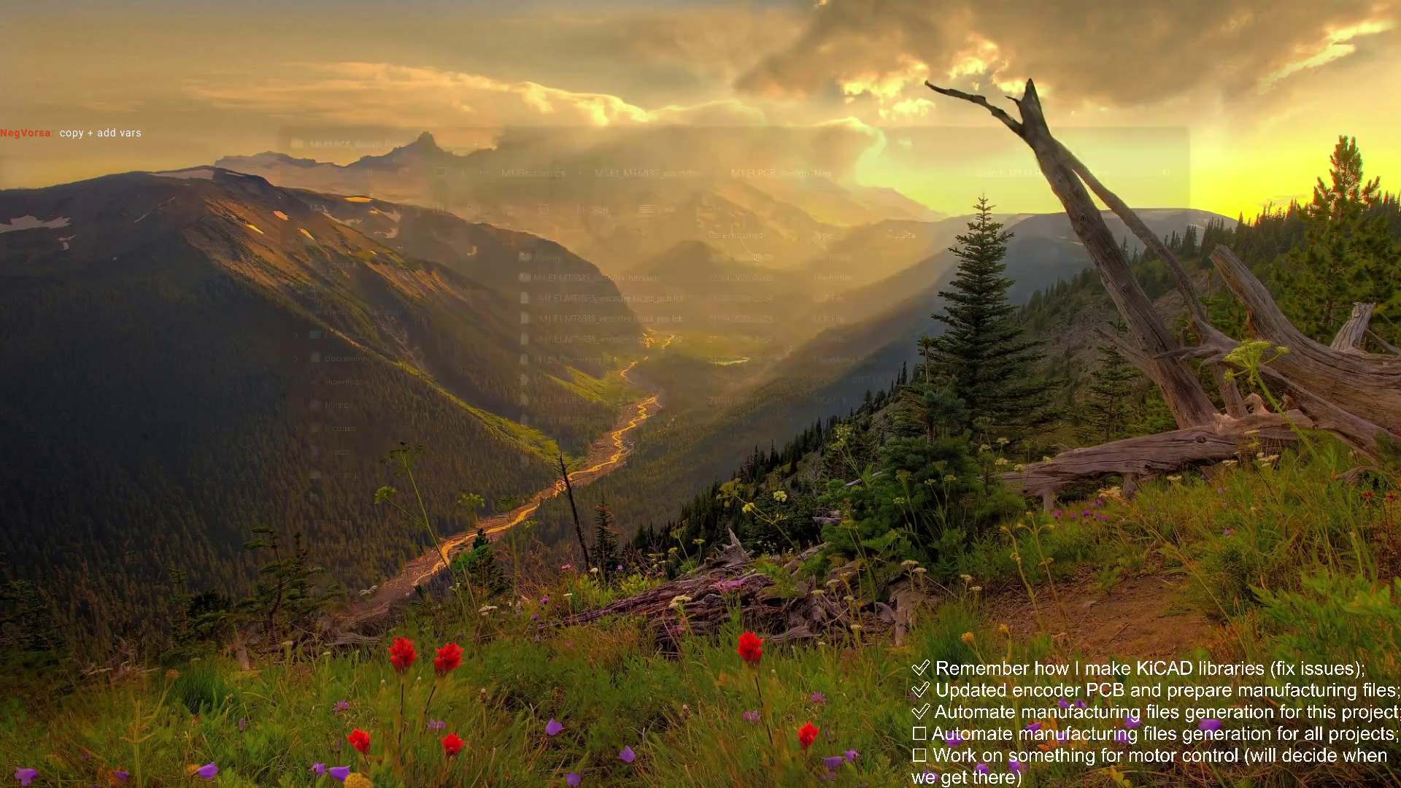
key(super+Down)
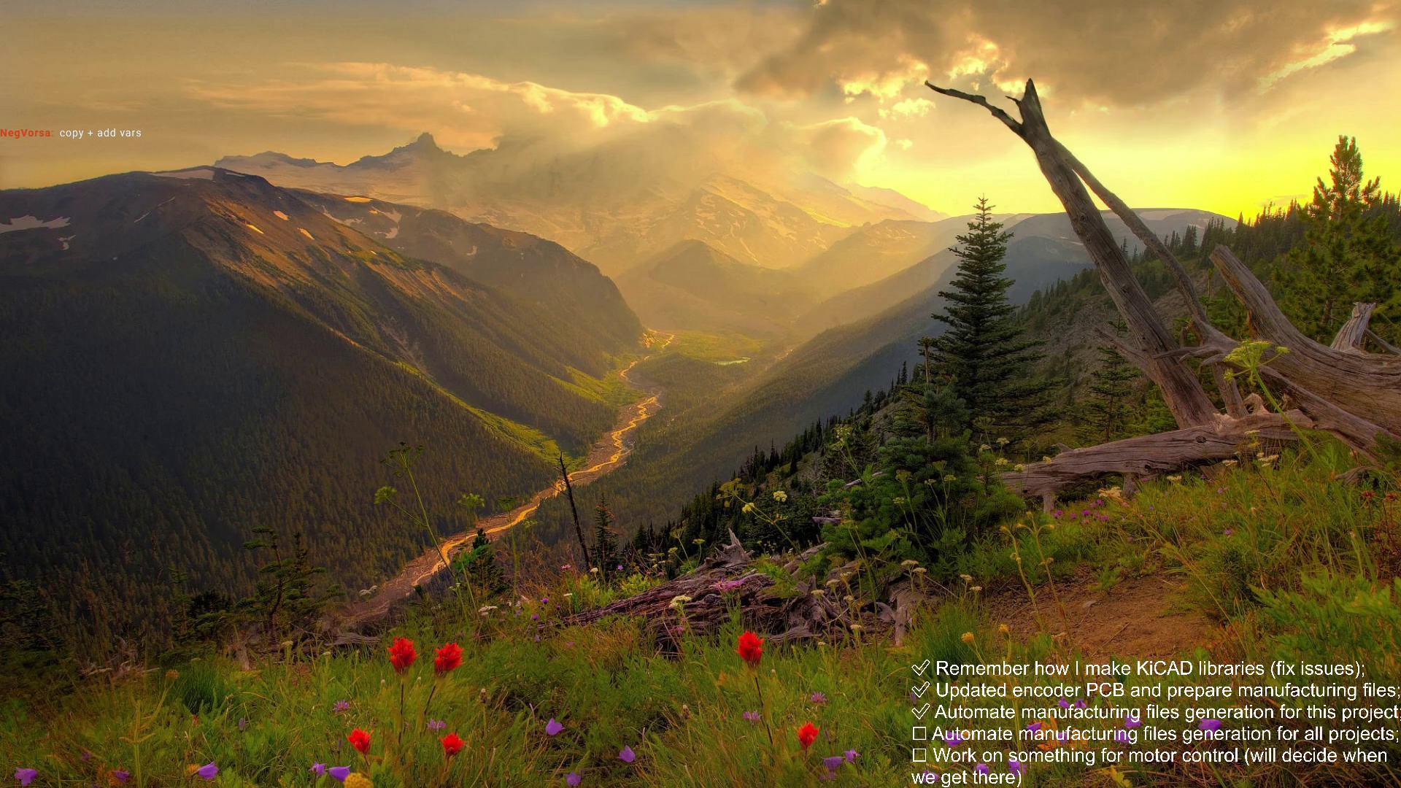
key(alt+Tab)
key(super+Down)
key(super+d)
click(645, 259)
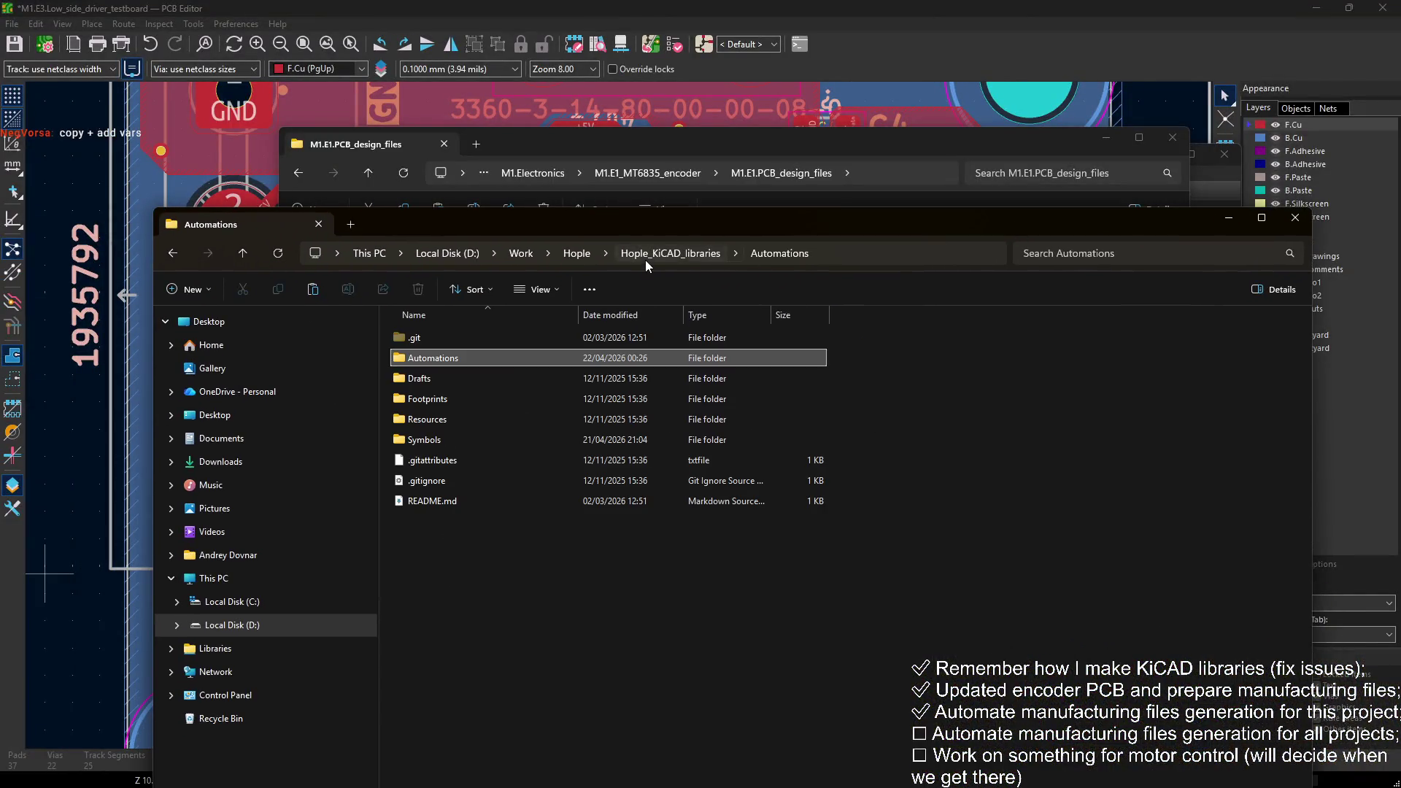
double_click(442, 417)
key(ctrl+v)
key(F2)
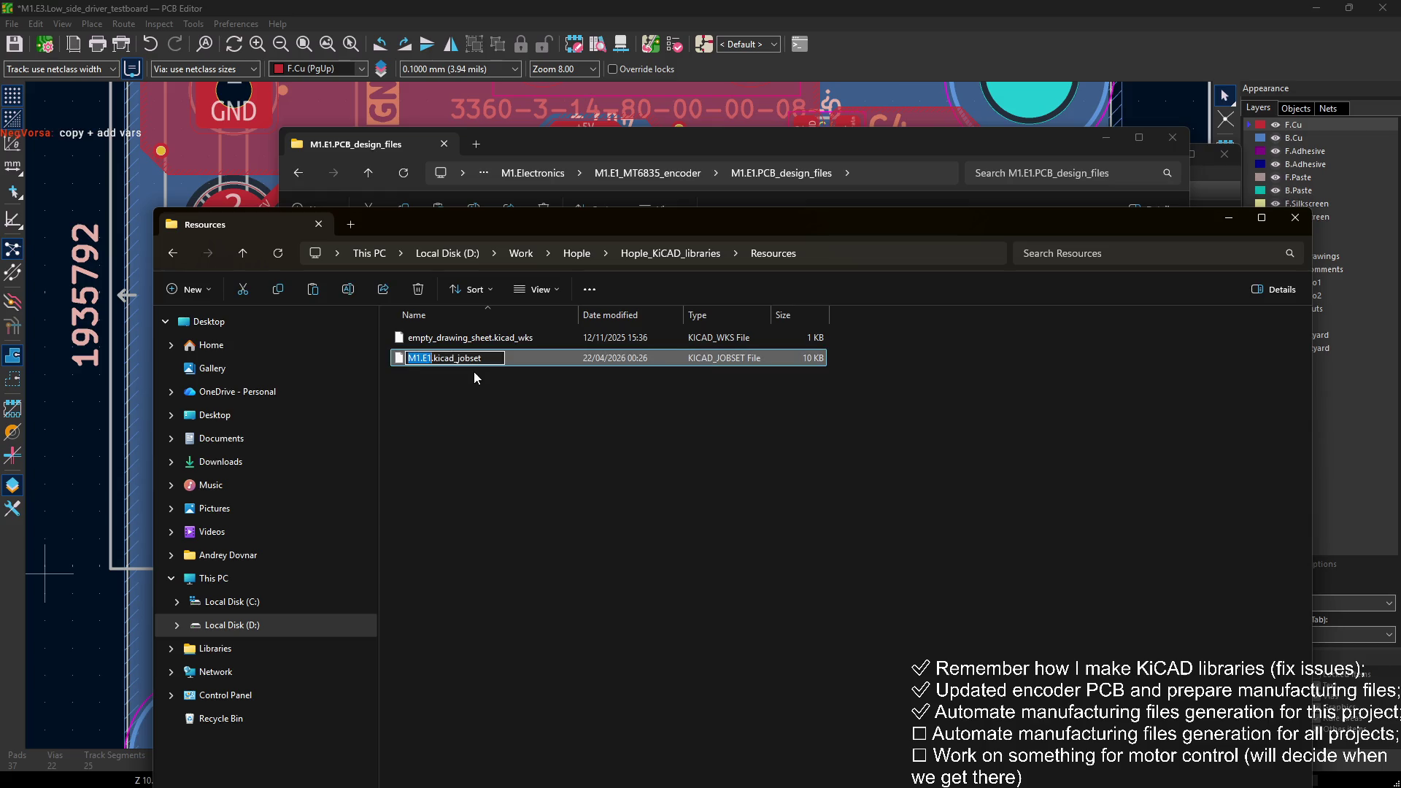
text(templat)
text(e)
key(Return)
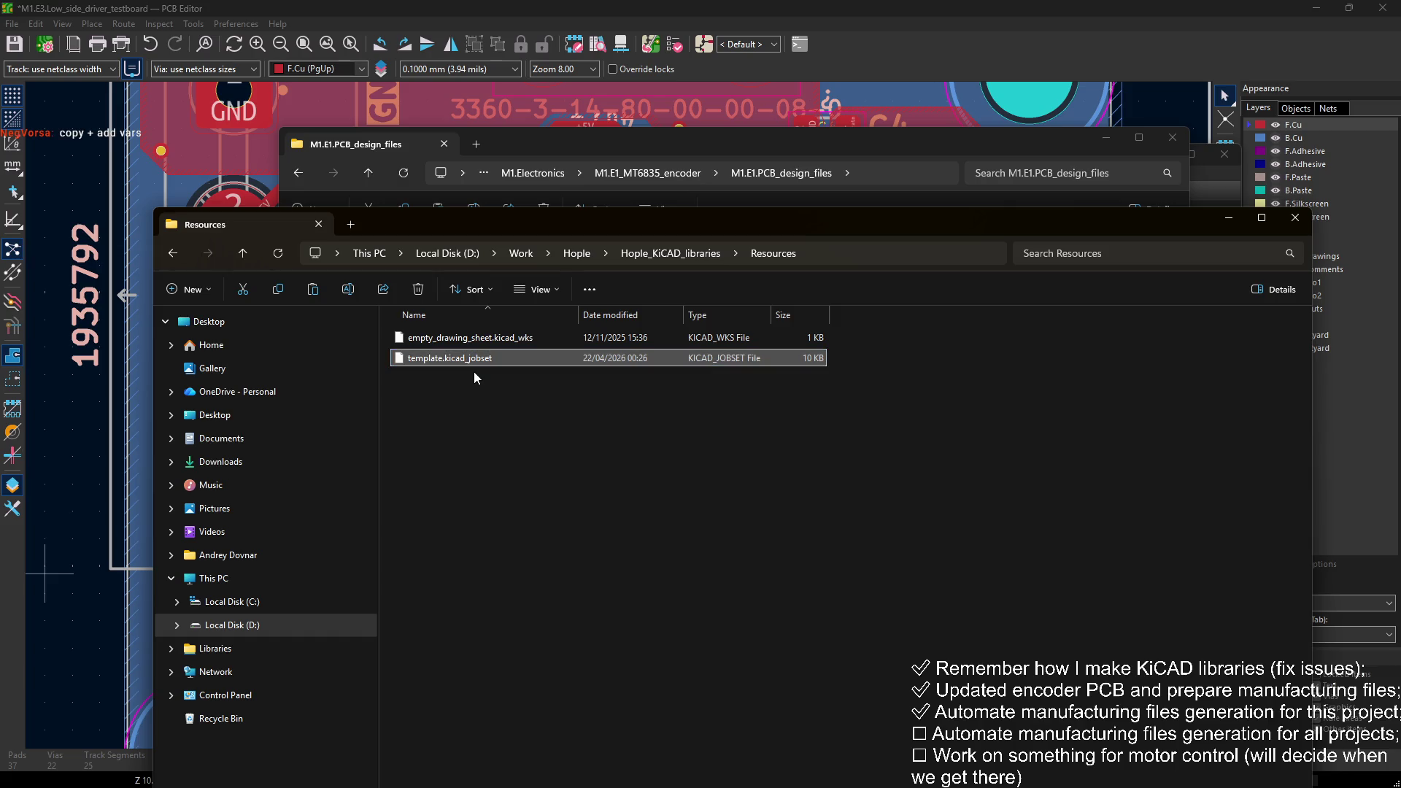
Step: Create an empty readme.md next to the template, then return to Hople_KiCAD_libraries
click(497, 389)
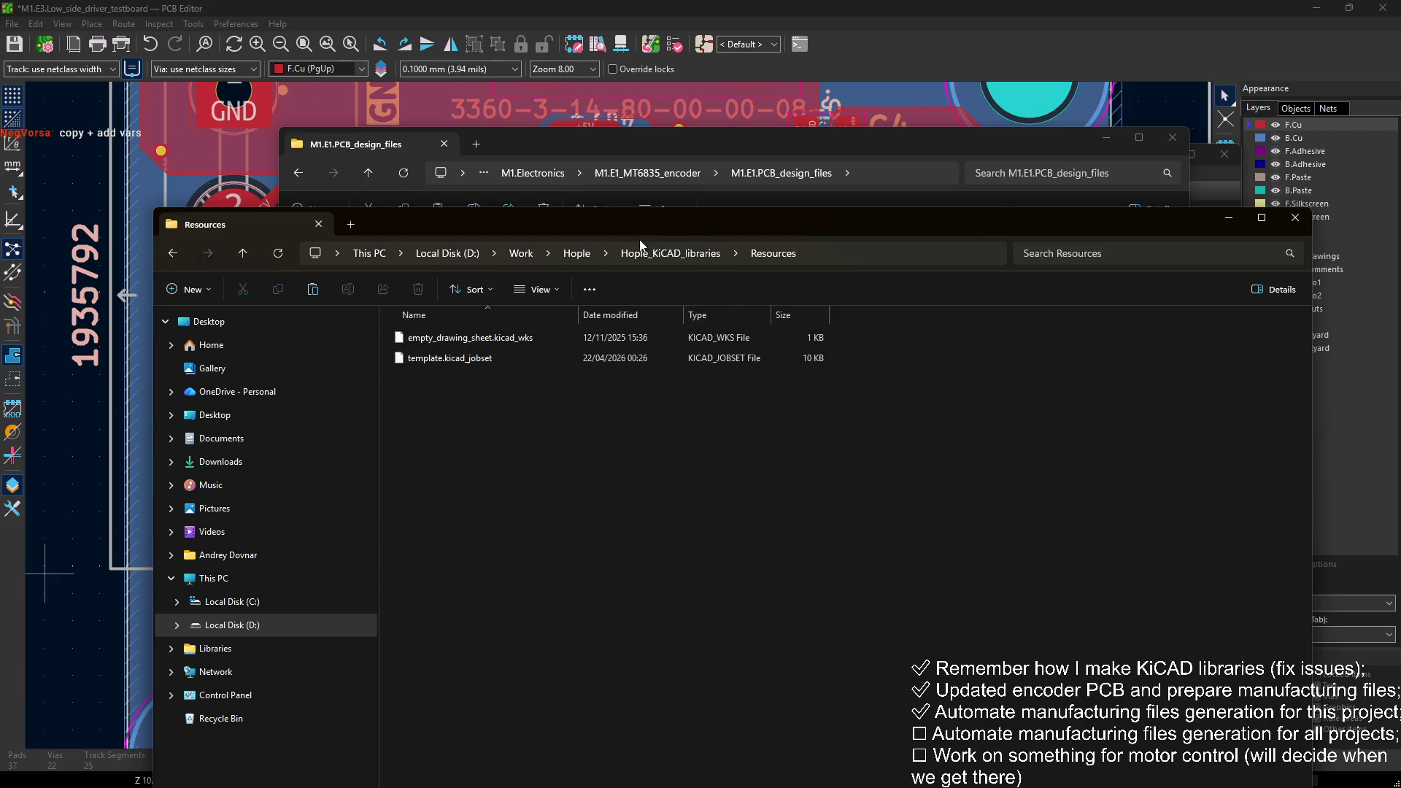
right_click(493, 429)
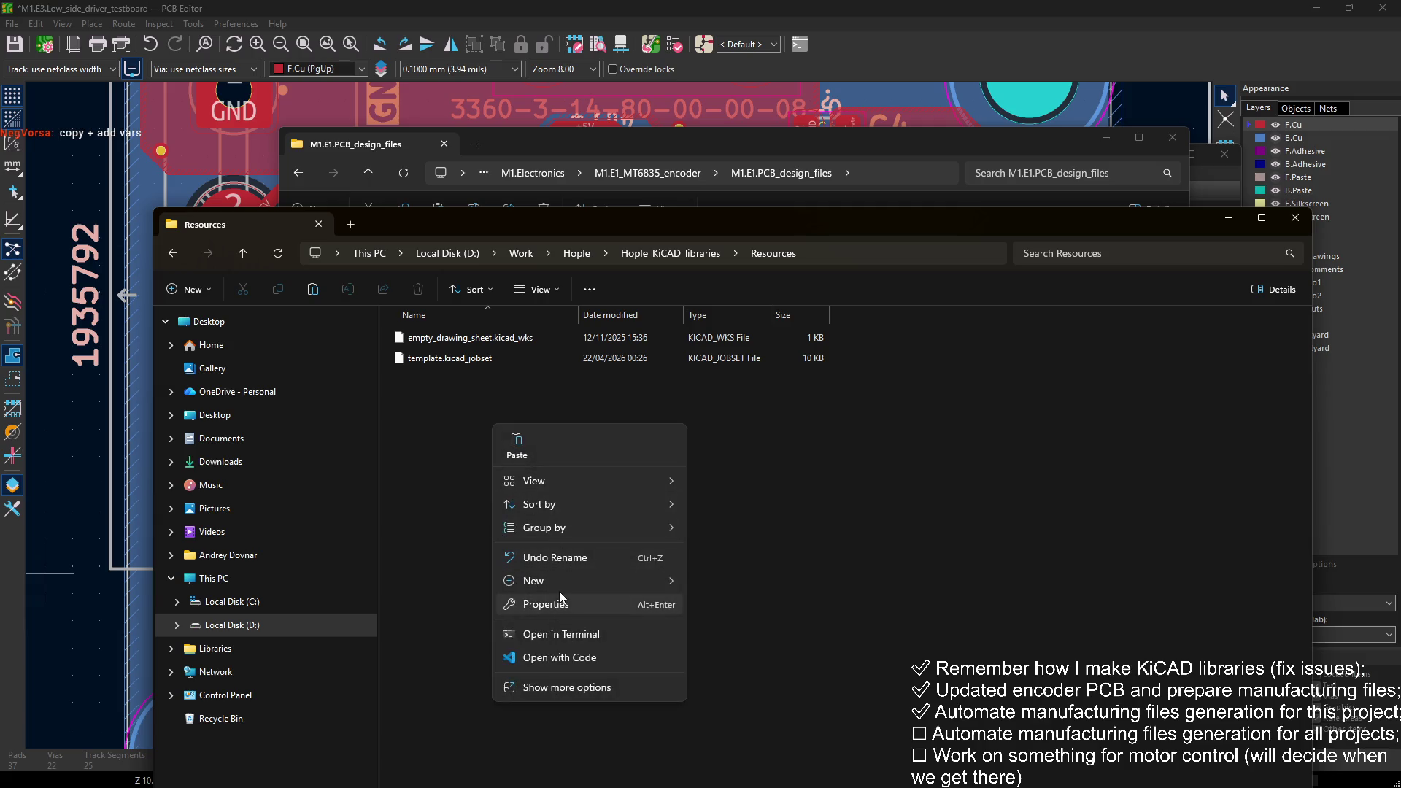
mouse_move(560, 581)
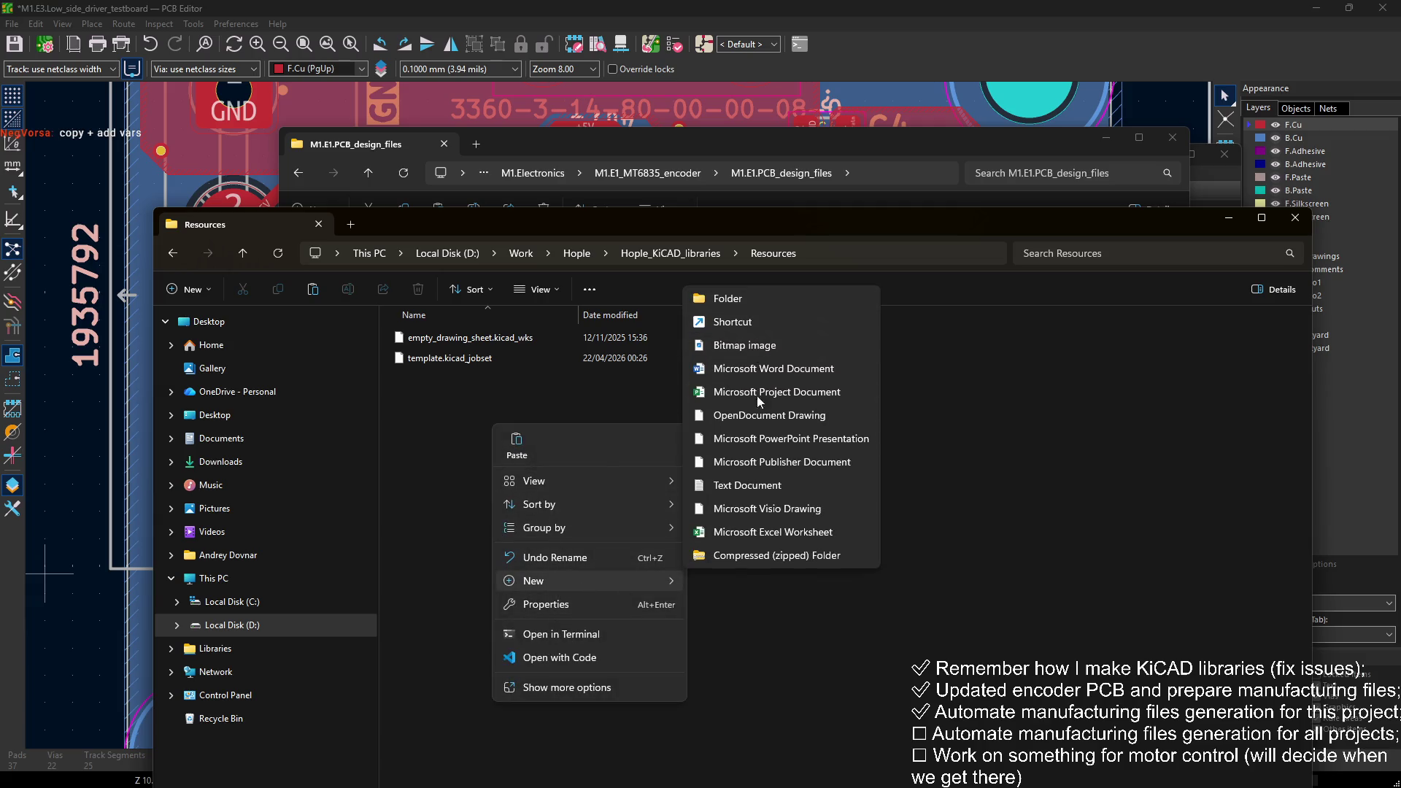
click(752, 485)
text(readme)
key(Delete)
key(Delete)
key(Delete)
text(md)
key(Return)
key(Return)
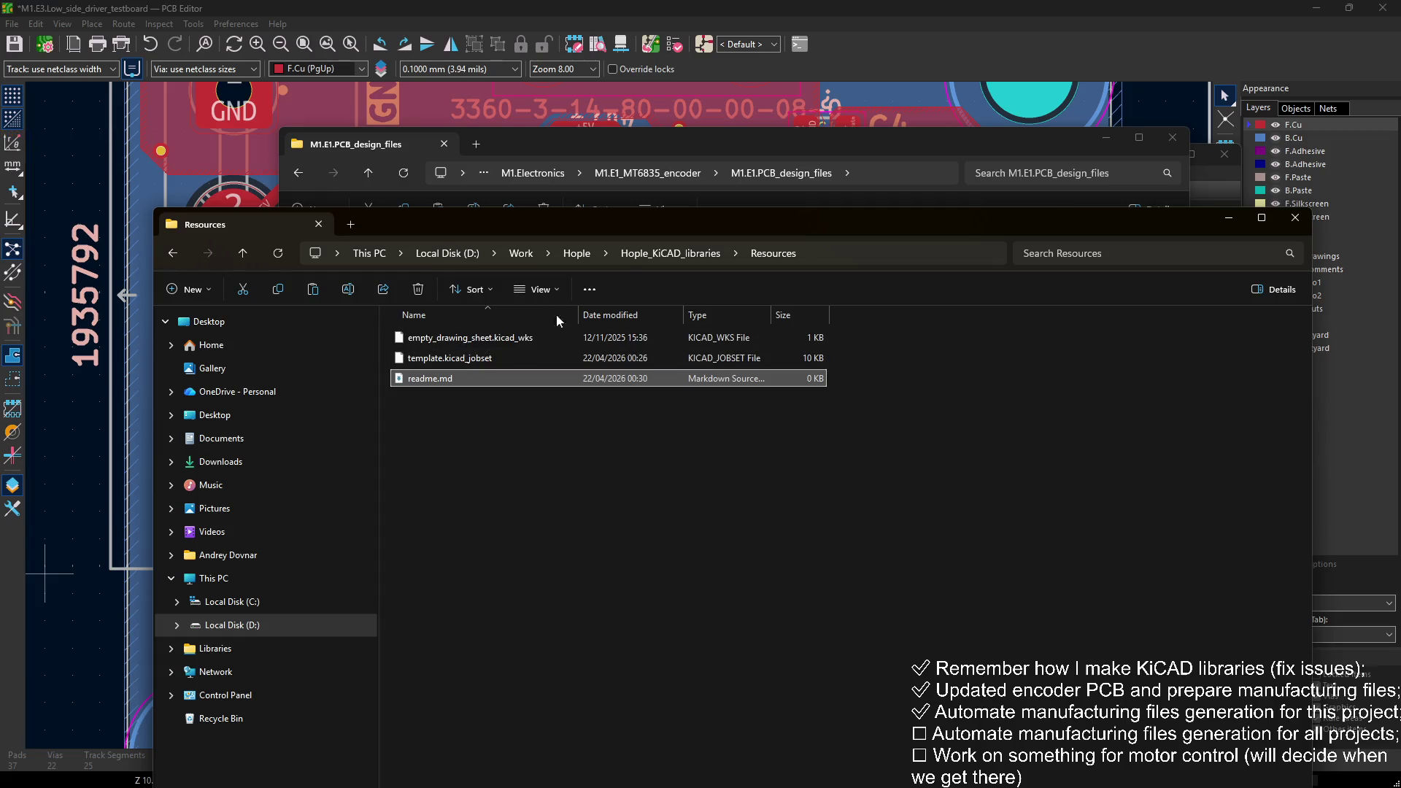
click(645, 253)
drag(777, 218, 783, 234)
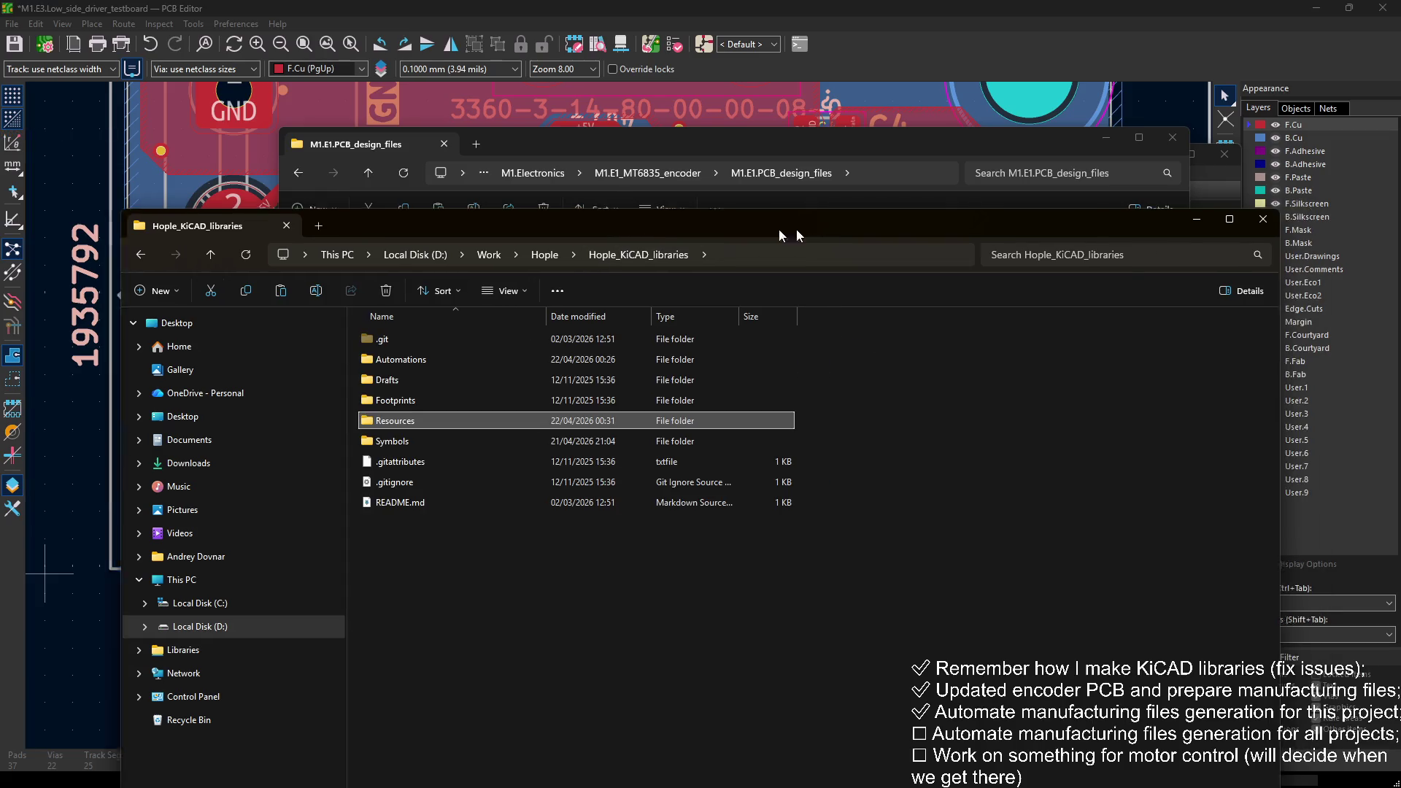
Step: Close the Hople_KiCAD_libraries Explorer window with Ctrl+W
key(ctrl+w)
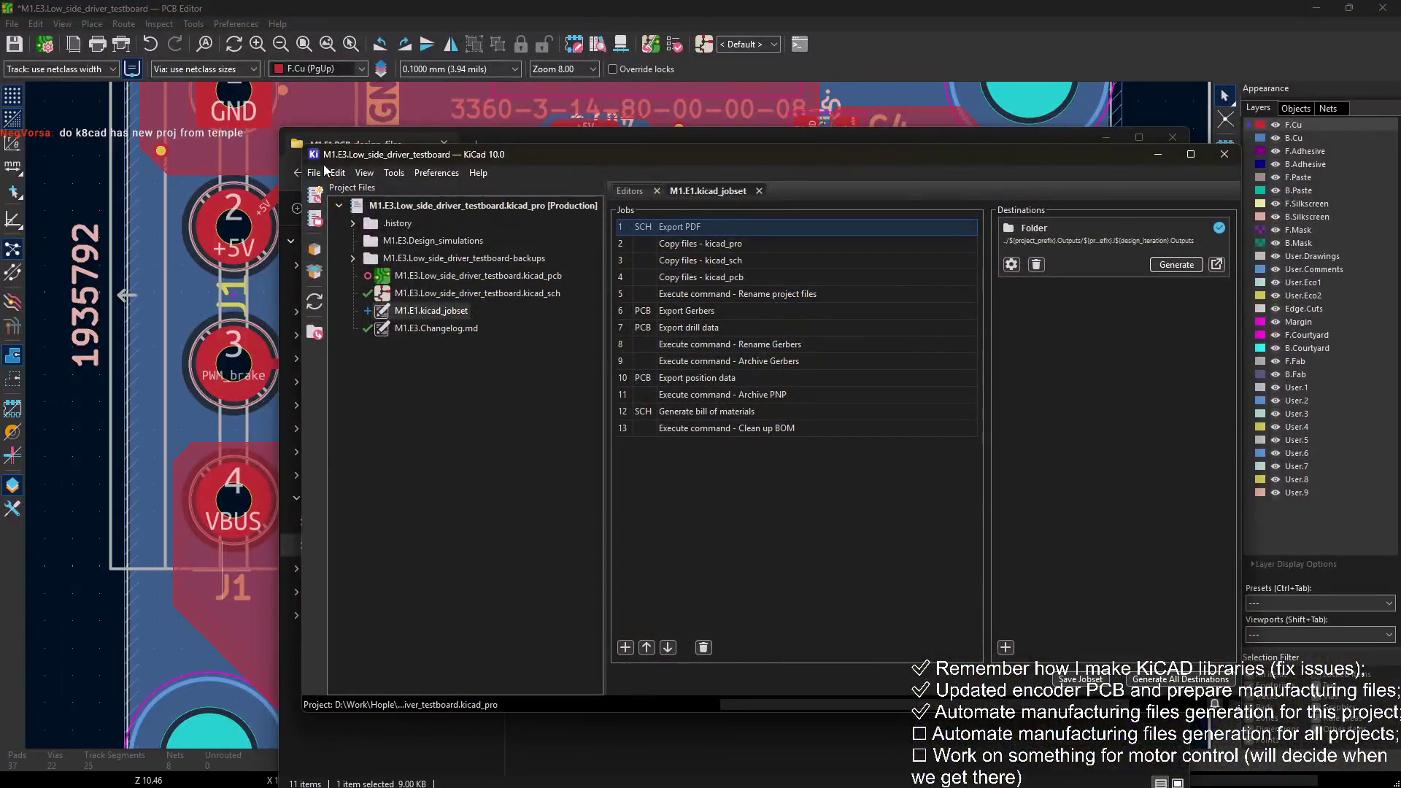
Step: Bring up the Project Template Selector from File > New Project and browse its list
click(315, 173)
click(315, 173)
click(314, 173)
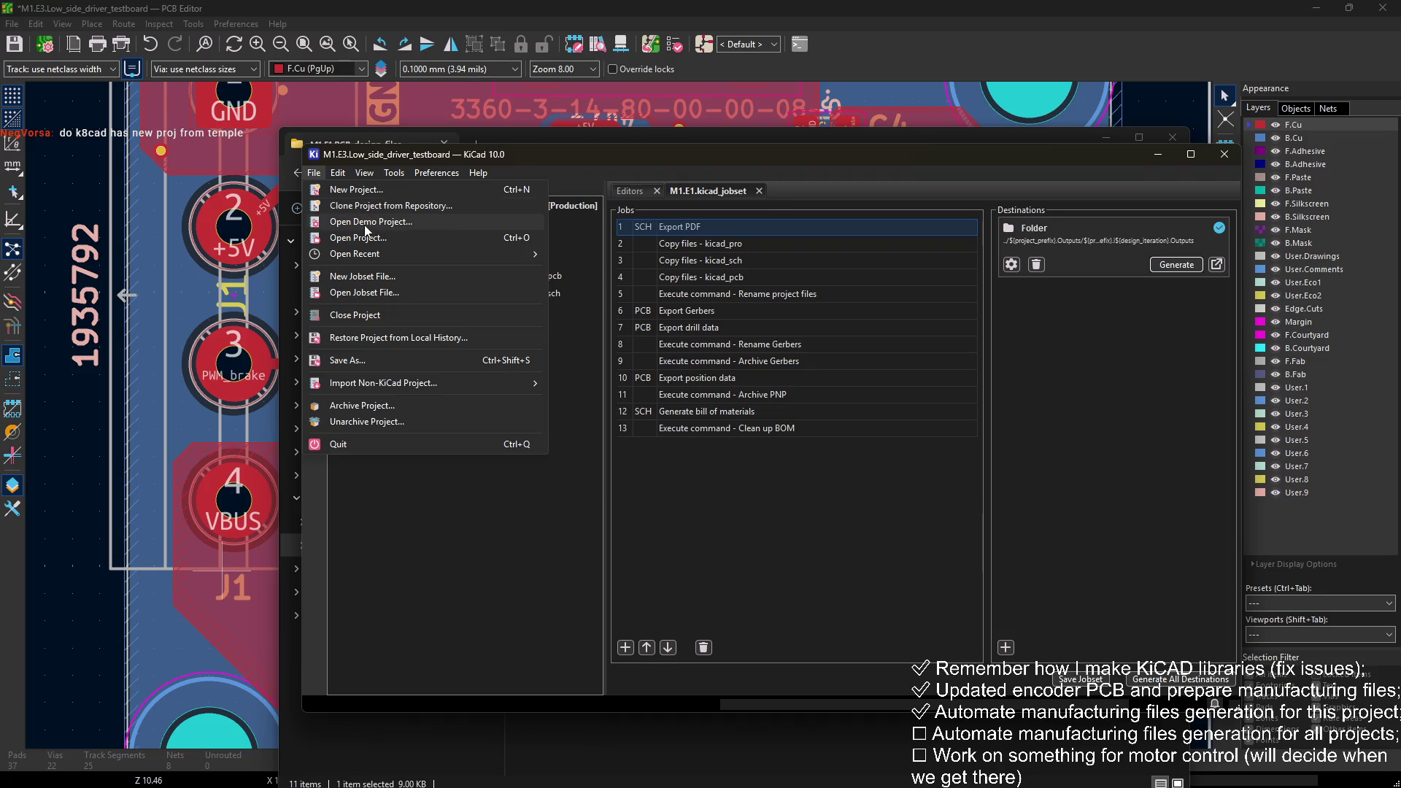
click(391, 189)
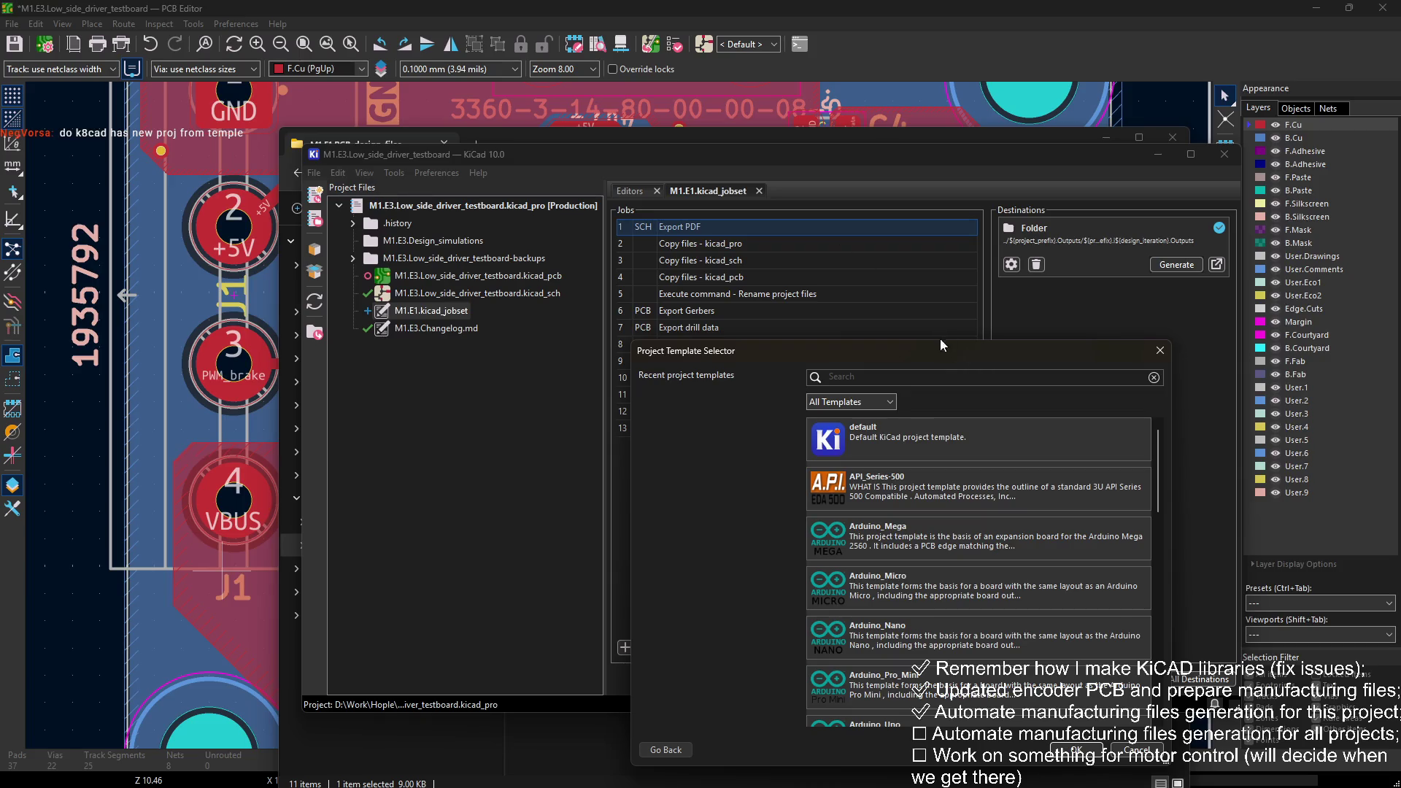
drag(940, 343, 758, 204)
scroll(776, 328, down, 5)
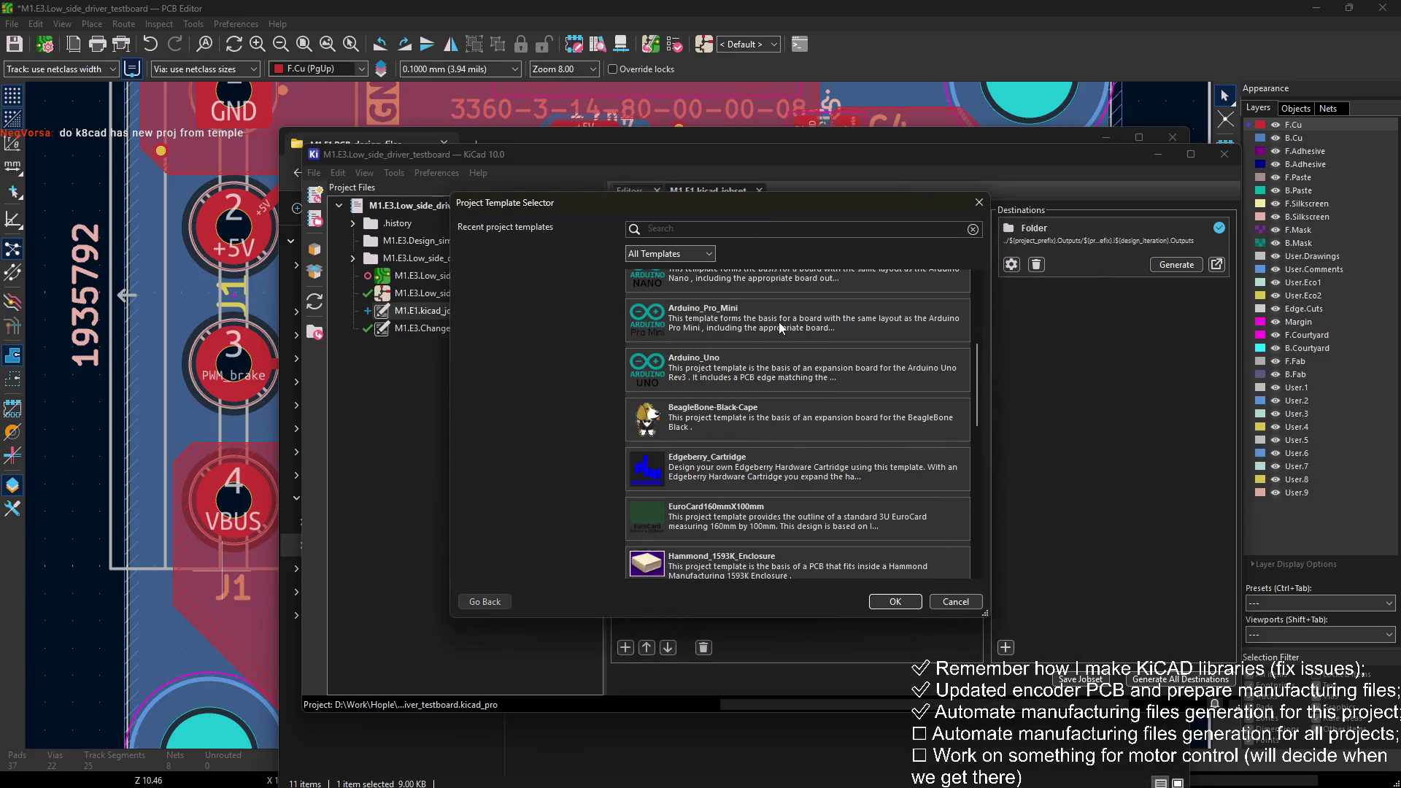
scroll(780, 328, down, 10)
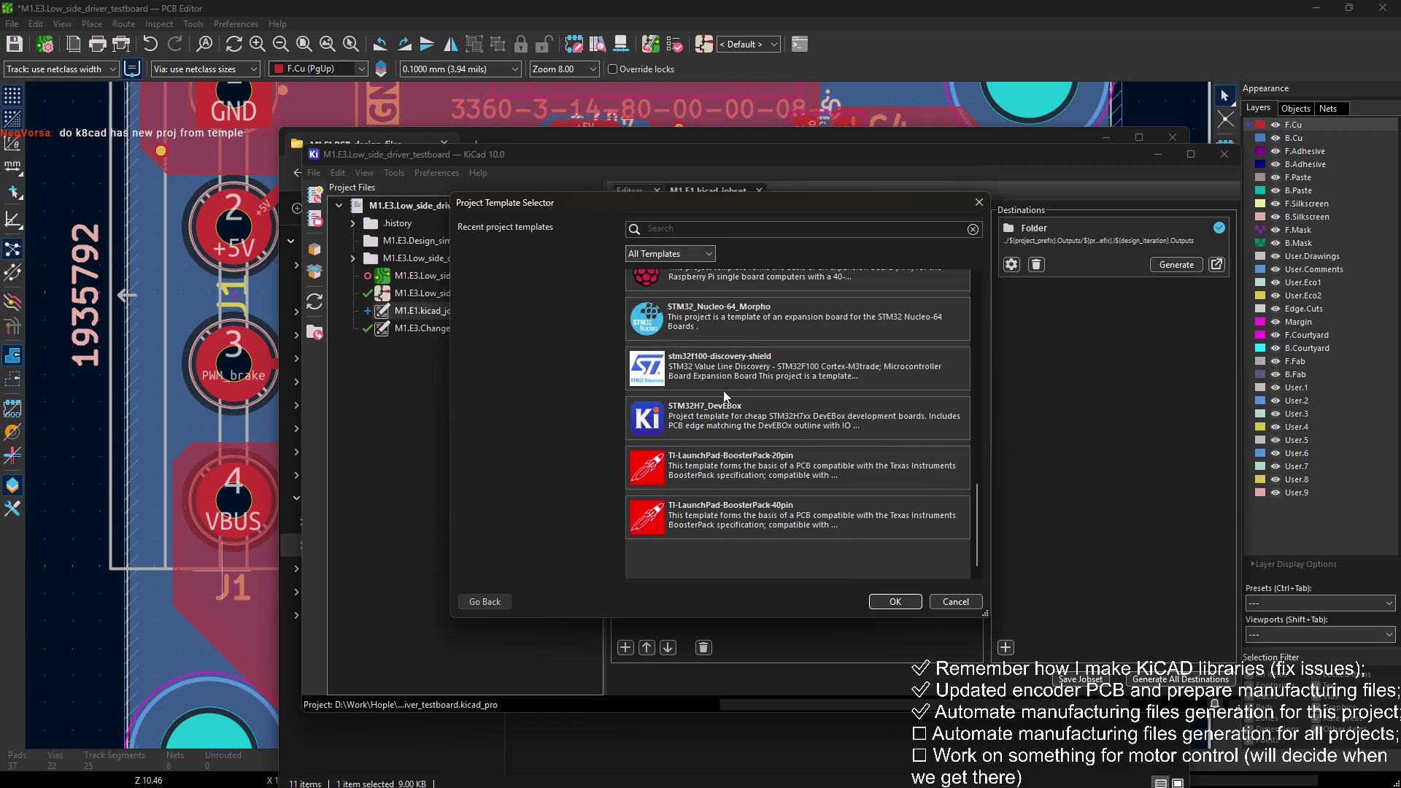
scroll(722, 390, up, 10)
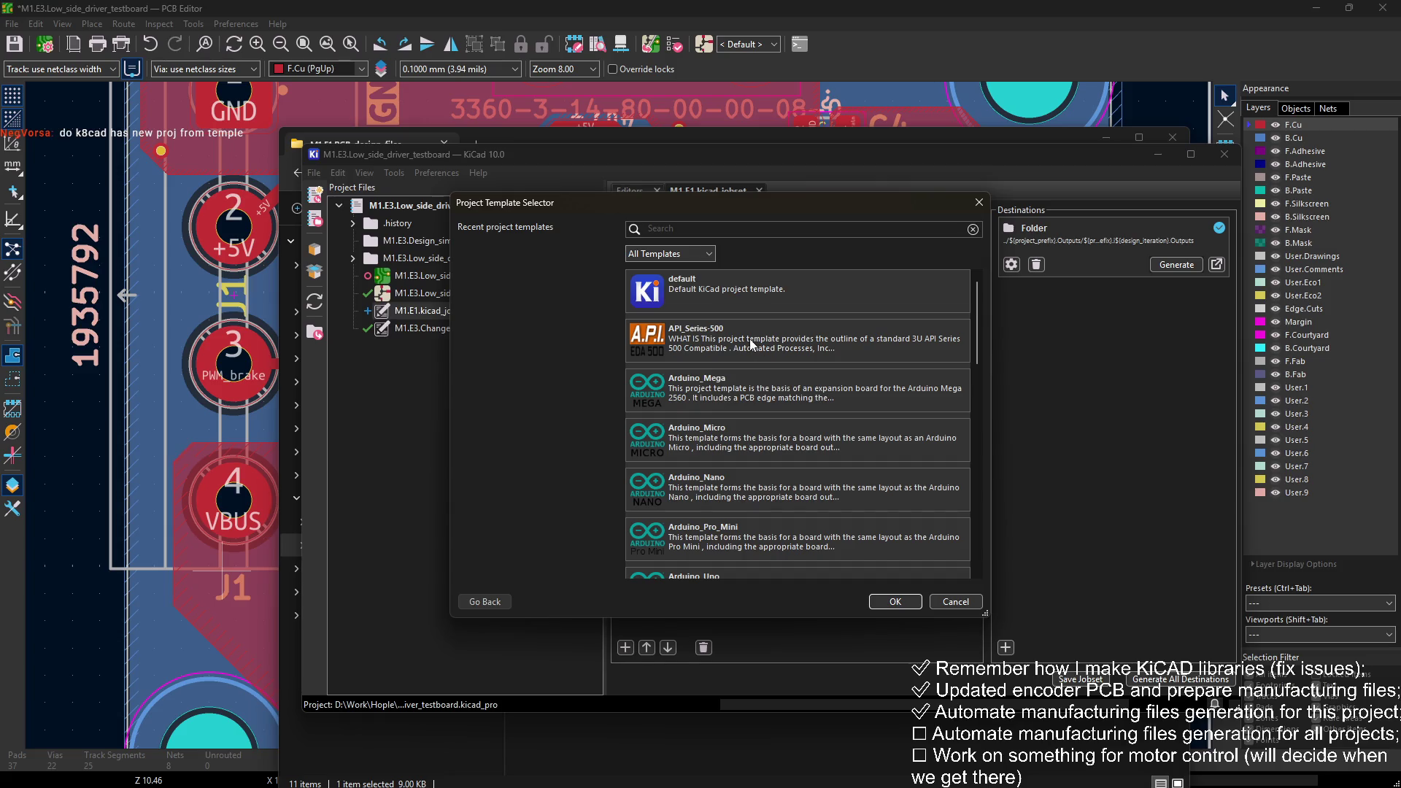
Step: Preview the default and API_Series-500 templates, then close the selector without creating a project
click(747, 295)
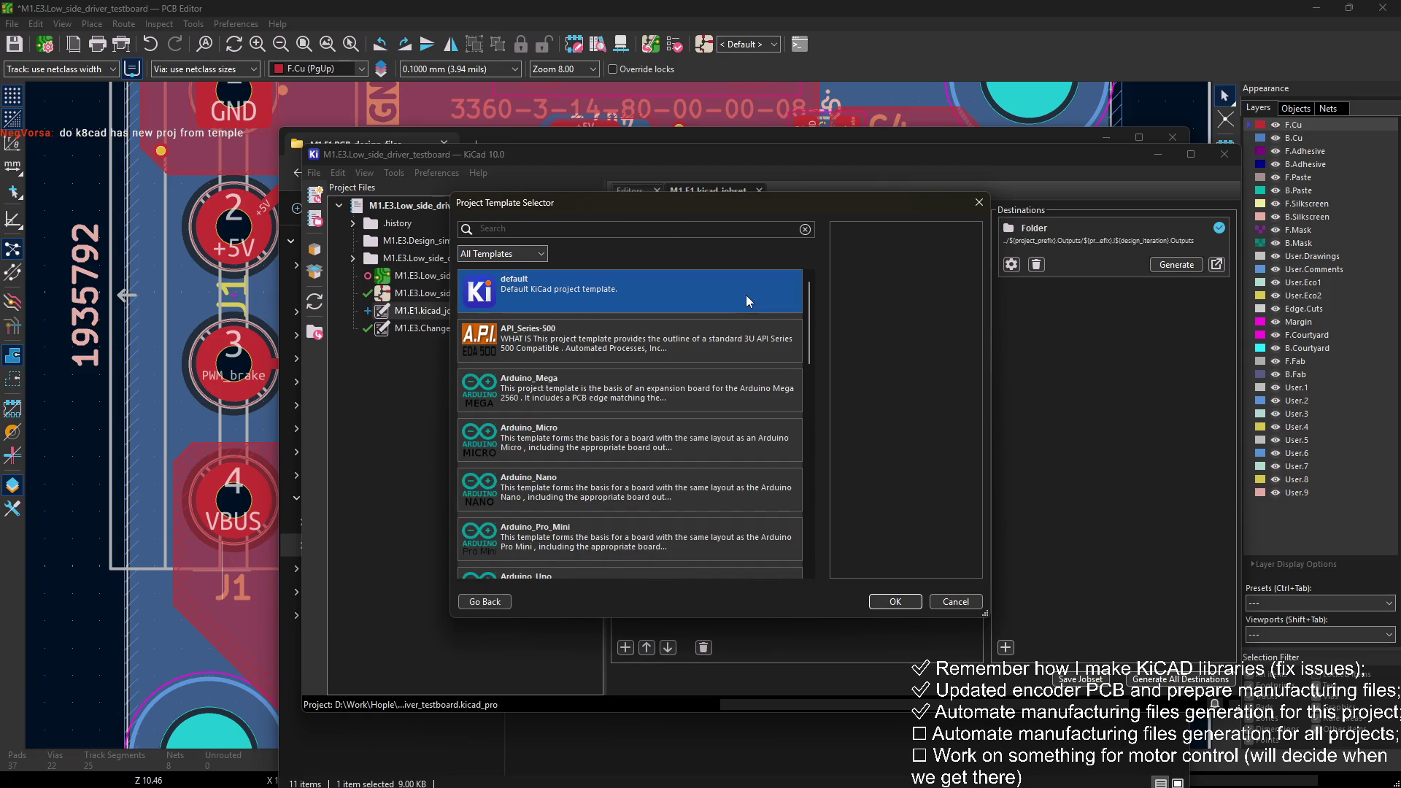
click(750, 326)
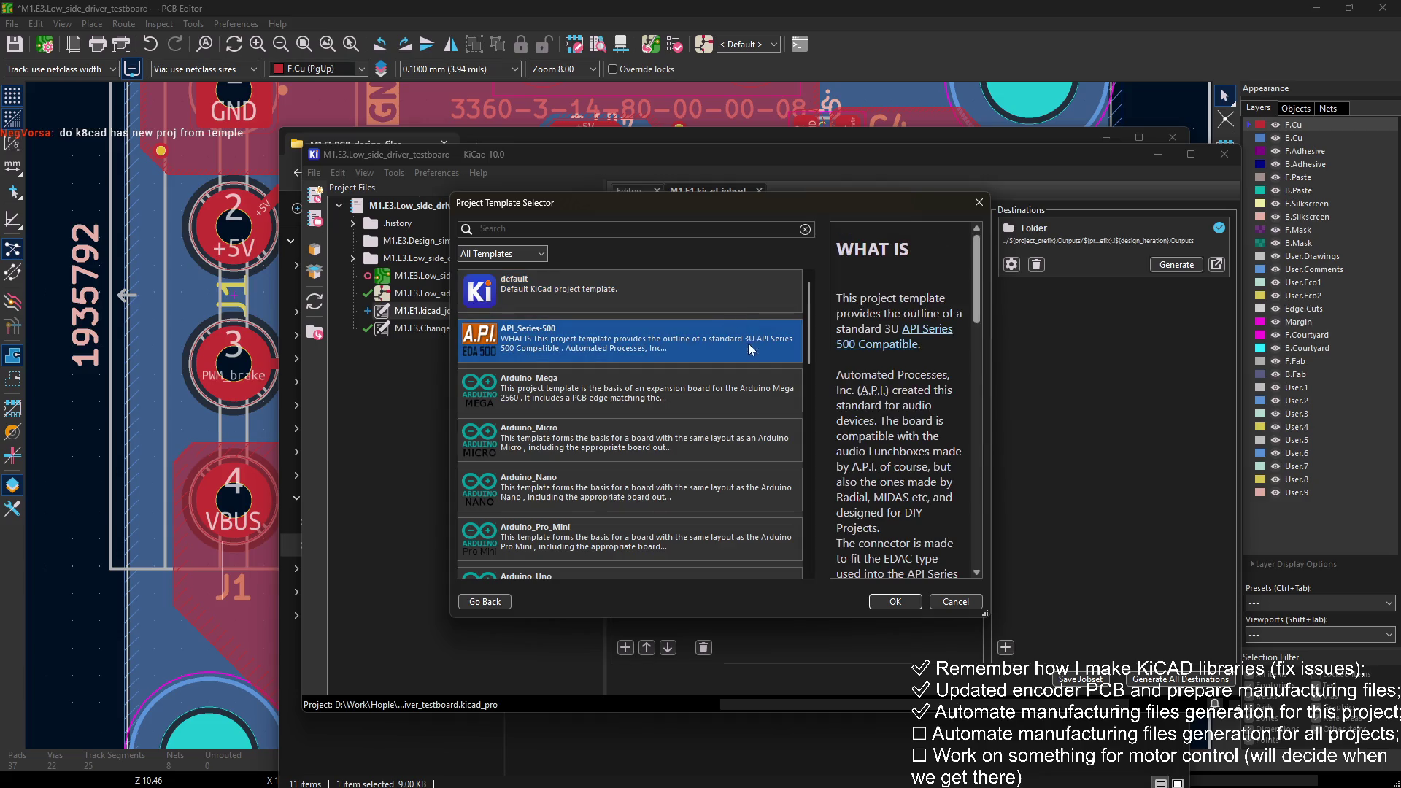
scroll(747, 343, down, 5)
scroll(747, 356, down, 5)
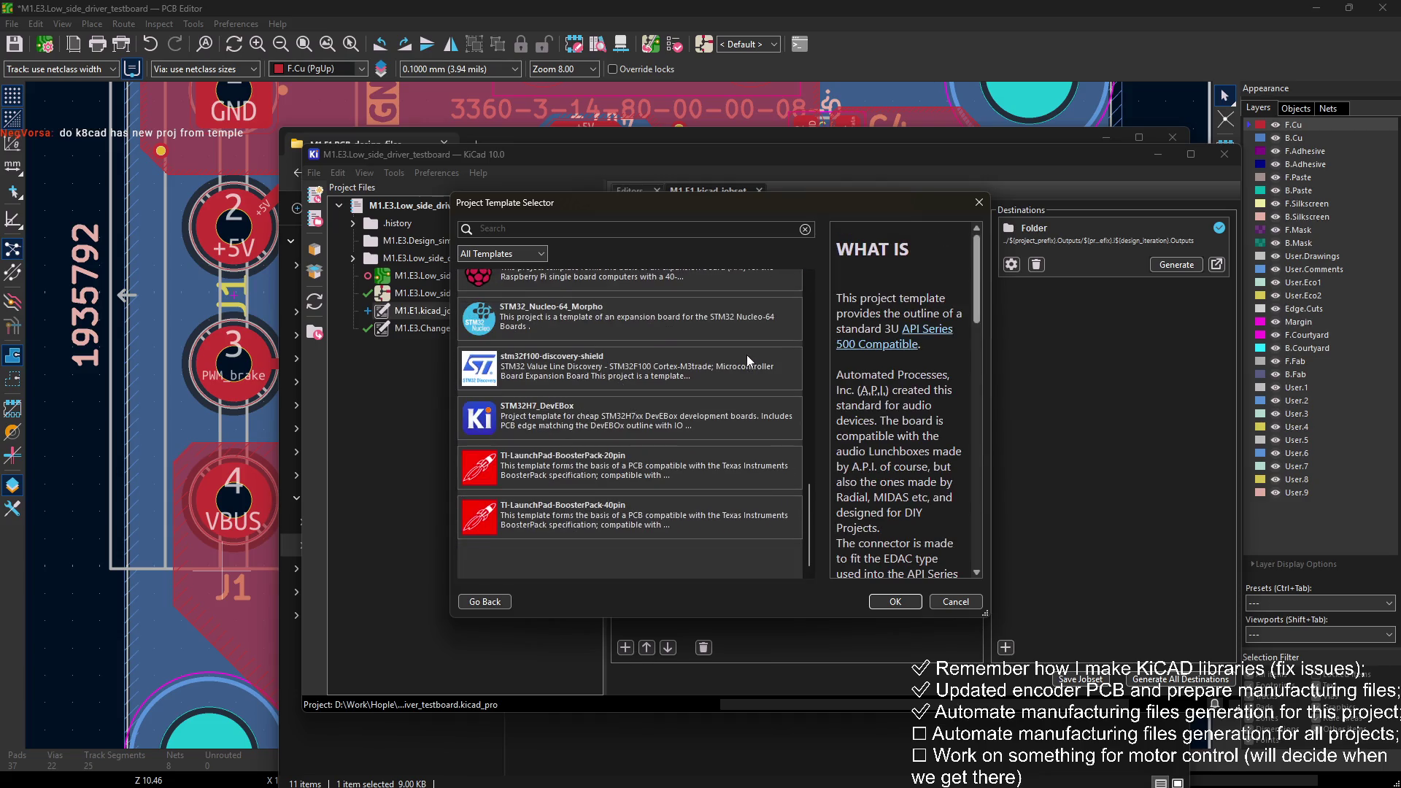
scroll(747, 352, up, 10)
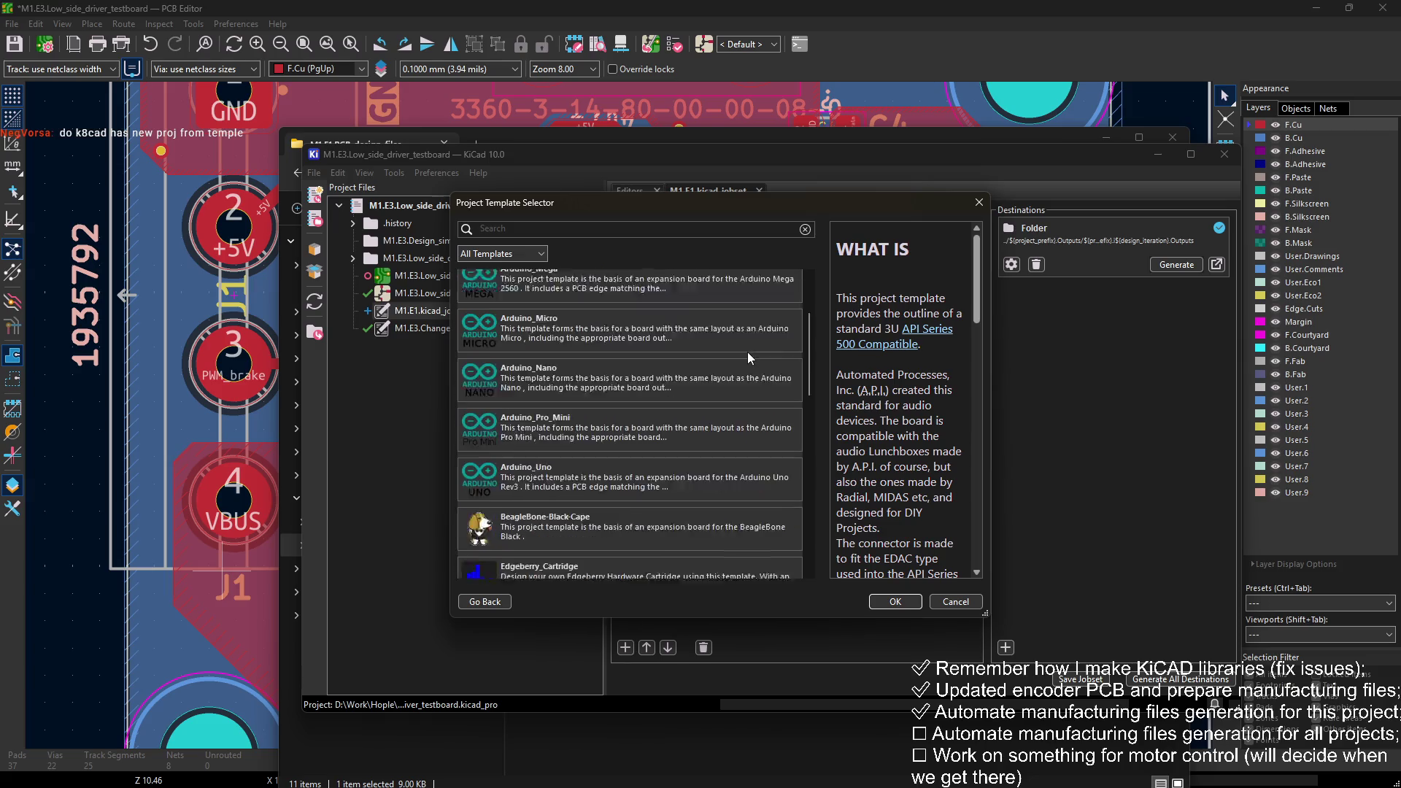
click(965, 203)
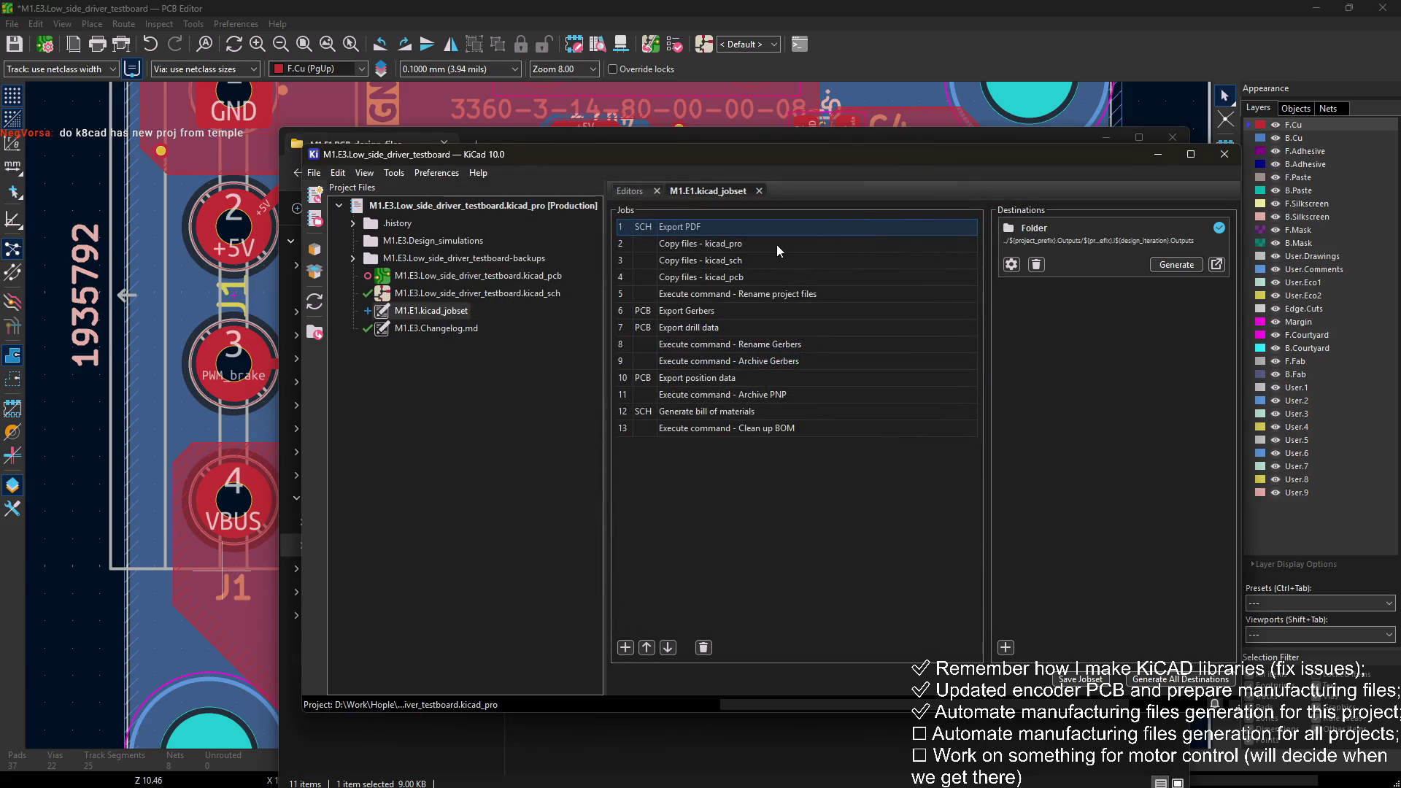